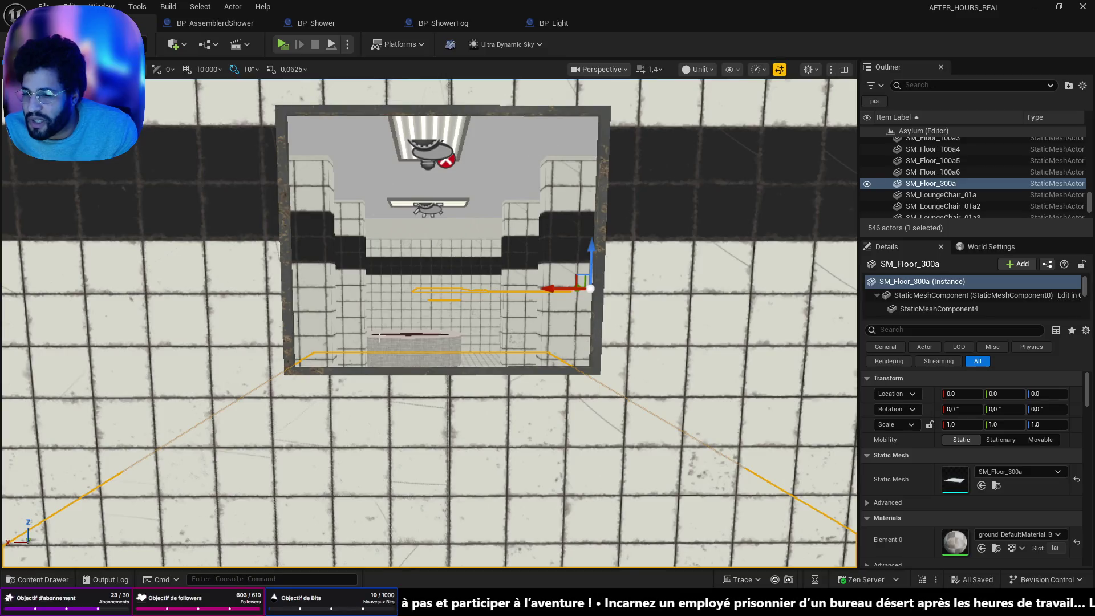
Zoom the viewport camera into the tiled shower room with the round central bench.
{"action": "scroll", "coordinate": [404, 409], "scroll_direction": "up", "scroll_amount": 5}
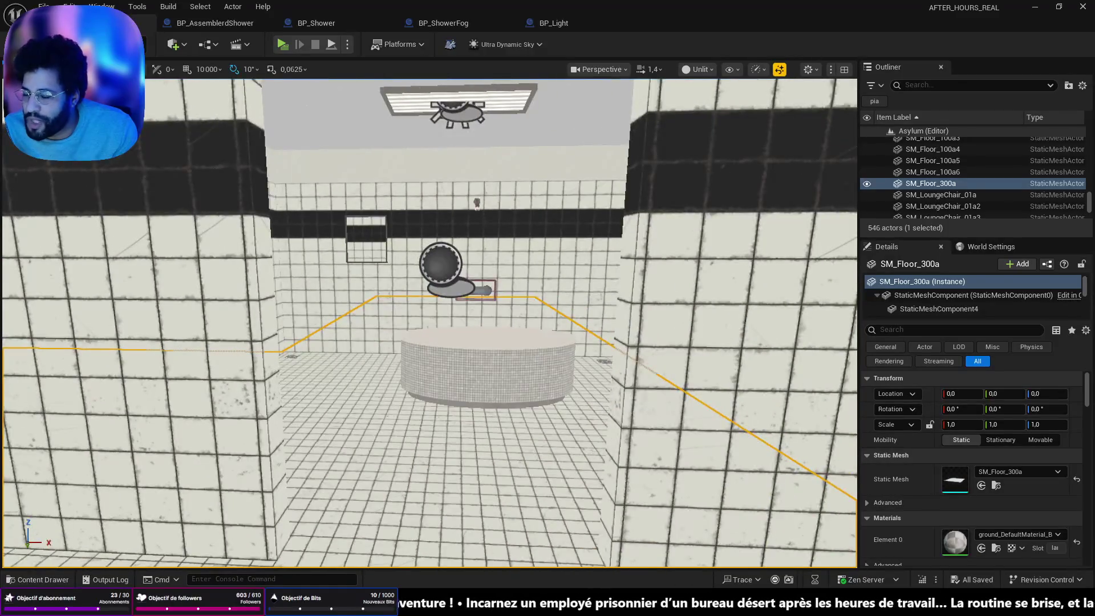
{"action": "scroll", "coordinate": [404, 408], "scroll_direction": "down", "scroll_amount": 10}
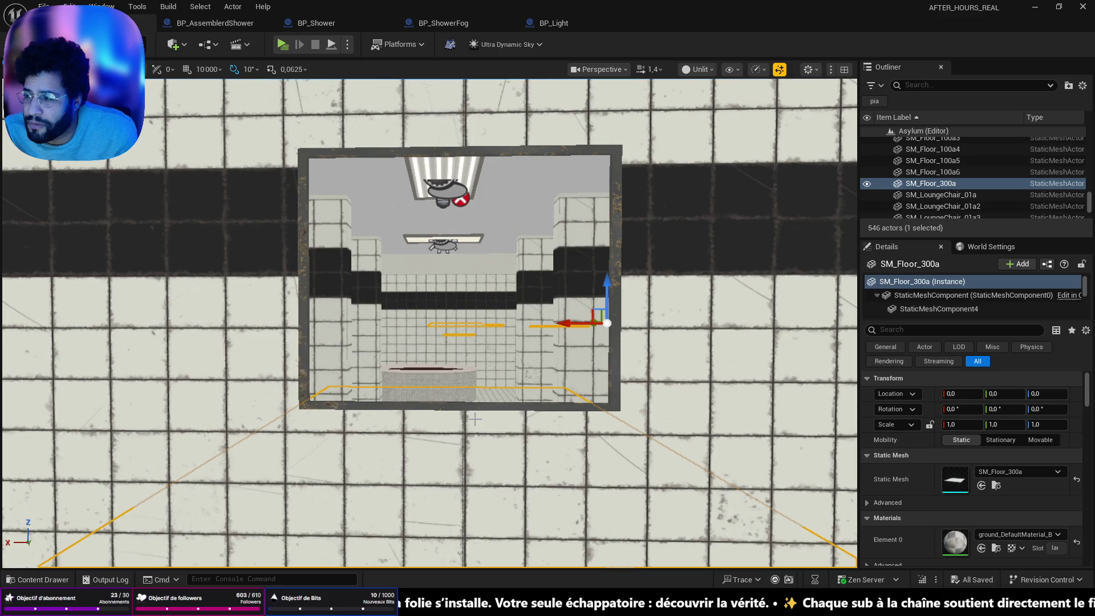
{"action": "scroll", "coordinate": [495, 416], "scroll_direction": "up", "scroll_amount": 10}
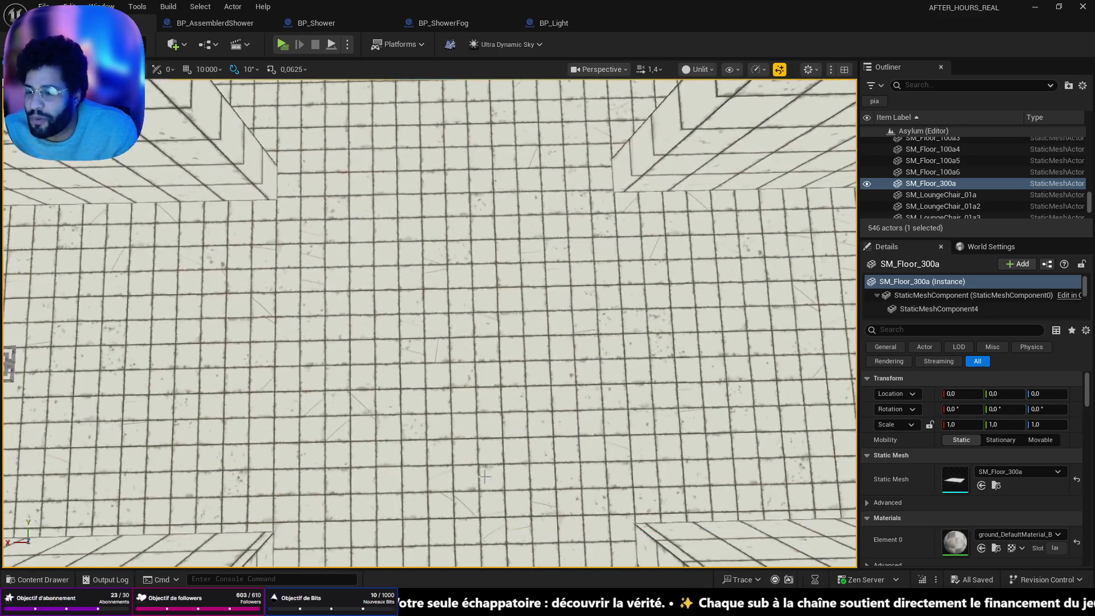
Start Play From Here on the shower room floor to walk the dark bathroom.
{"action": "right_click", "coordinate": [495, 483]}
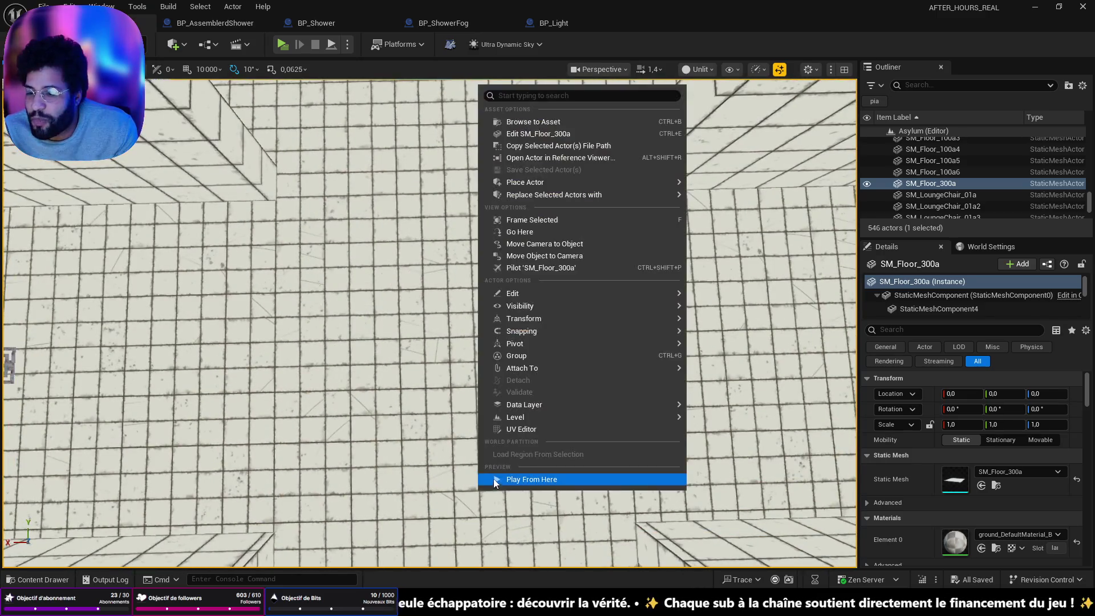
{"action": "left_click", "coordinate": [495, 479]}
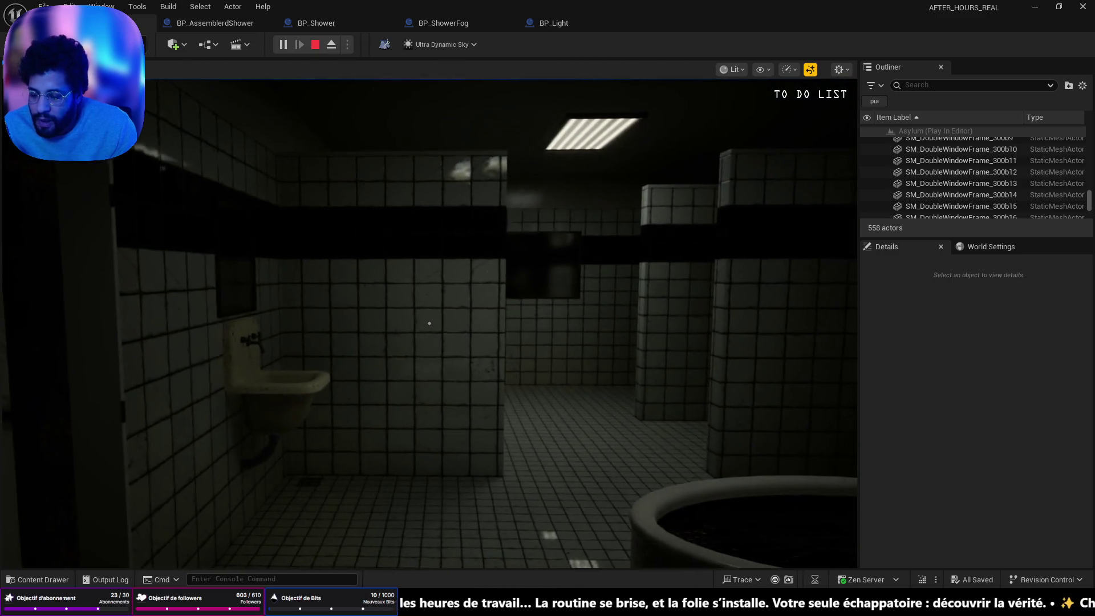
End the play session and turn the editor view toward the tiled floor.
{"action": "key", "text": "Escape"}
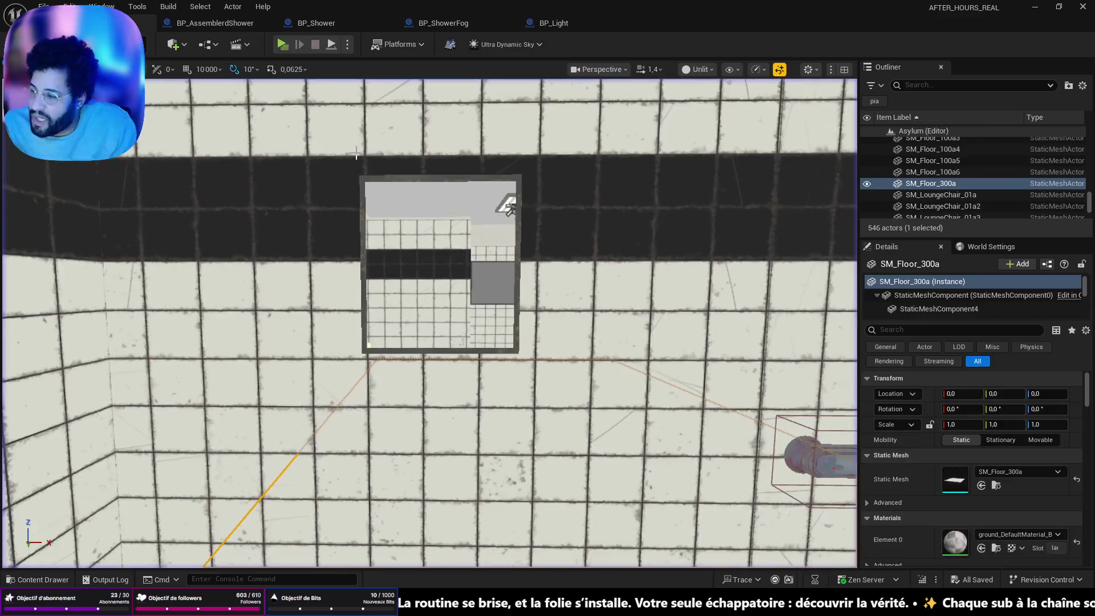
{"action": "left_click_drag", "start_coordinate": [307, 90], "coordinate": [371, 68]}
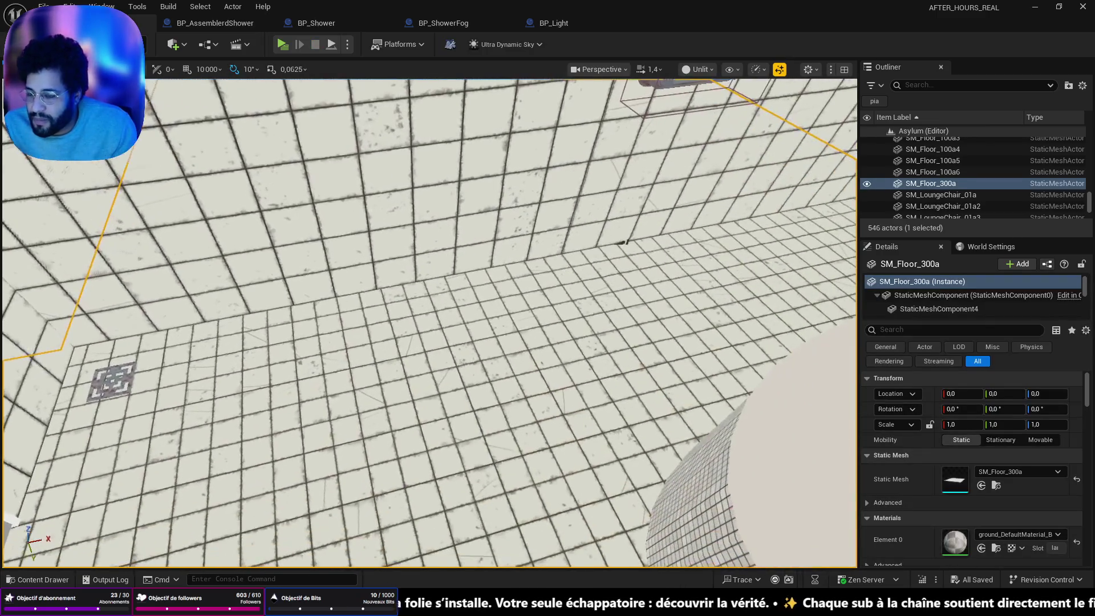
{"action": "scroll", "coordinate": [623, 241], "scroll_direction": "down", "scroll_amount": 10}
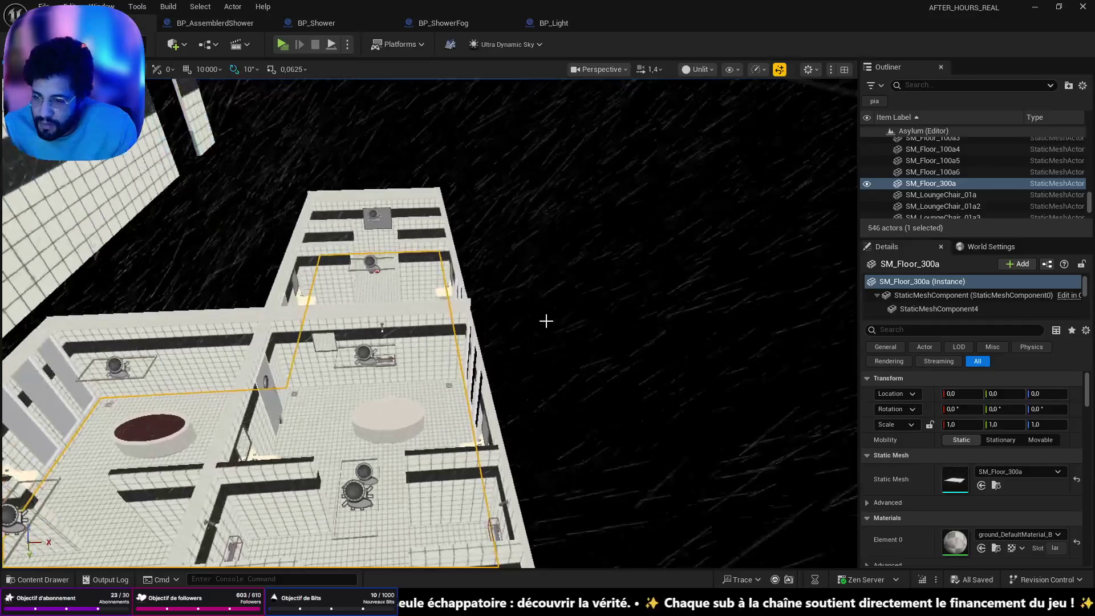
Open BP_FirstPersonCharacter from Content > FirstPerson > Blueprints in the Content Drawer.
{"action": "key", "text": "ctrl+space"}
{"action": "scroll", "coordinate": [85, 457], "scroll_direction": "up", "scroll_amount": 2}
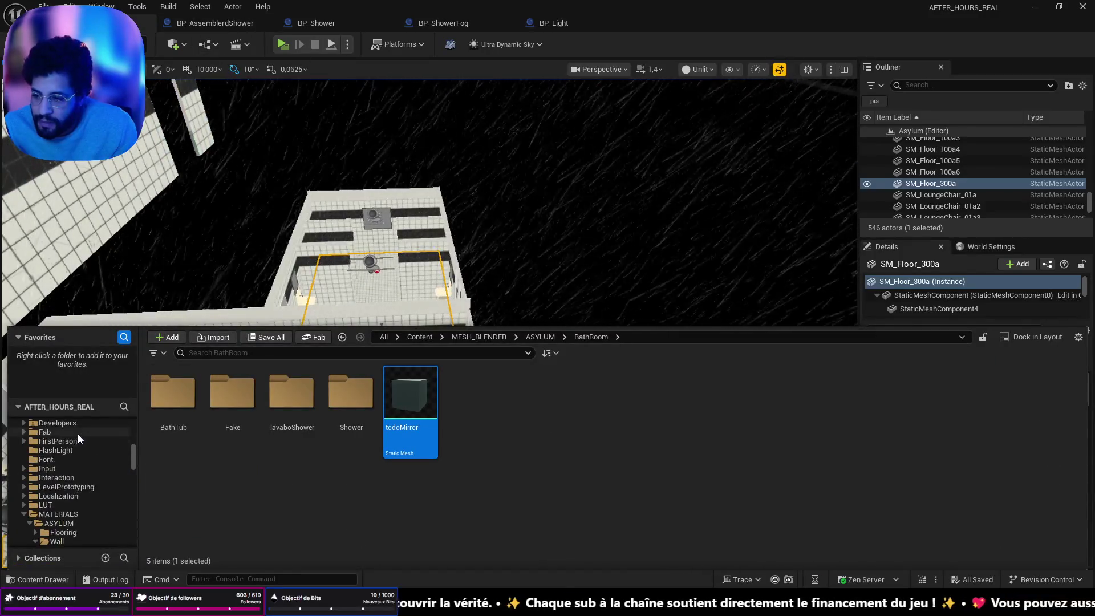
{"action": "scroll", "coordinate": [73, 435], "scroll_direction": "up", "scroll_amount": 10}
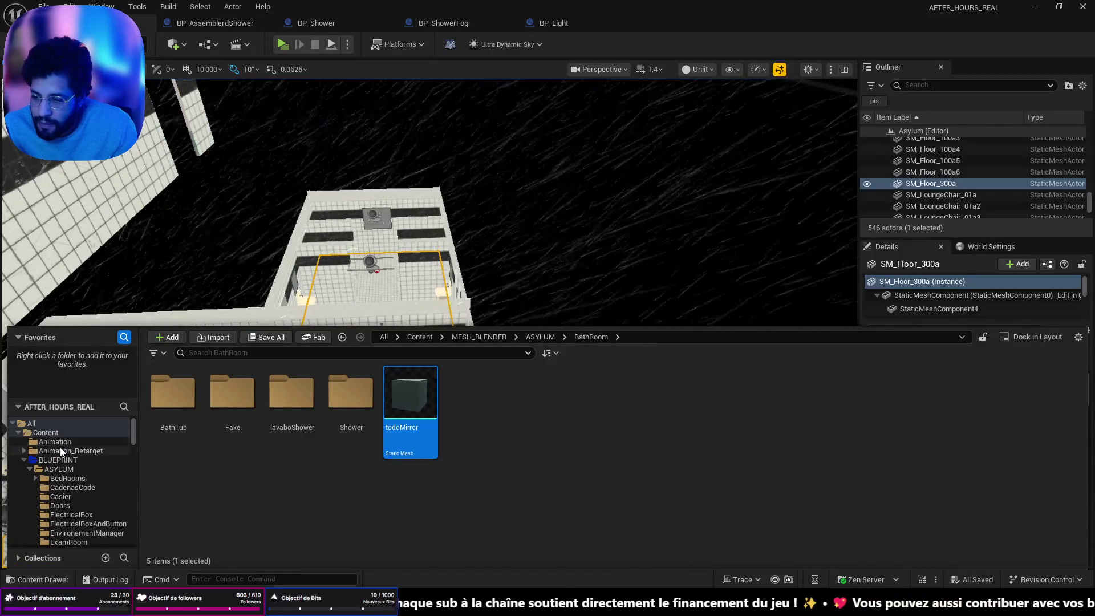
{"action": "left_click", "coordinate": [67, 433]}
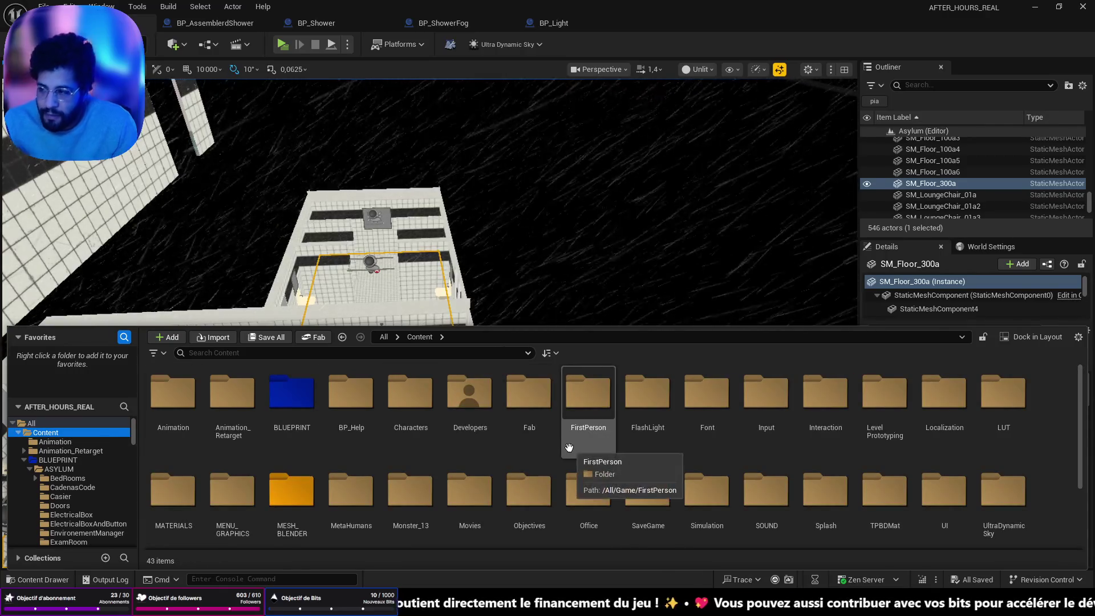
{"action": "double_click", "coordinate": [588, 396]}
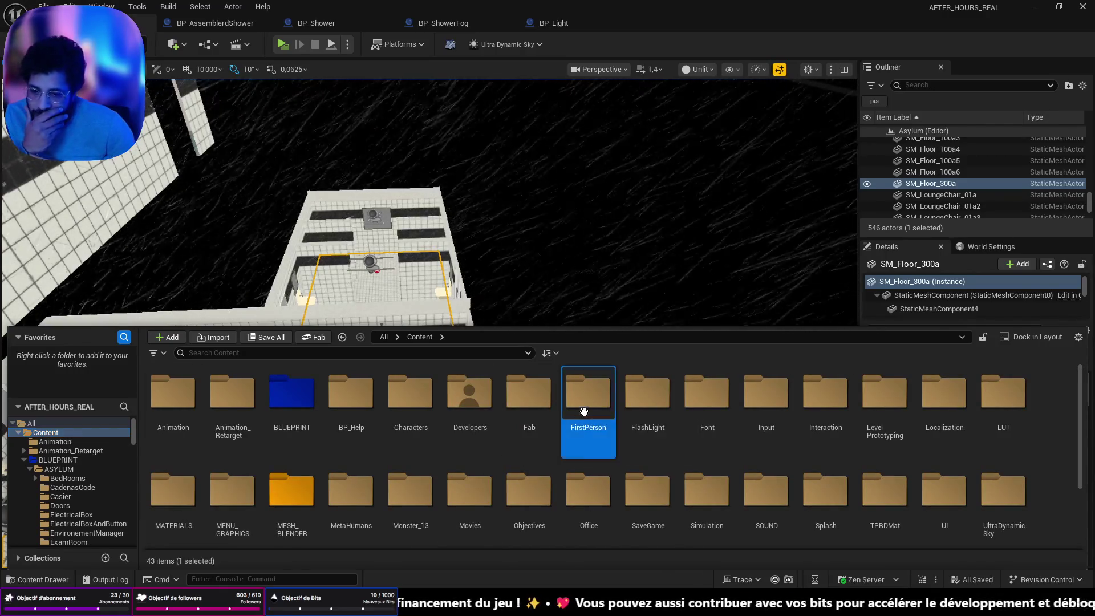
{"action": "double_click", "coordinate": [232, 393]}
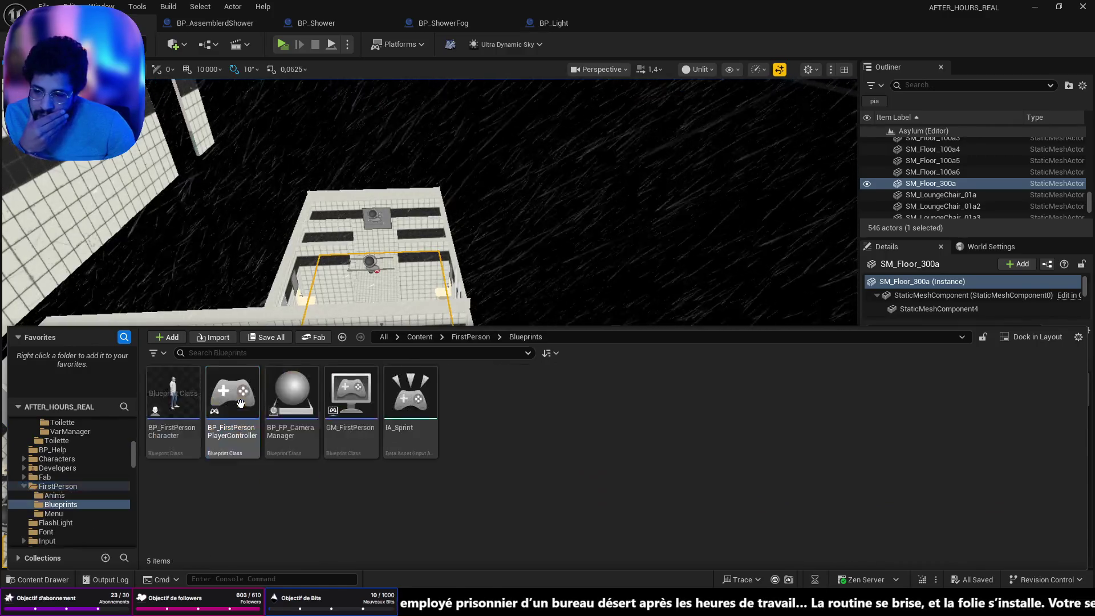
{"action": "double_click", "coordinate": [185, 405]}
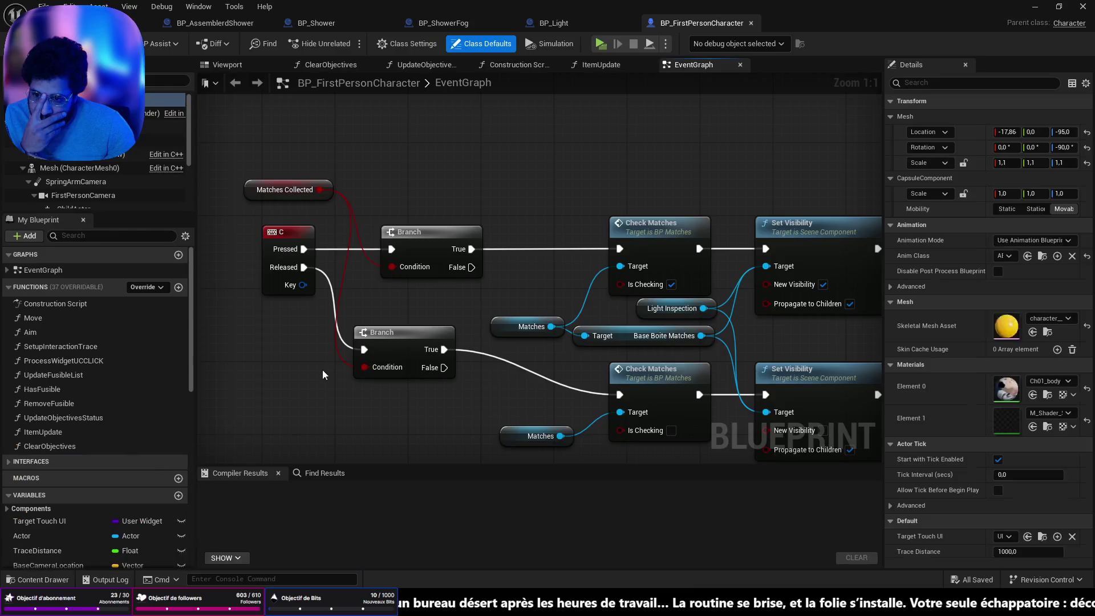
Orbit and zoom around the character mesh and its blue camera-shaped head in the blueprint Viewport.
{"action": "left_click", "coordinate": [252, 63]}
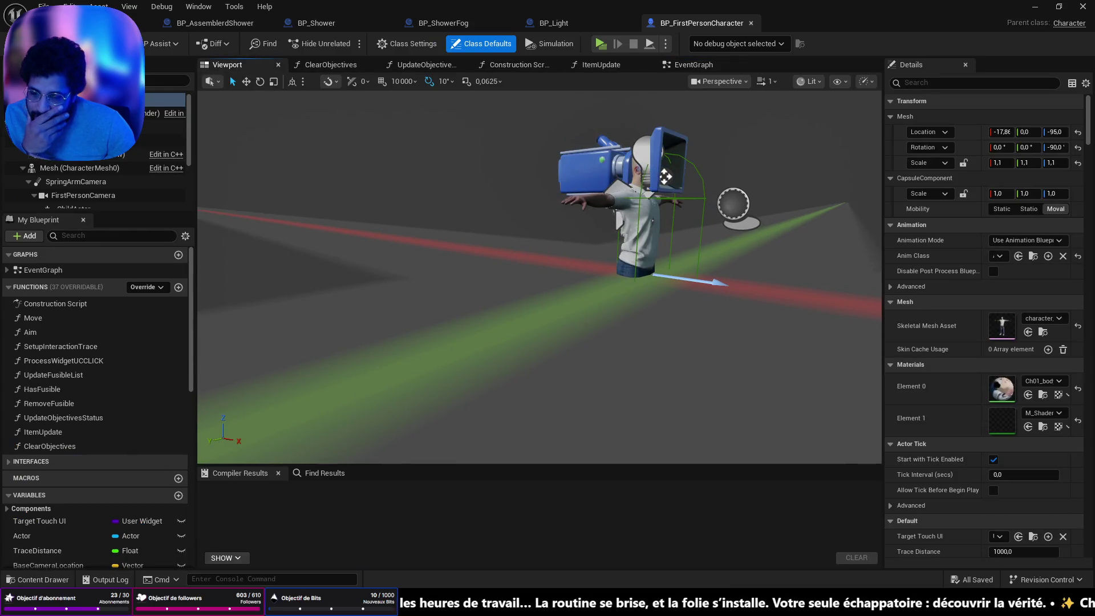
{"action": "mouse_move", "coordinate": [545, 254]}
{"action": "left_mouse_down"}
{"action": "mouse_move", "coordinate": [656, 250]}
{"action": "mouse_move", "coordinate": [545, 255]}
{"action": "left_mouse_up"}
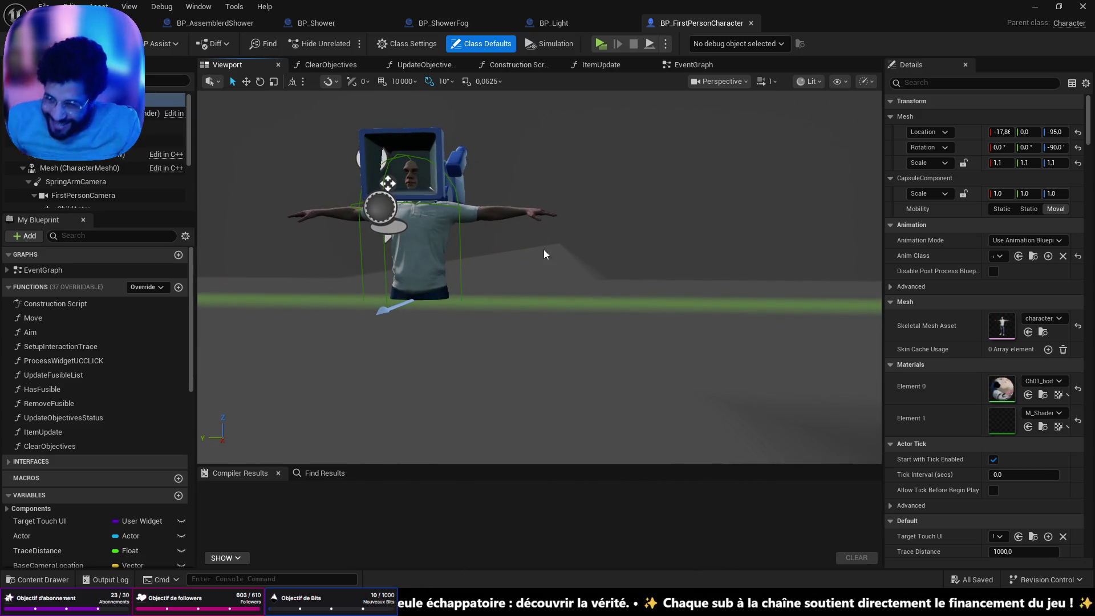
{"action": "mouse_move", "coordinate": [548, 214]}
{"action": "left_mouse_down"}
{"action": "mouse_move", "coordinate": [549, 131]}
{"action": "mouse_move", "coordinate": [476, 228]}
{"action": "left_mouse_up"}
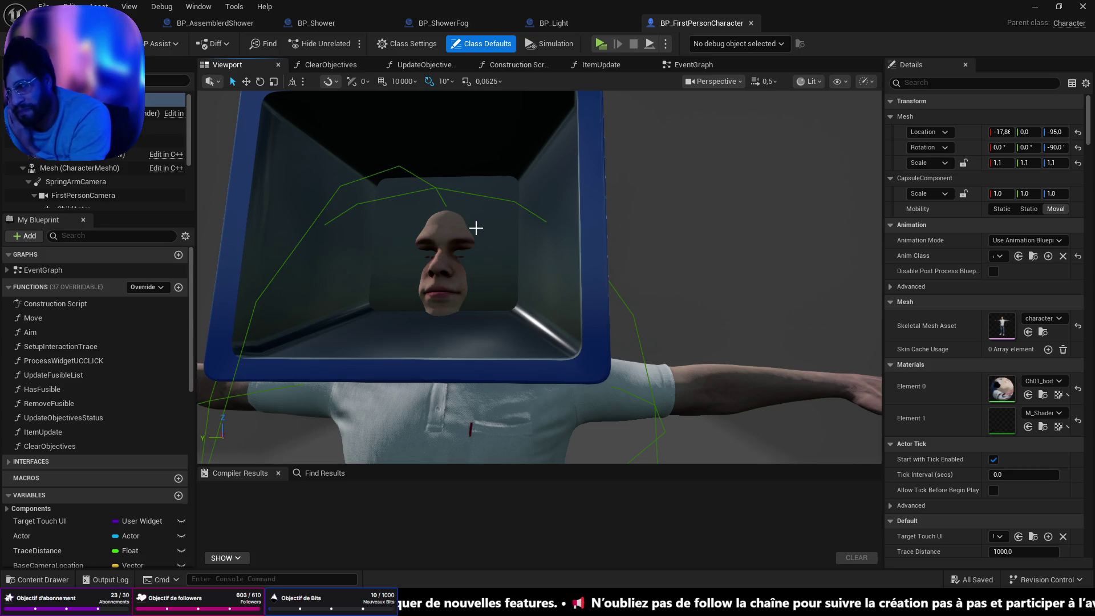
{"action": "mouse_move", "coordinate": [555, 270]}
{"action": "left_mouse_down"}
{"action": "mouse_move", "coordinate": [482, 281]}
{"action": "mouse_move", "coordinate": [467, 262]}
{"action": "mouse_move", "coordinate": [550, 303]}
{"action": "mouse_move", "coordinate": [553, 270]}
{"action": "mouse_move", "coordinate": [639, 268]}
{"action": "mouse_move", "coordinate": [627, 228]}
{"action": "mouse_move", "coordinate": [613, 235]}
{"action": "left_mouse_up"}
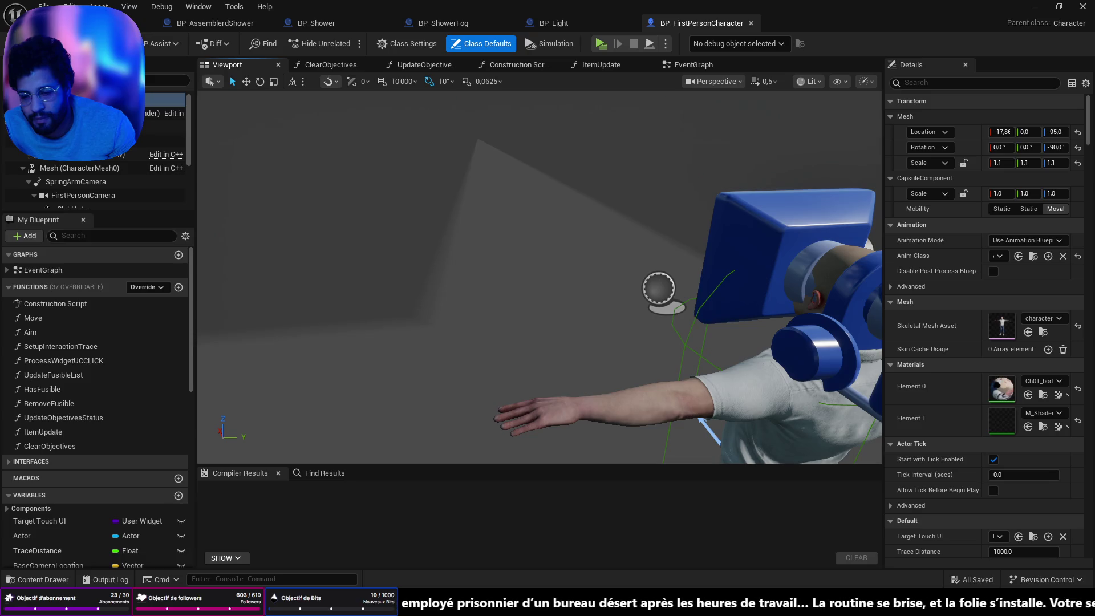
Return to the Asylum level and aim the view down at the floor beside the sink.
{"action": "left_click", "coordinate": [86, 23]}
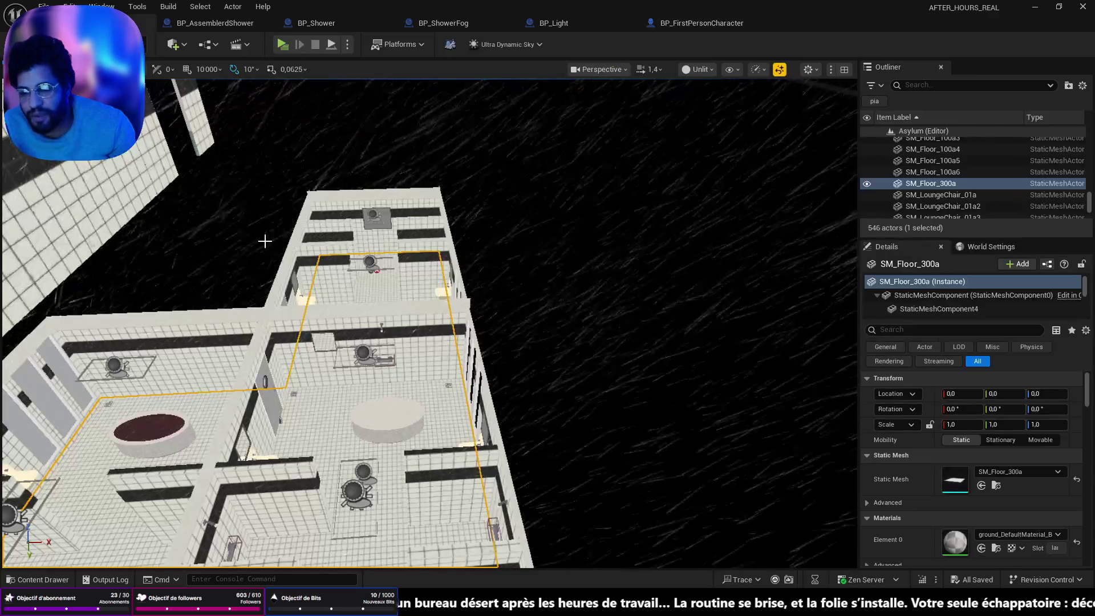
{"action": "left_click_drag", "start_coordinate": [264, 240], "coordinate": [334, 226]}
{"action": "left_click_drag", "start_coordinate": [335, 281], "coordinate": [339, 282]}
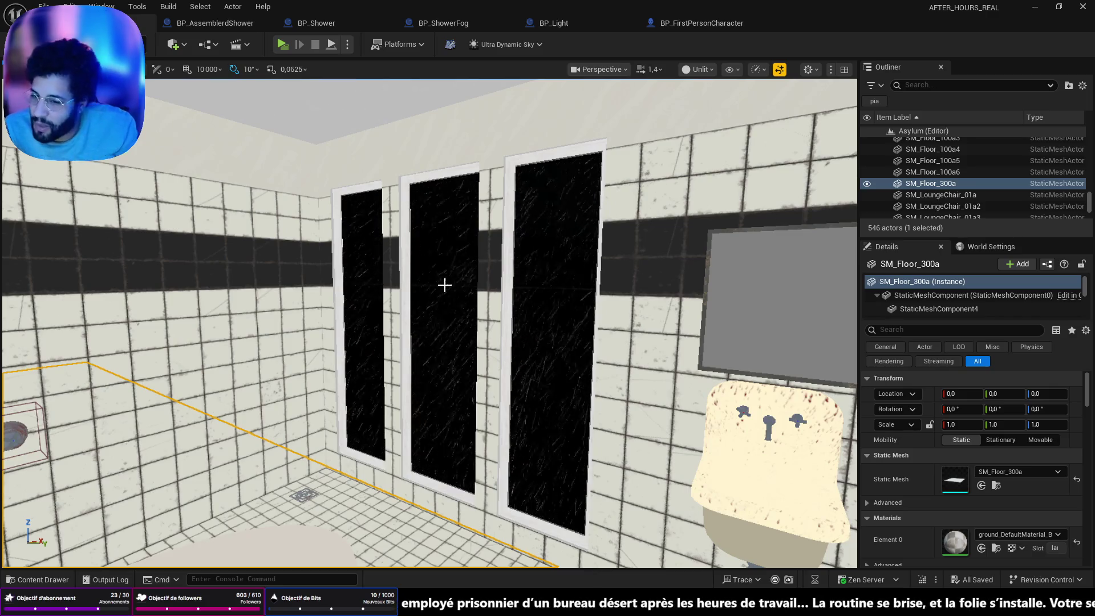
{"action": "left_click_drag", "start_coordinate": [444, 284], "coordinate": [428, 559]}
Play from the floor by the sink, walk up to the mirror and back, then stop.
{"action": "right_click", "coordinate": [428, 559]}
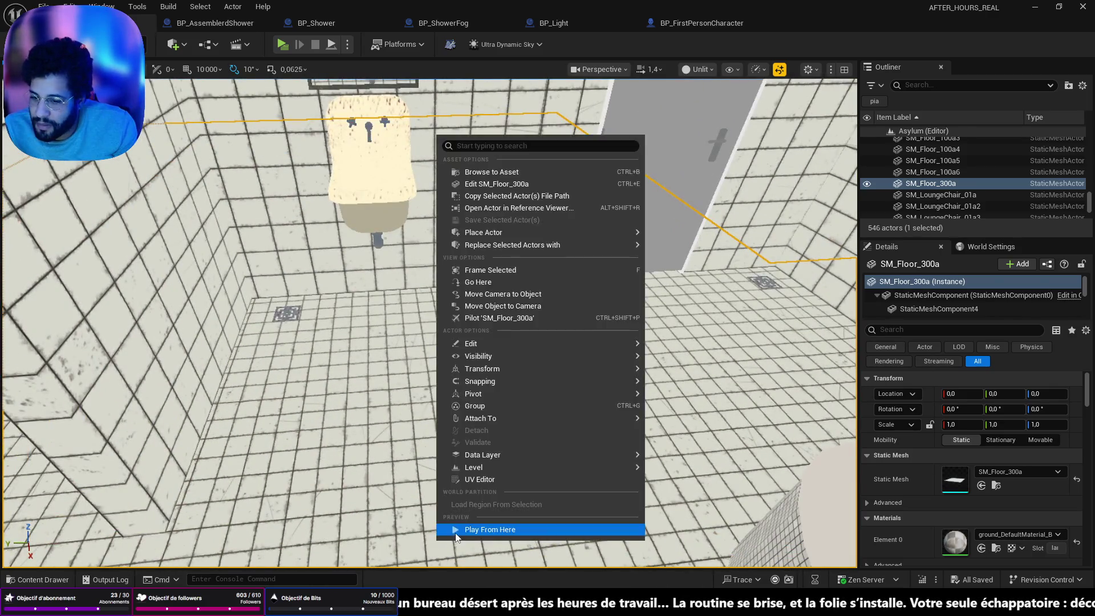
{"action": "left_click", "coordinate": [459, 525]}
{"action": "key", "text": "w"}
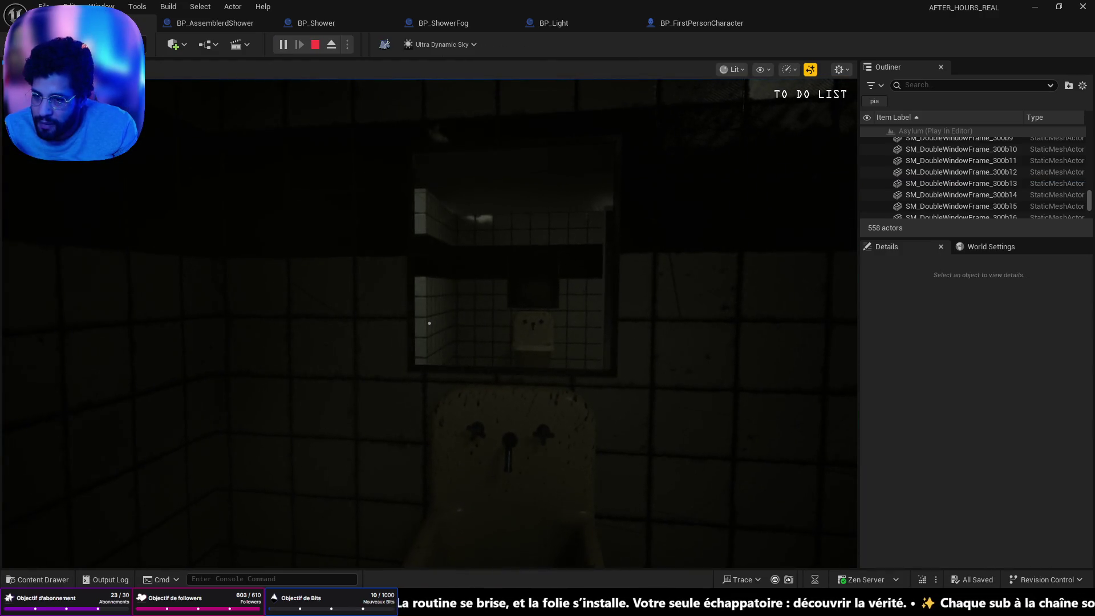
{"action": "key", "text": "s"}
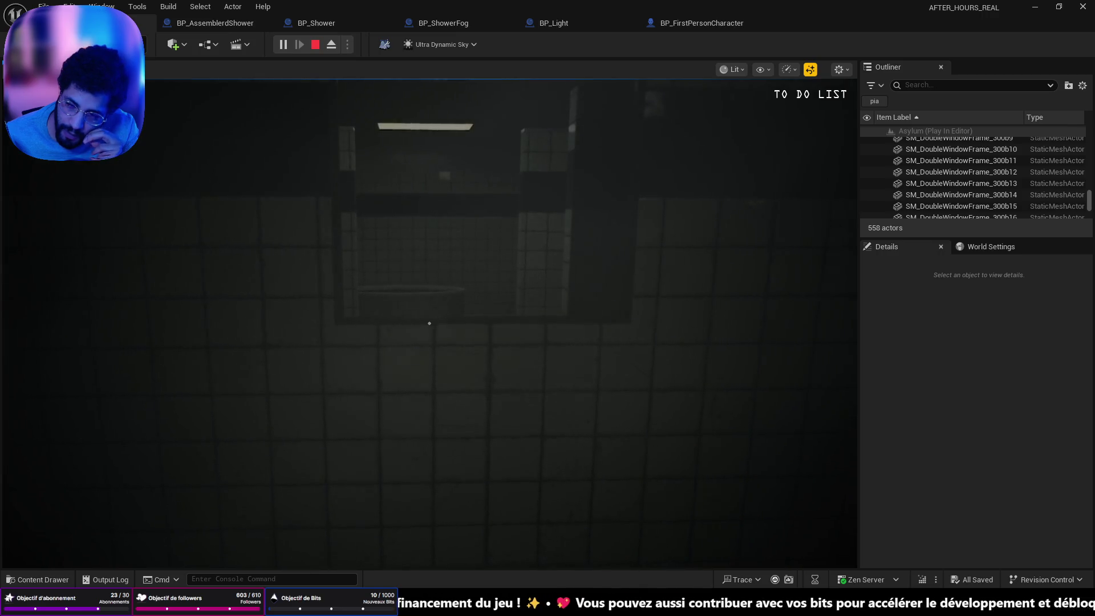
{"action": "key", "text": "Escape"}
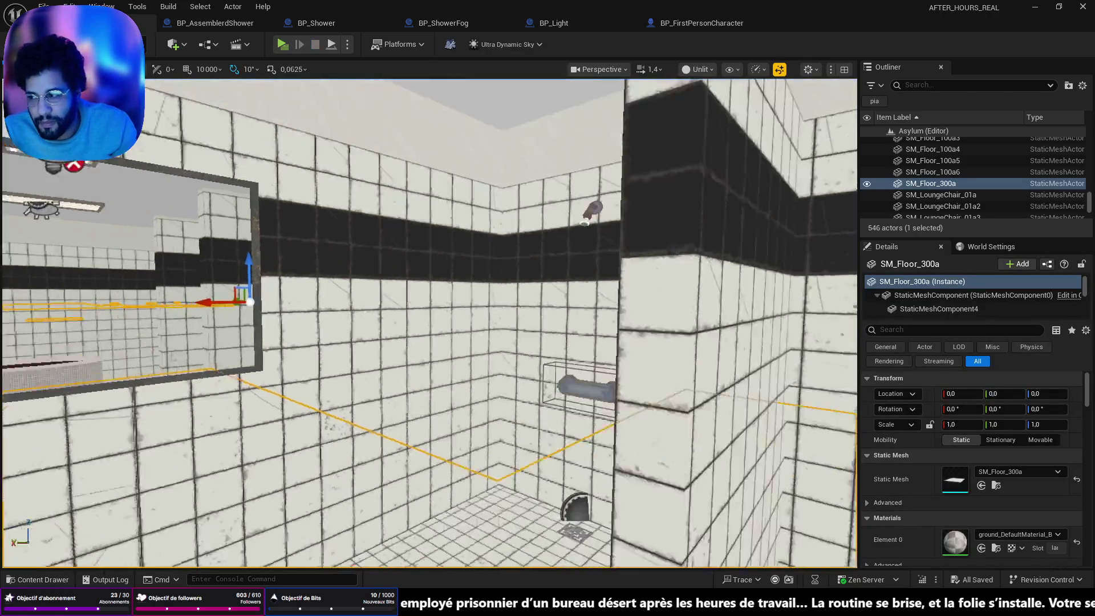
Locate and select the mirror pane Cube29 using the visibility collision view mode, and frame it.
{"action": "left_click_drag", "start_coordinate": [389, 331], "coordinate": [390, 331]}
{"action": "left_click", "coordinate": [389, 331]}
{"action": "left_click", "coordinate": [390, 331]}
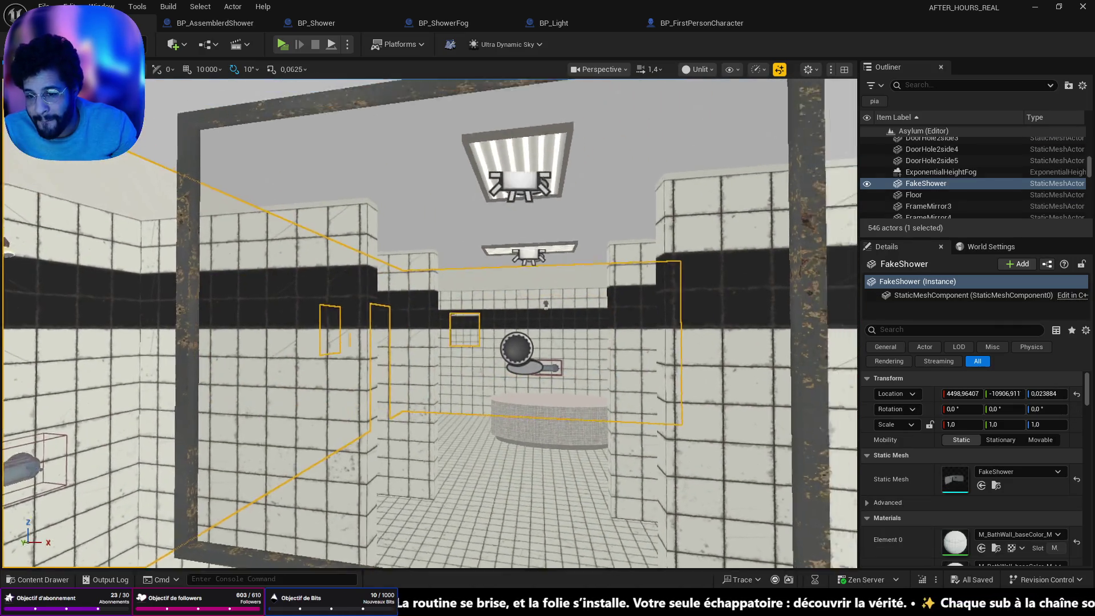
{"action": "left_click_drag", "start_coordinate": [462, 273], "coordinate": [462, 274]}
{"action": "left_click", "coordinate": [462, 273]}
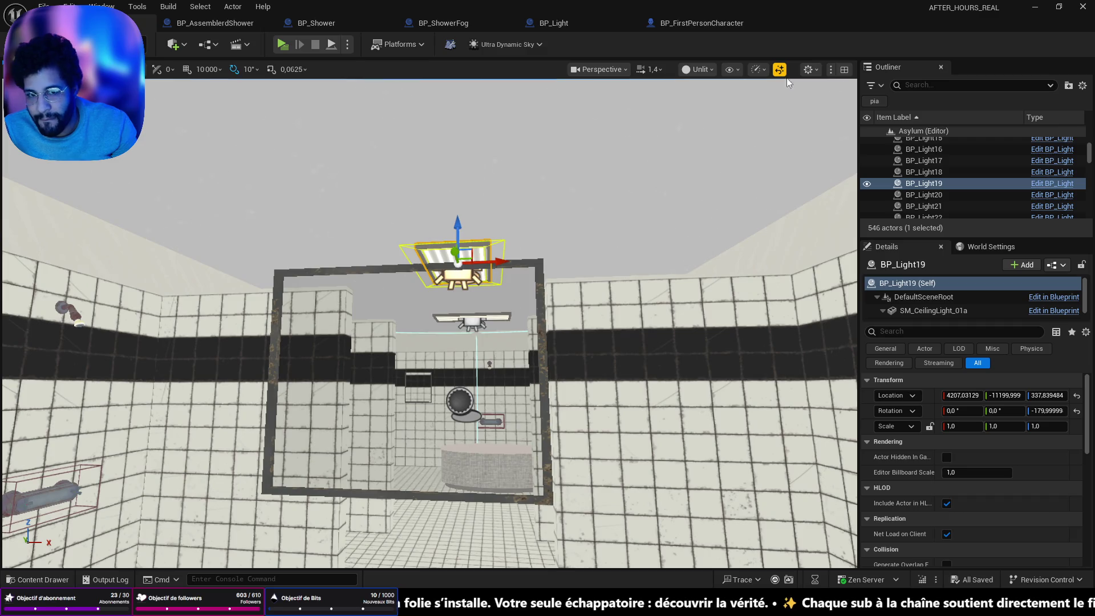
{"action": "left_click", "coordinate": [708, 70]}
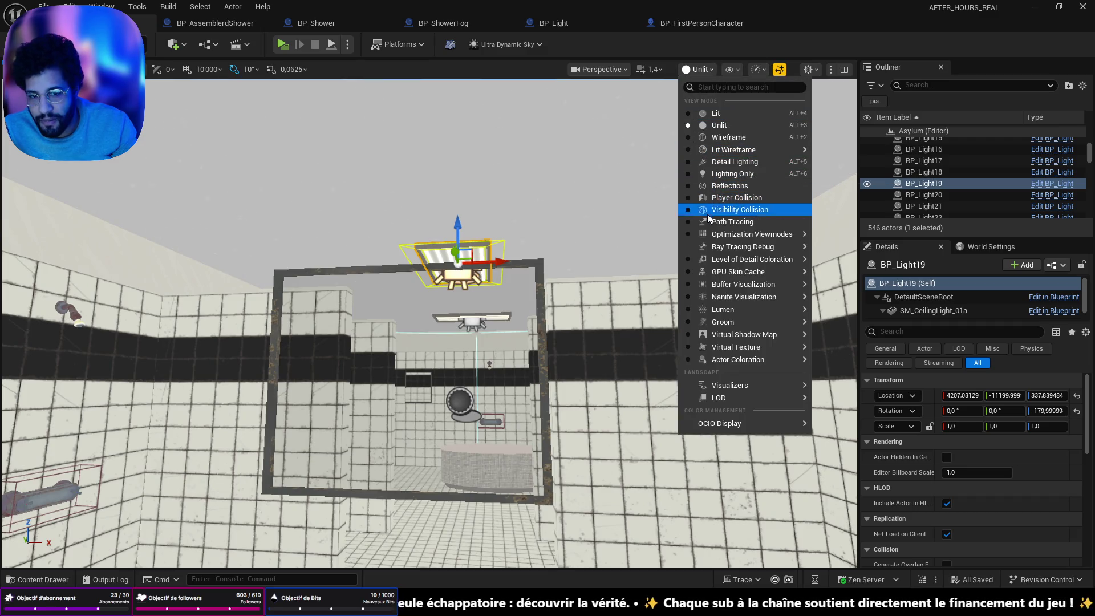
{"action": "left_click", "coordinate": [720, 209]}
{"action": "left_click", "coordinate": [472, 325]}
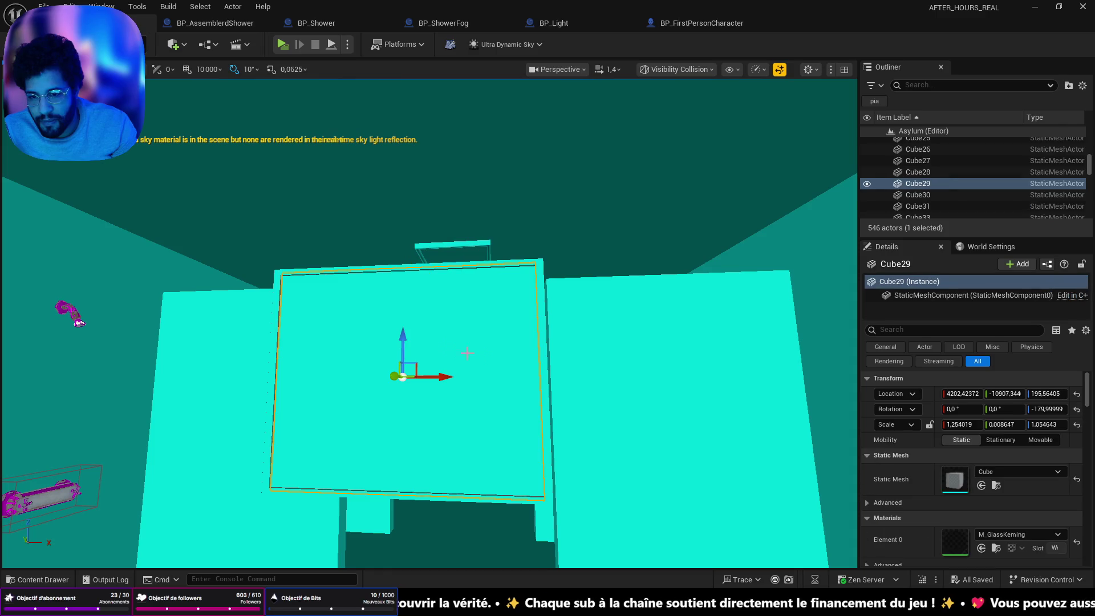
{"action": "scroll", "coordinate": [472, 325], "scroll_direction": "up", "scroll_amount": 5}
{"action": "key", "text": "f"}
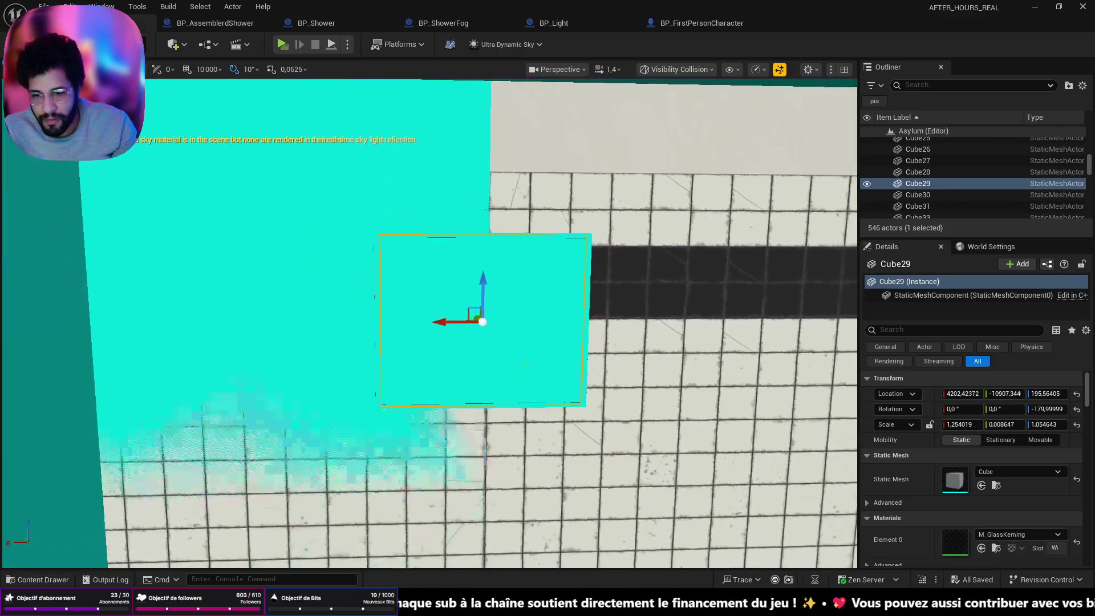
Replace Cube29's Element 0 material with M_WaterGlass and save the map.
{"action": "left_click", "coordinate": [1052, 535]}
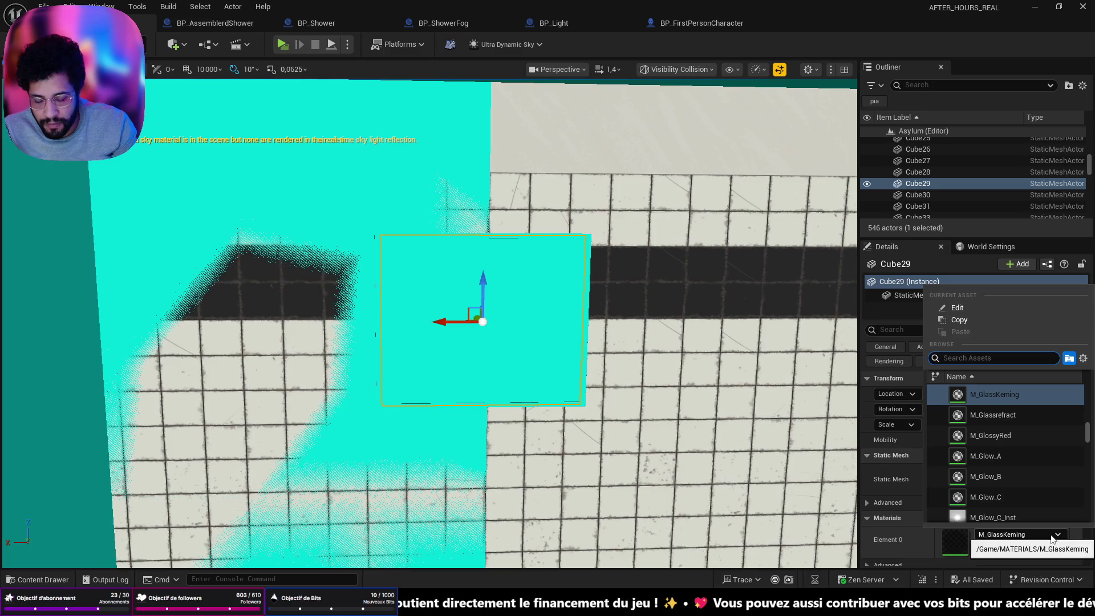
{"action": "type", "text": "glass"}
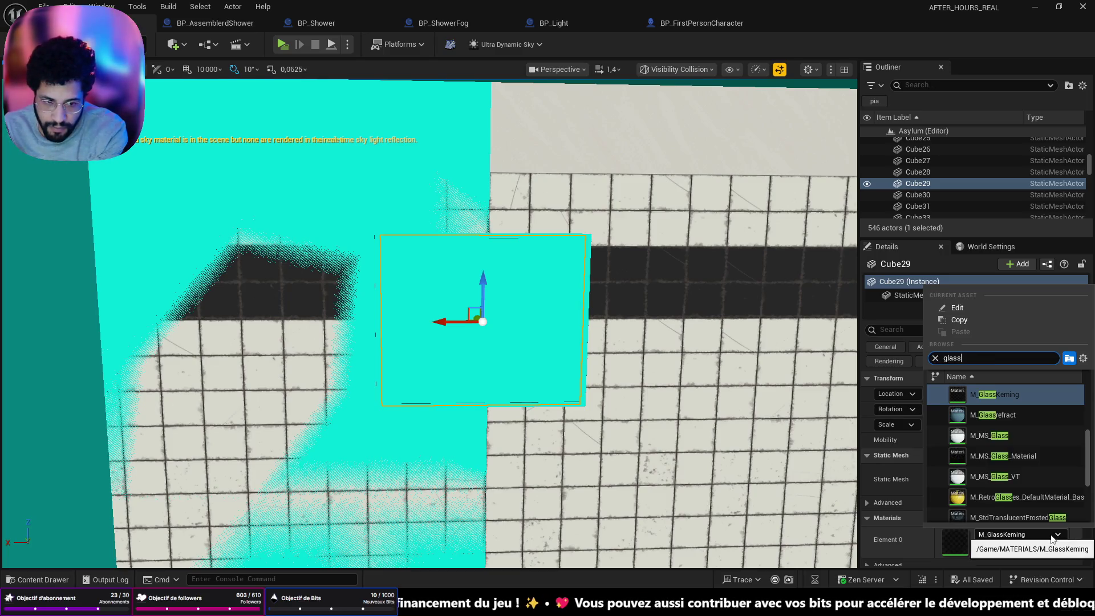
{"action": "key", "text": "BackSpace"}
{"action": "key", "text": "BackSpace"}
{"action": "key", "text": "BackSpace"}
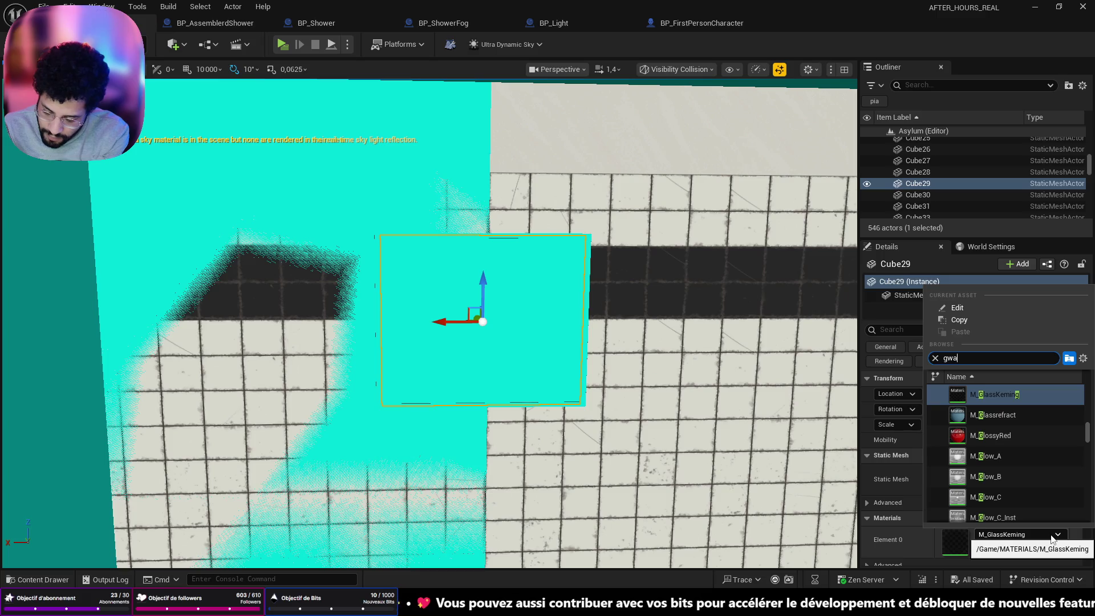
{"action": "type", "text": "watr"}
{"action": "key", "text": "BackSpace"}
{"action": "key", "text": "BackSpace"}
{"action": "key", "text": "BackSpace"}
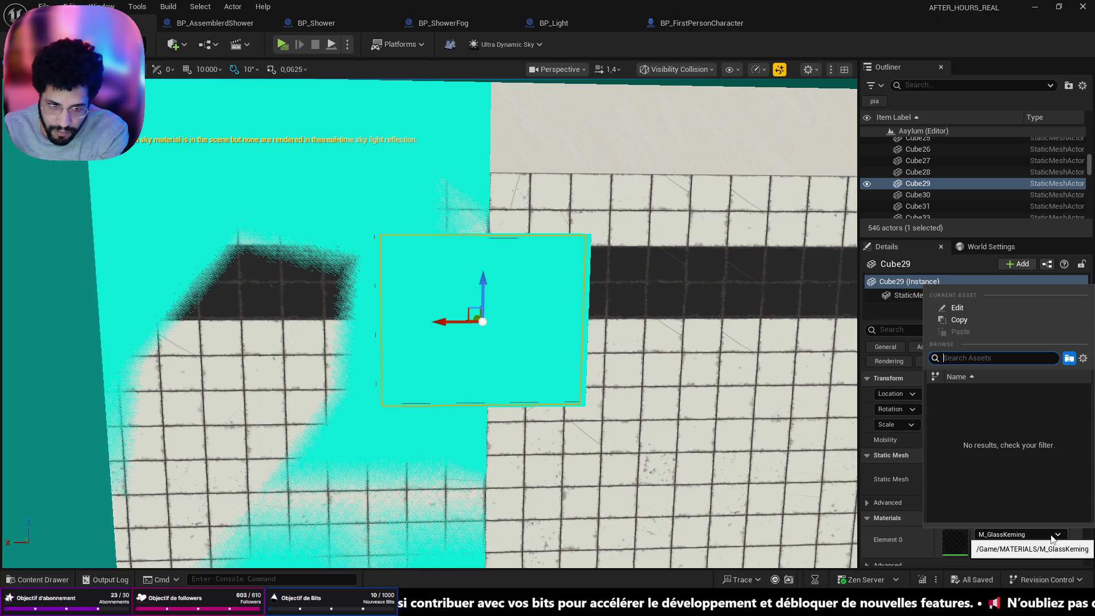
{"action": "type", "text": "wa"}
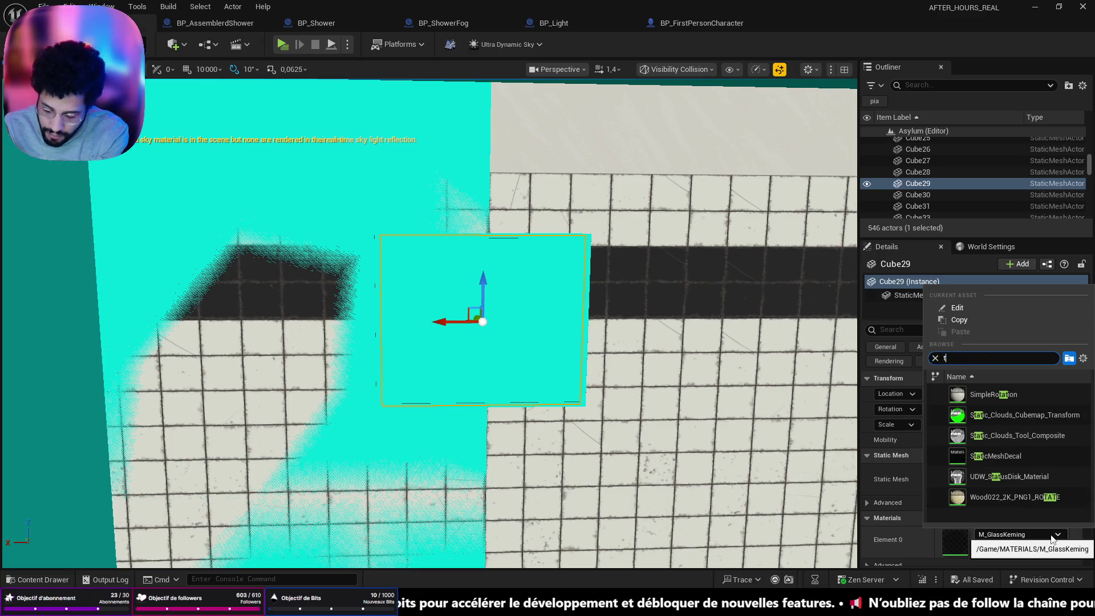
{"action": "type", "text": "tergl"}
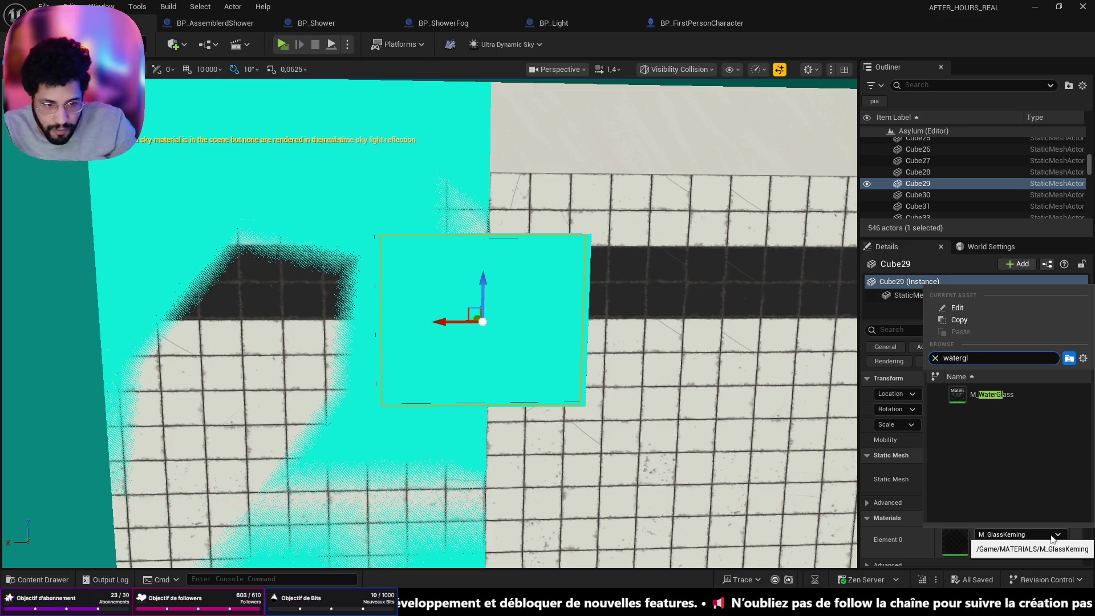
{"action": "left_click", "coordinate": [993, 394]}
{"action": "key", "text": "ctrl+s"}
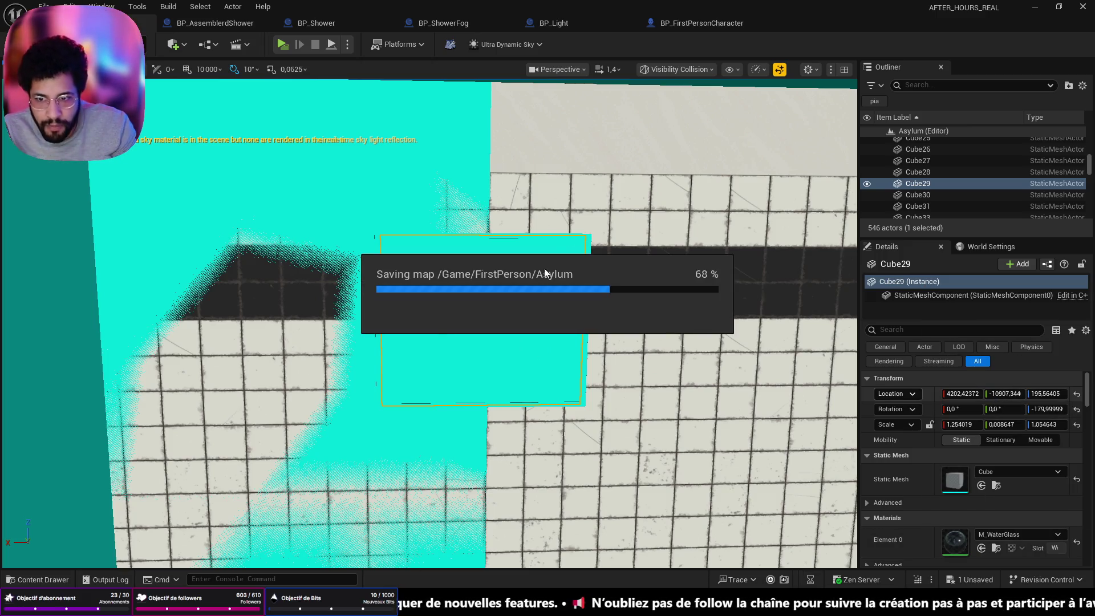
{"action": "right_click", "coordinate": [549, 391]}
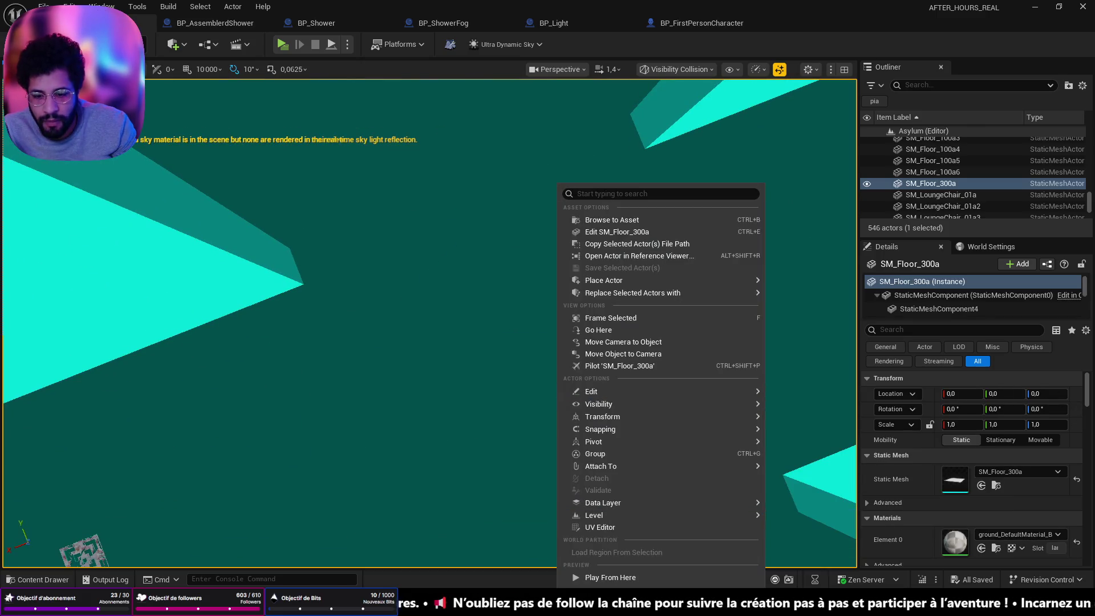
{"action": "left_click", "coordinate": [573, 356]}
{"action": "key", "text": "alt+p"}
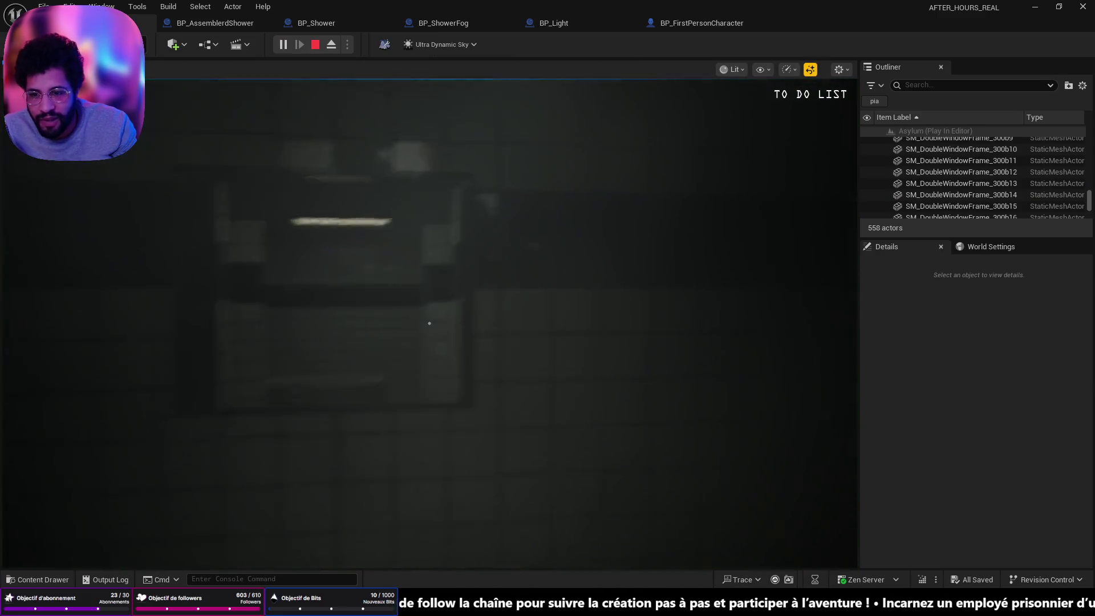
{"action": "key", "text": "w"}
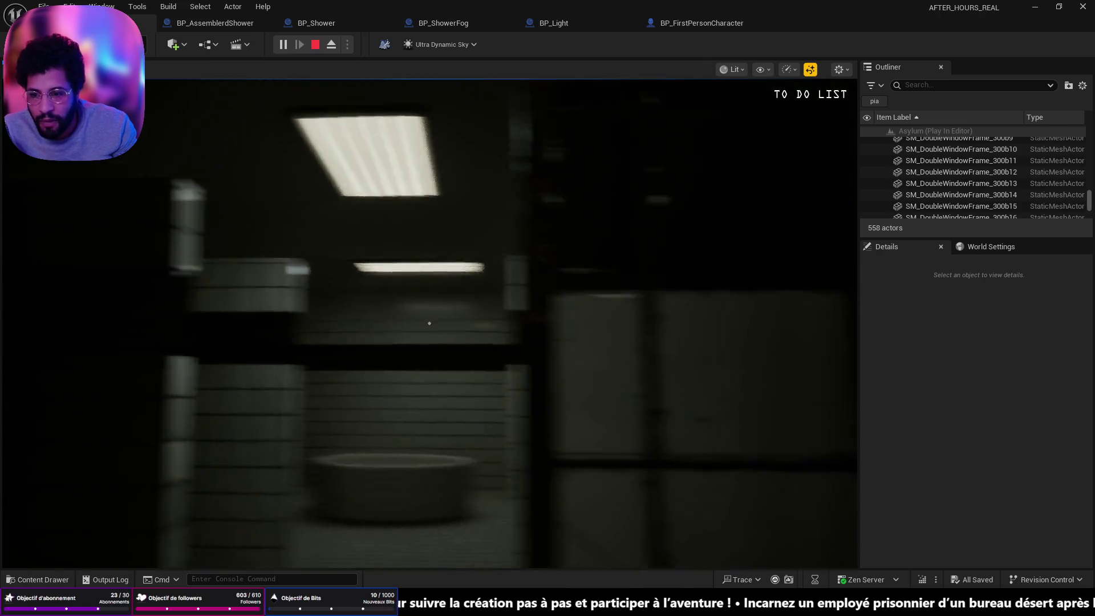
{"action": "key", "text": "w"}
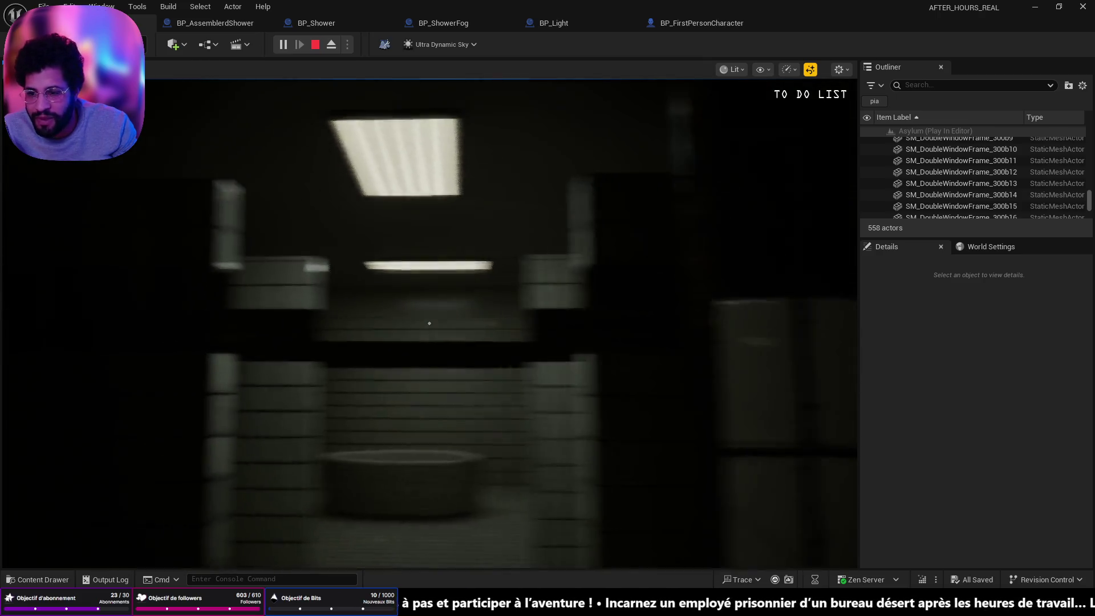
{"action": "key", "text": "w"}
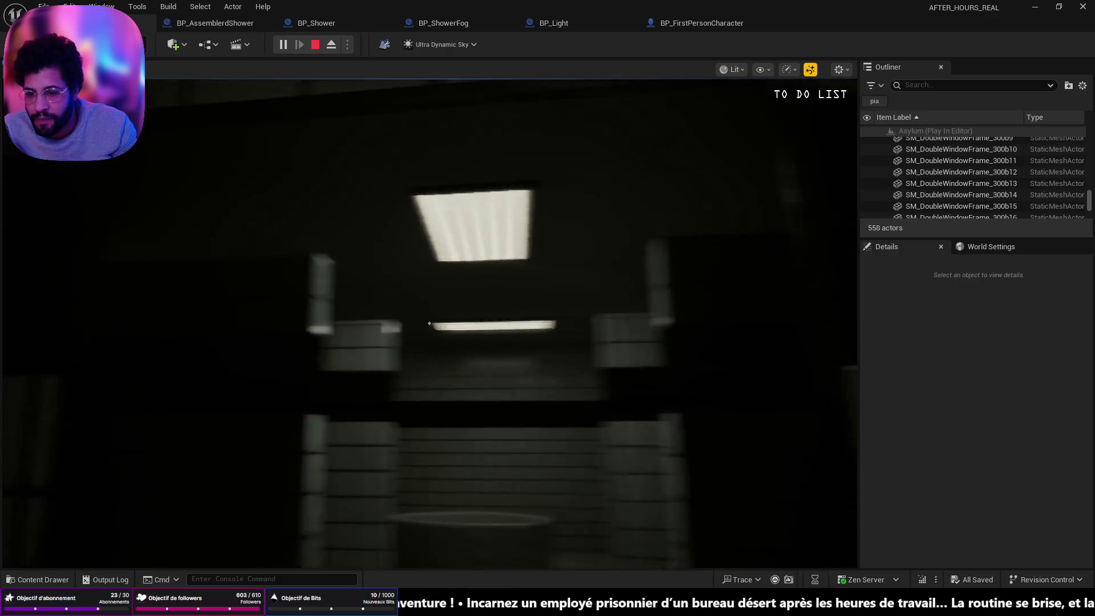
{"action": "key", "text": "w"}
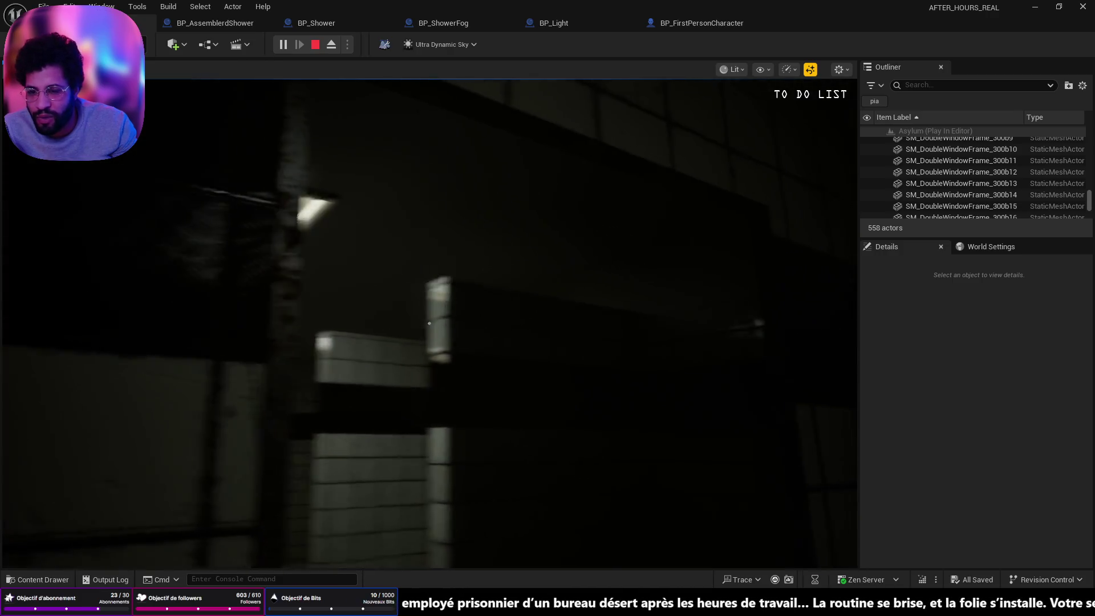
{"action": "key", "text": "w"}
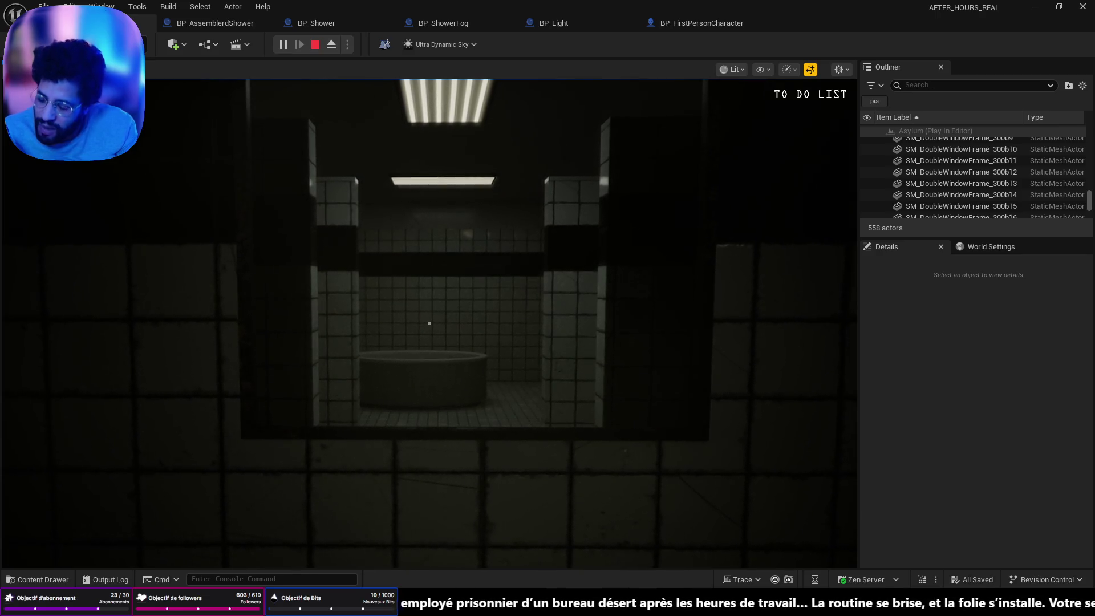
{"action": "key", "text": "Escape"}
{"action": "left_click", "coordinate": [488, 323]}
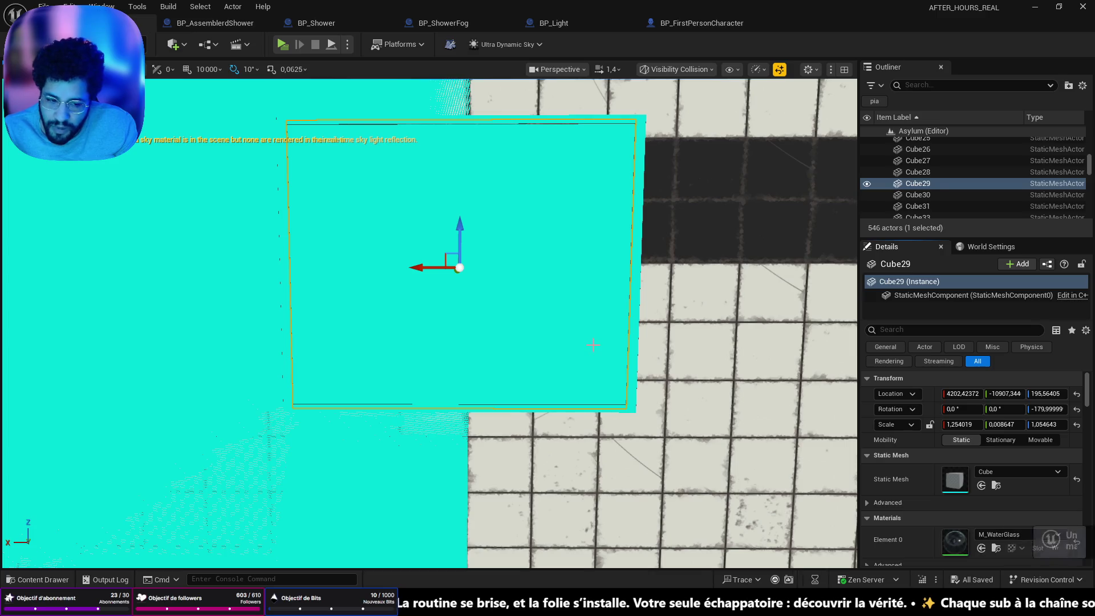
{"action": "key", "text": "ctrl+z"}
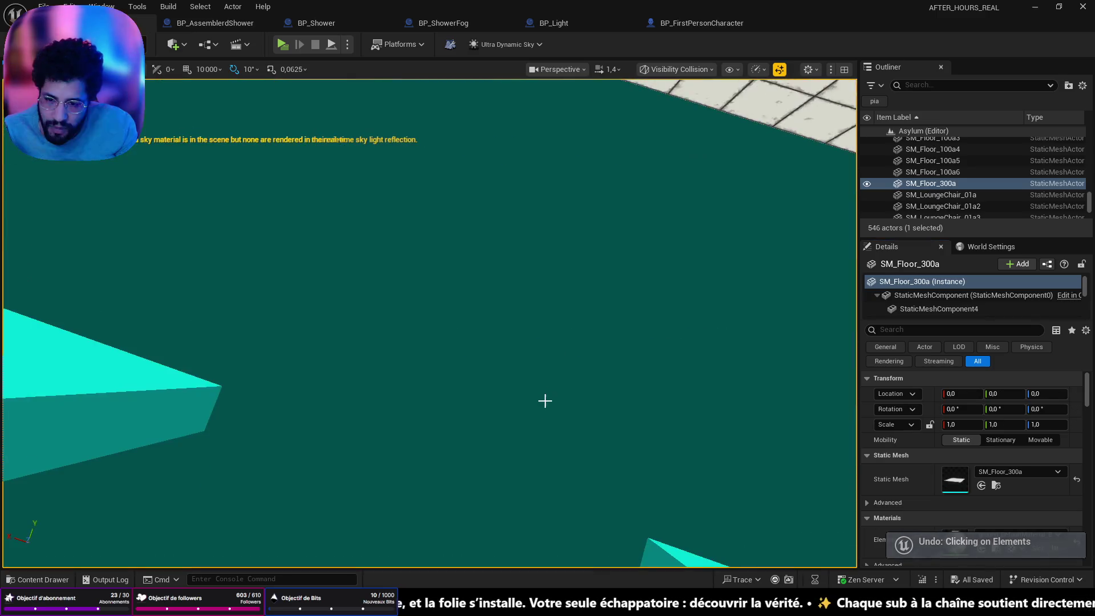
{"action": "right_click", "coordinate": [545, 399]}
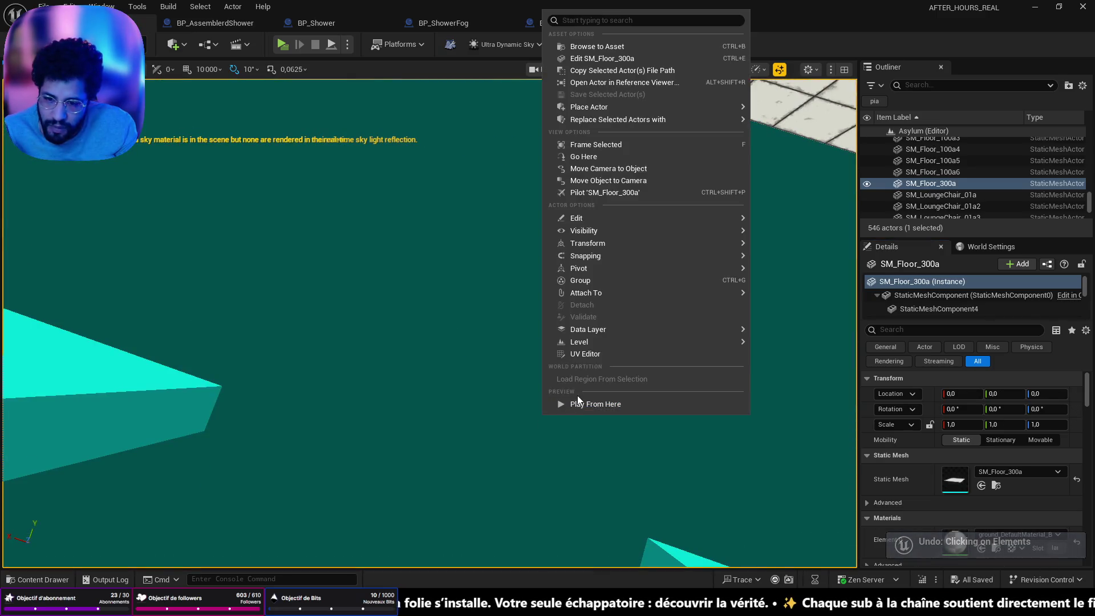
{"action": "left_click", "coordinate": [573, 399]}
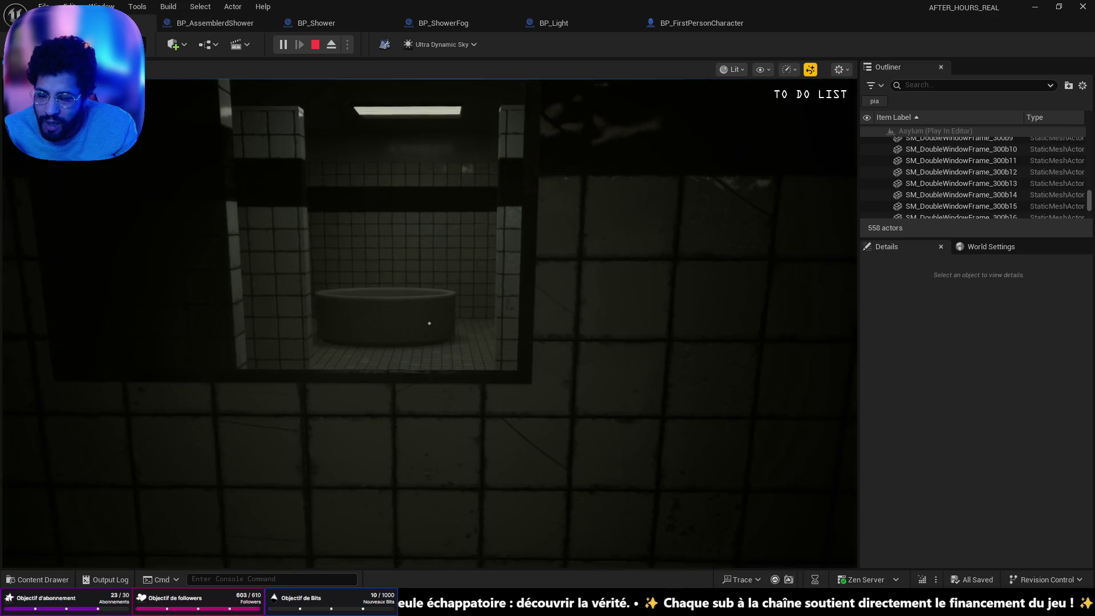
{"action": "key", "text": "Escape"}
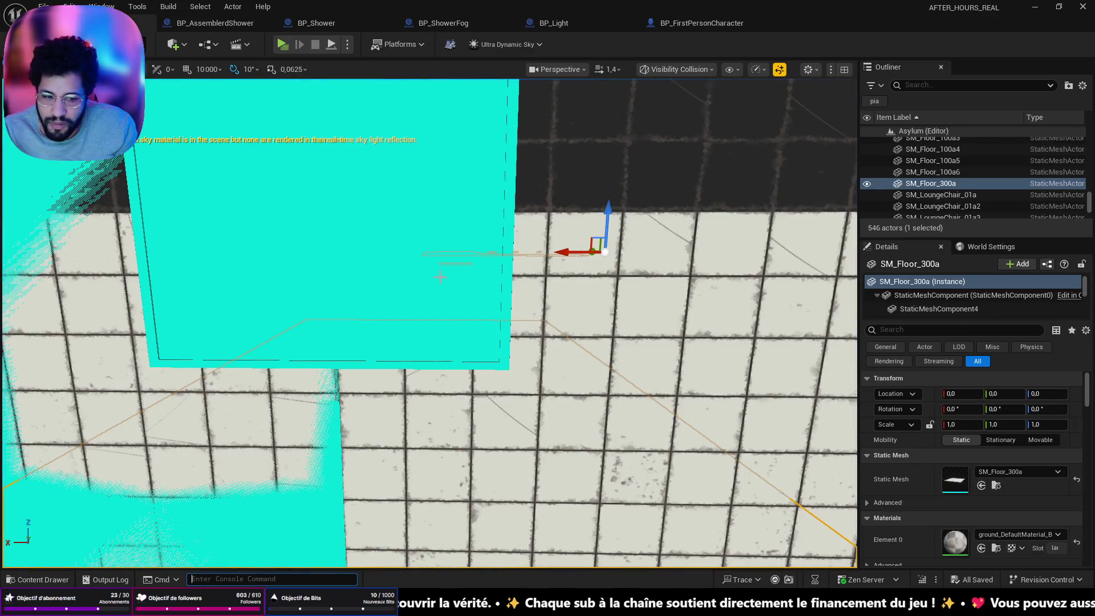
Undo the material change so Cube29 is back on M_GlassKeming.
{"action": "left_click", "coordinate": [450, 266]}
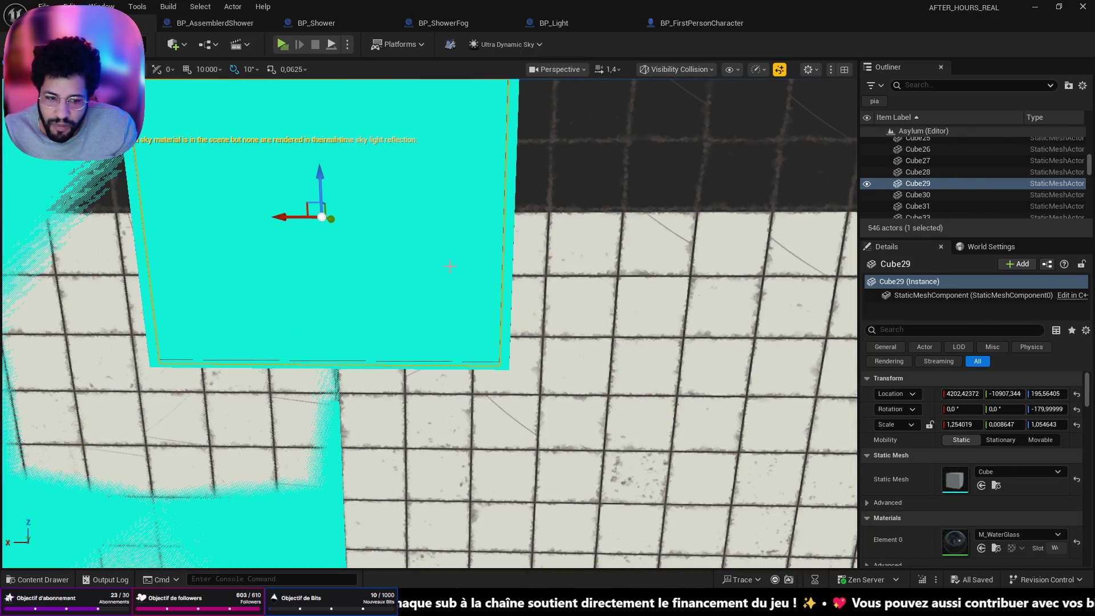
{"action": "key", "text": "ctrl+z"}
{"action": "left_click", "coordinate": [449, 266]}
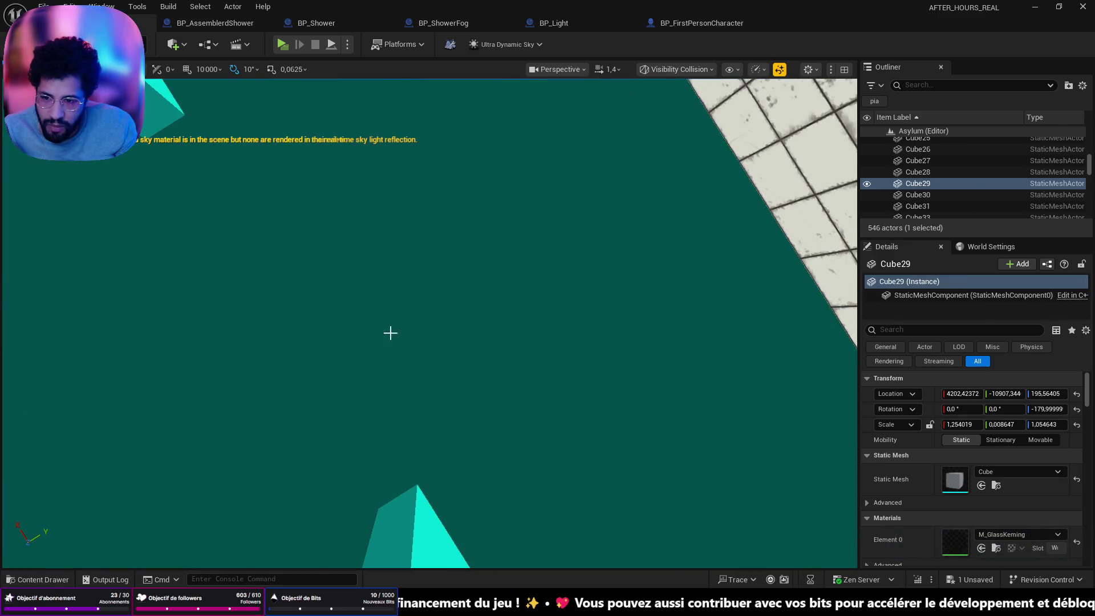
Start a new Play In Editor session with Alt+P.
{"action": "right_click", "coordinate": [399, 423]}
{"action": "key", "text": "Escape"}
{"action": "key", "text": "alt+p"}
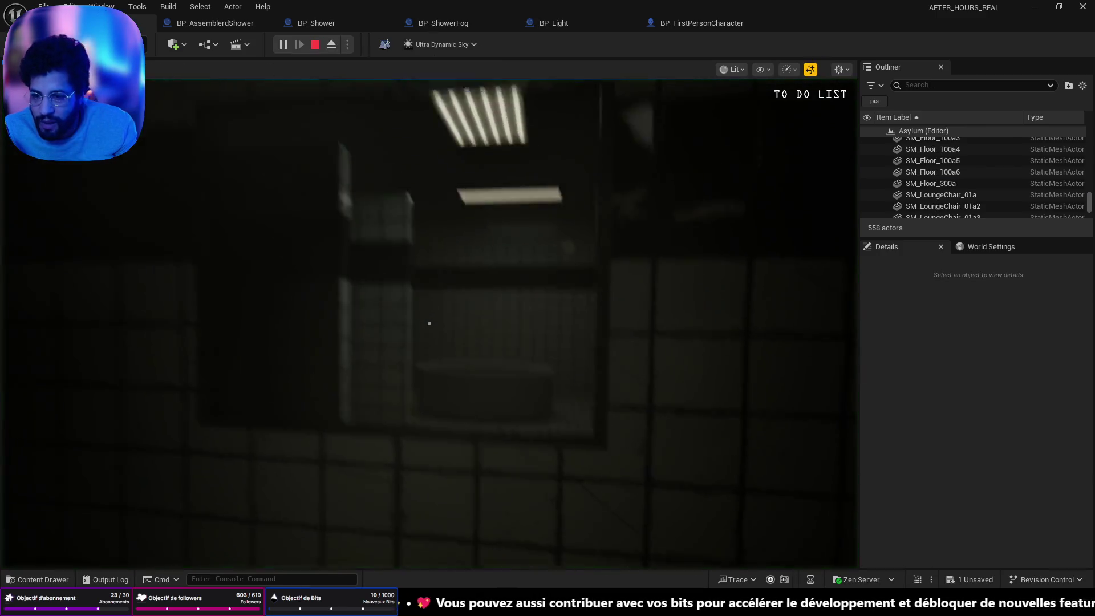
Walk back and forth through the shower room to view the mirror, then stop playing.
{"action": "key", "text": "s"}
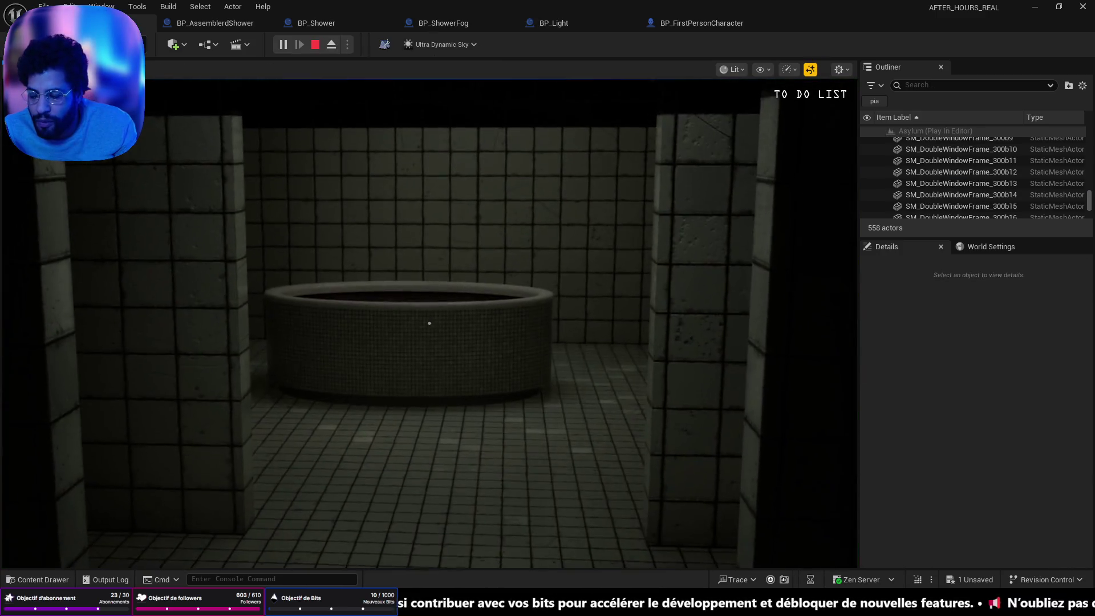
{"action": "key", "text": "s"}
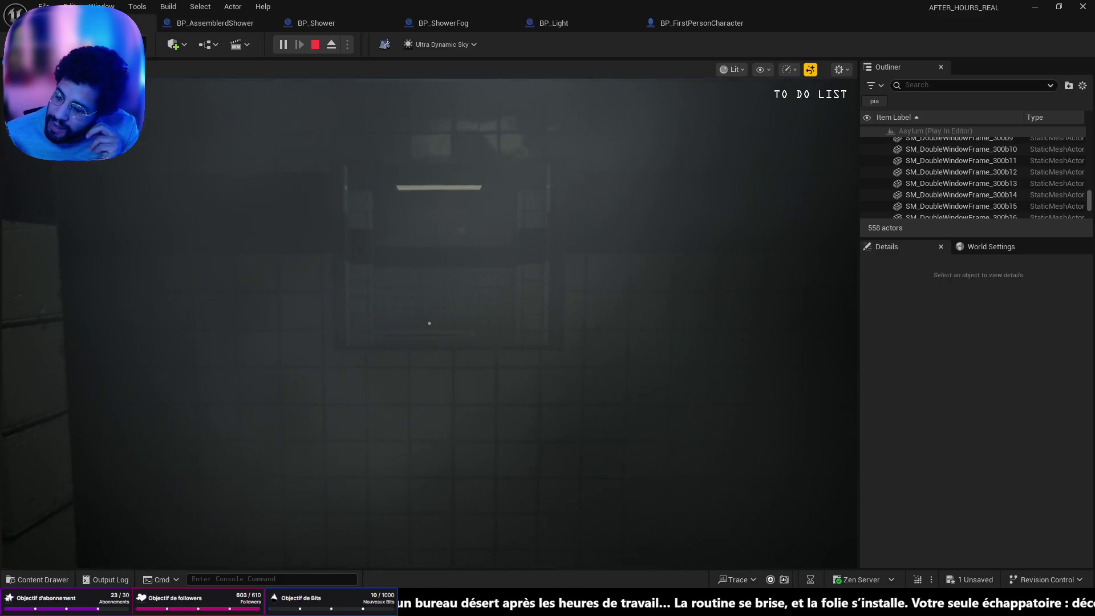
{"action": "key", "text": "w"}
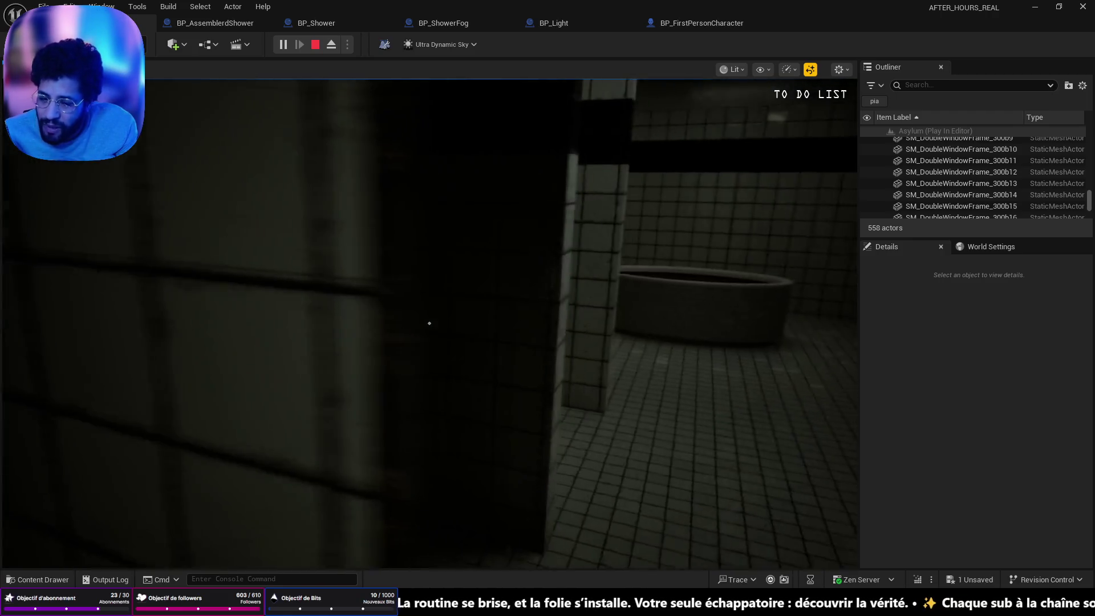
{"action": "key", "text": "w"}
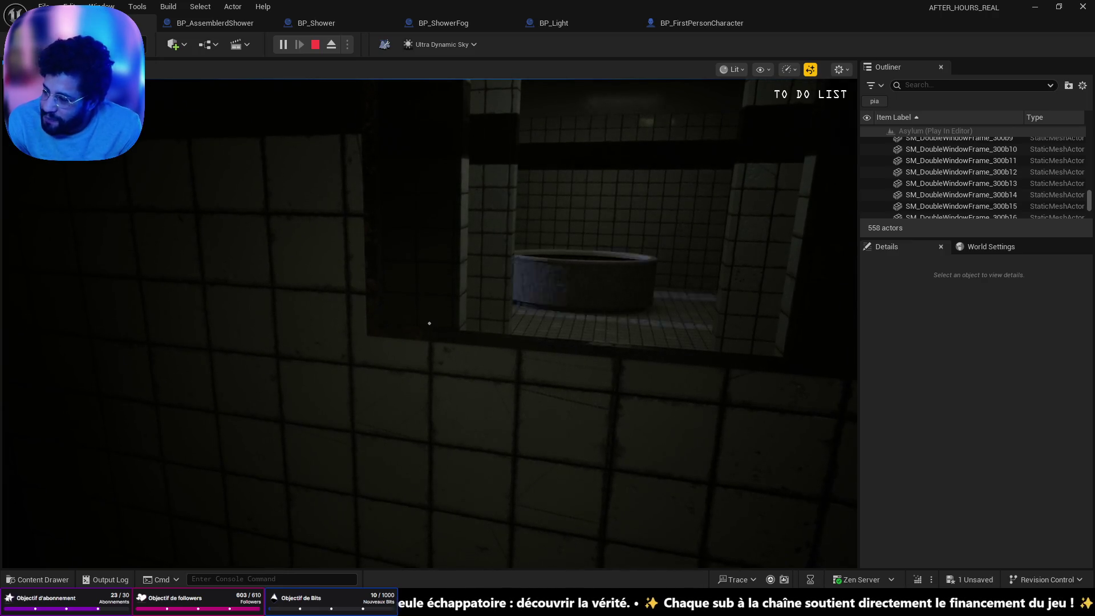
{"action": "key", "text": "Escape"}
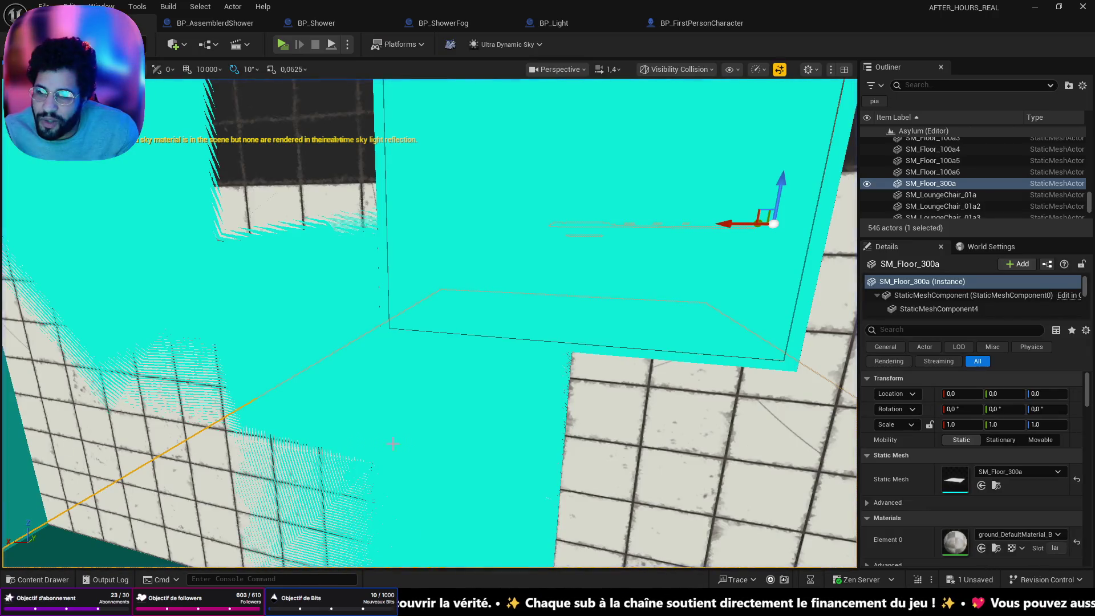
Fly the view toward the tiled floor and save the map.
{"action": "scroll", "coordinate": [393, 443], "scroll_direction": "up", "scroll_amount": 3}
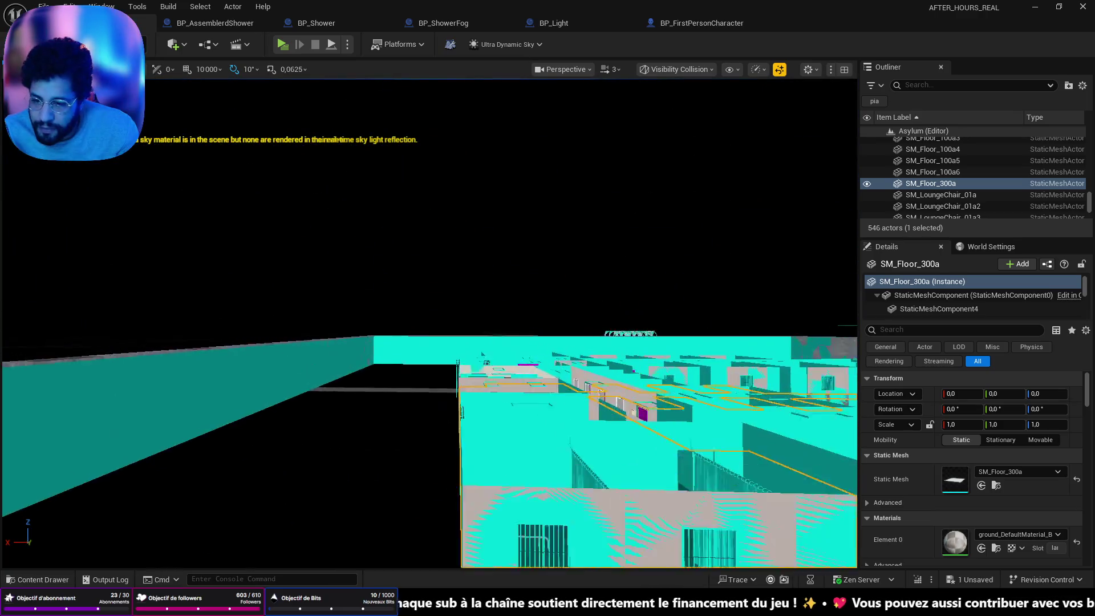
{"action": "key", "text": "w"}
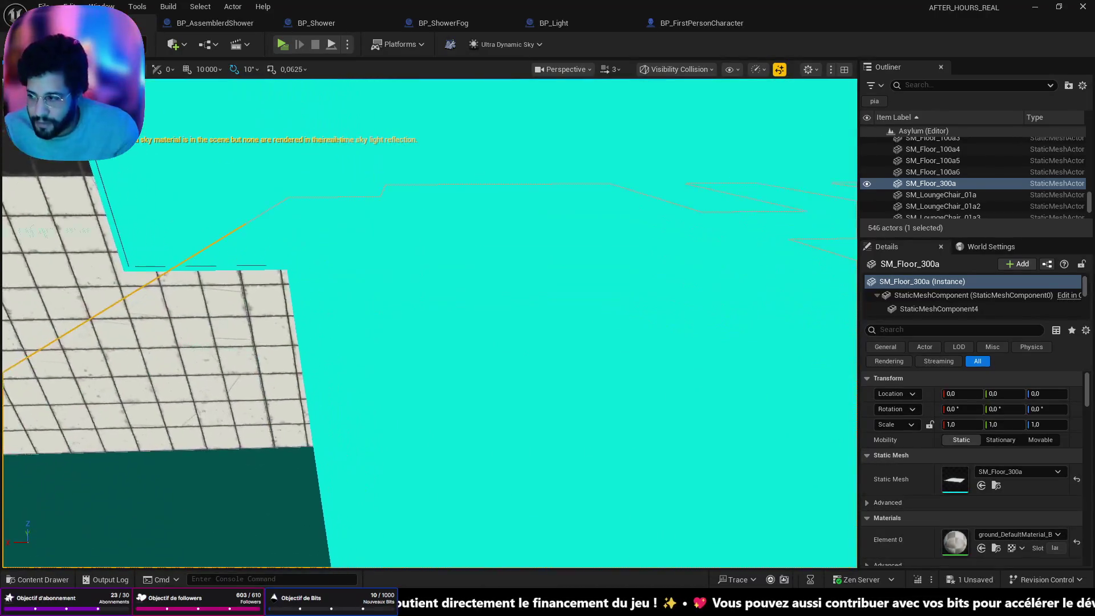
{"action": "key", "text": "ctrl+s"}
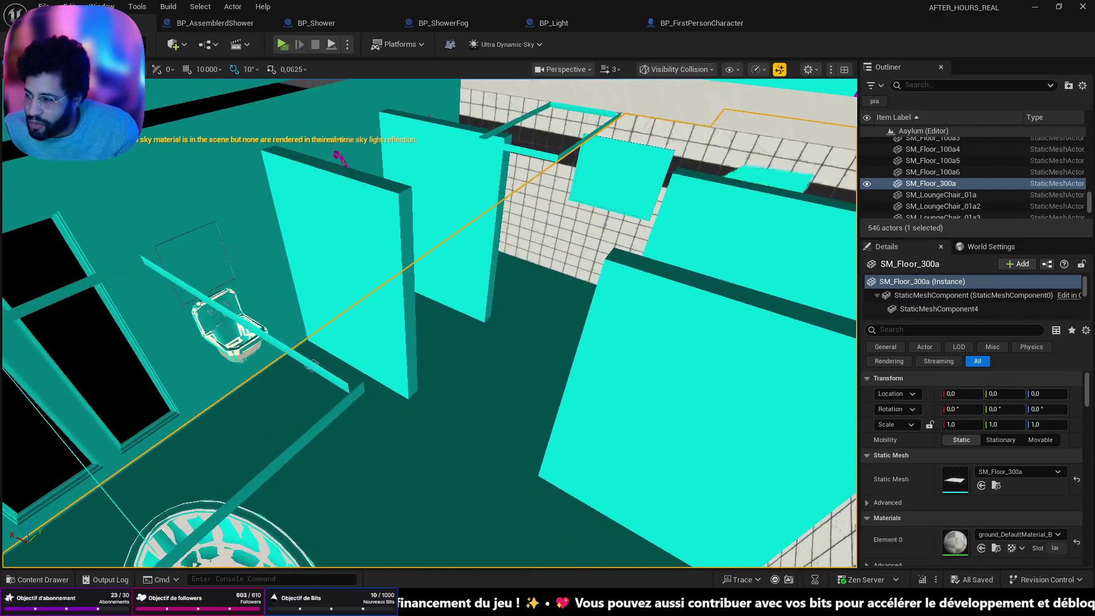
{"action": "scroll", "coordinate": [429, 323], "scroll_direction": "down", "scroll_amount": 3}
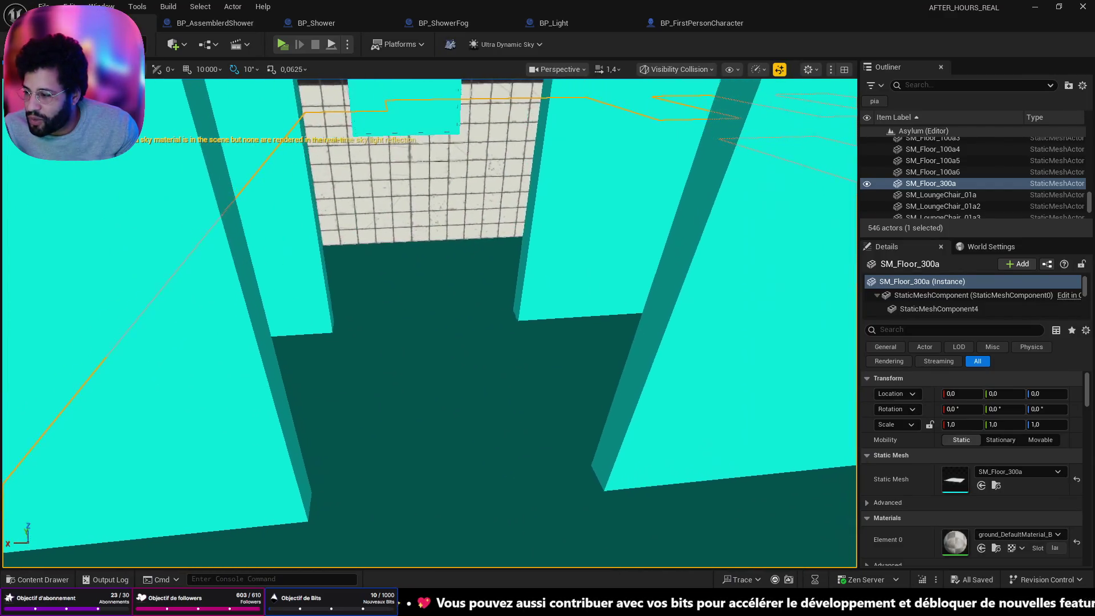
Play-test with Alt+P, walking through the foggy shower room to the mirror.
{"action": "key", "text": "alt+p"}
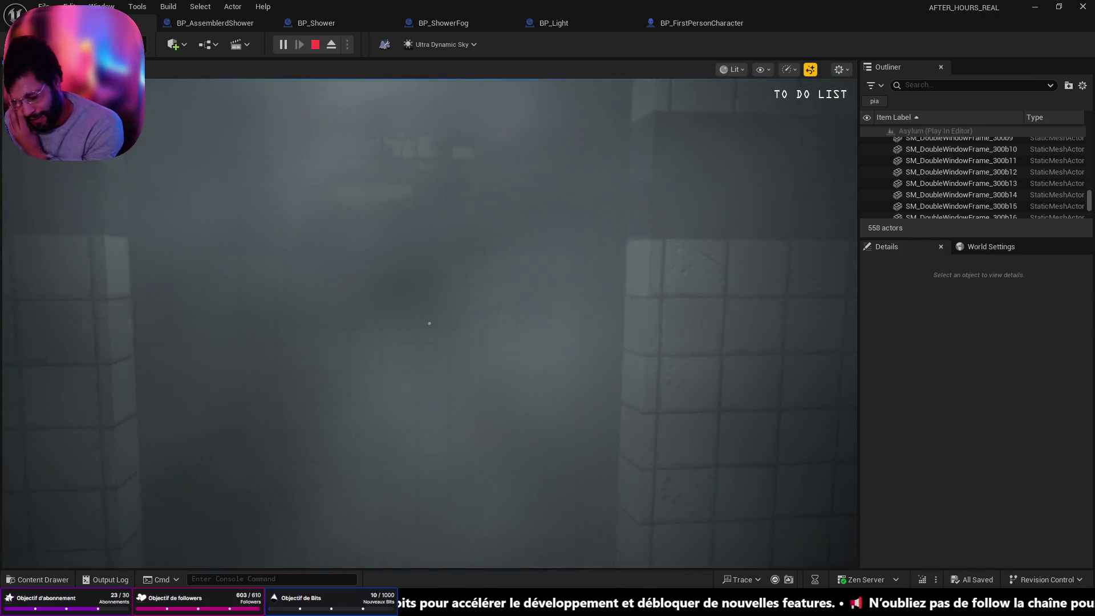
{"action": "key", "text": "w"}
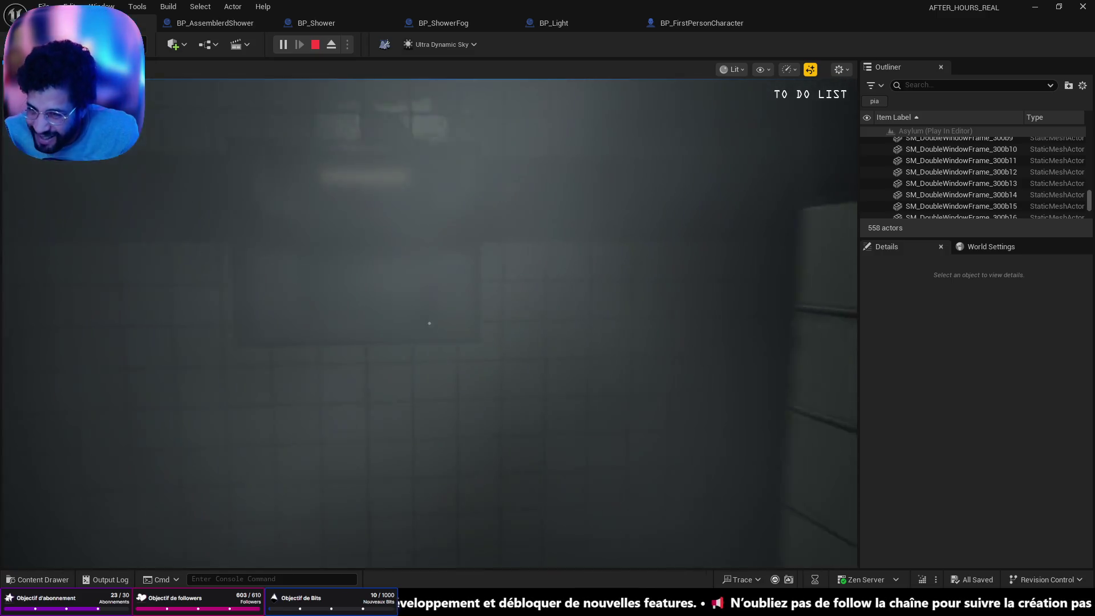
{"action": "key", "text": "a"}
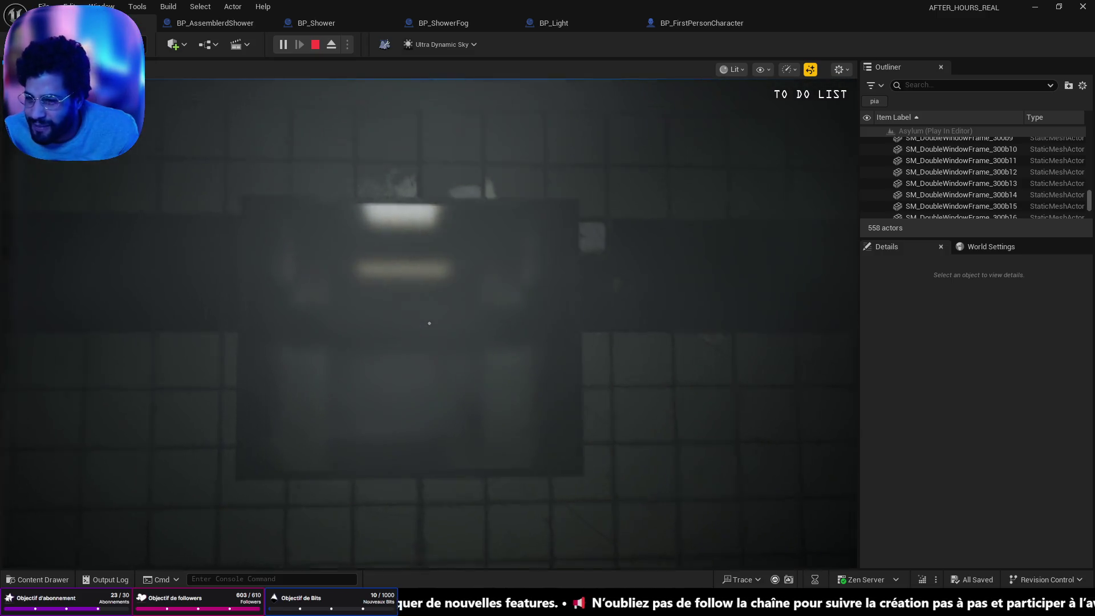
{"action": "key", "text": "d"}
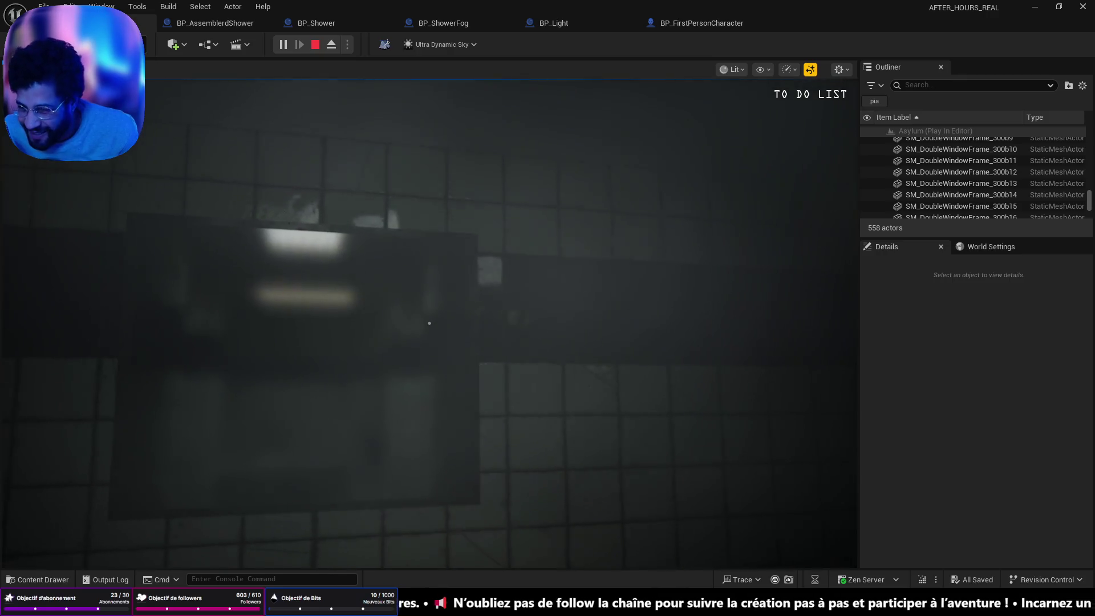
{"action": "key", "text": "w"}
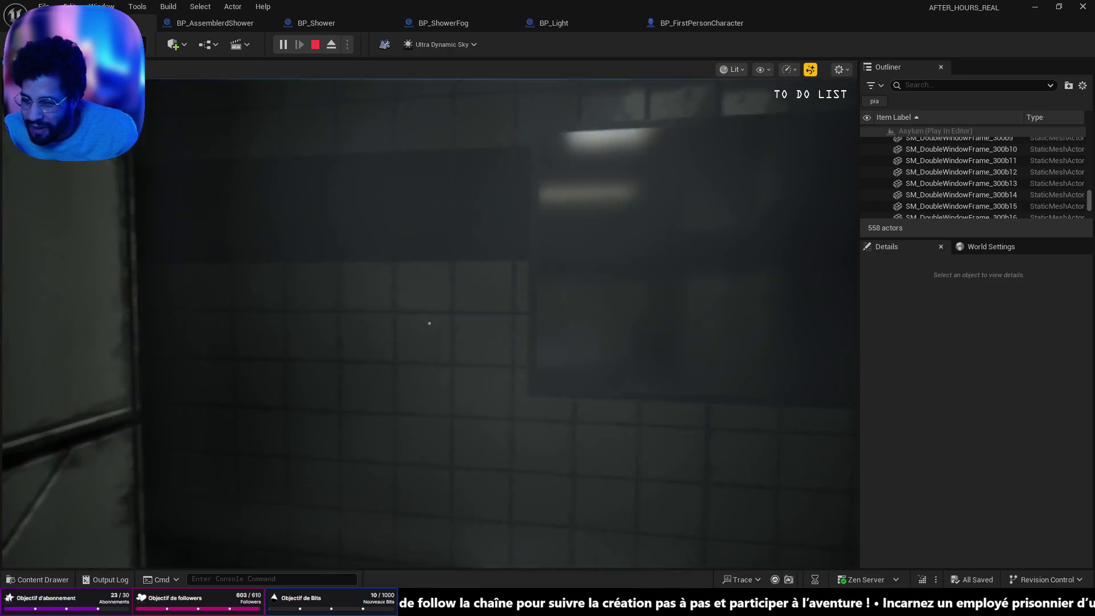
{"action": "key", "text": "w"}
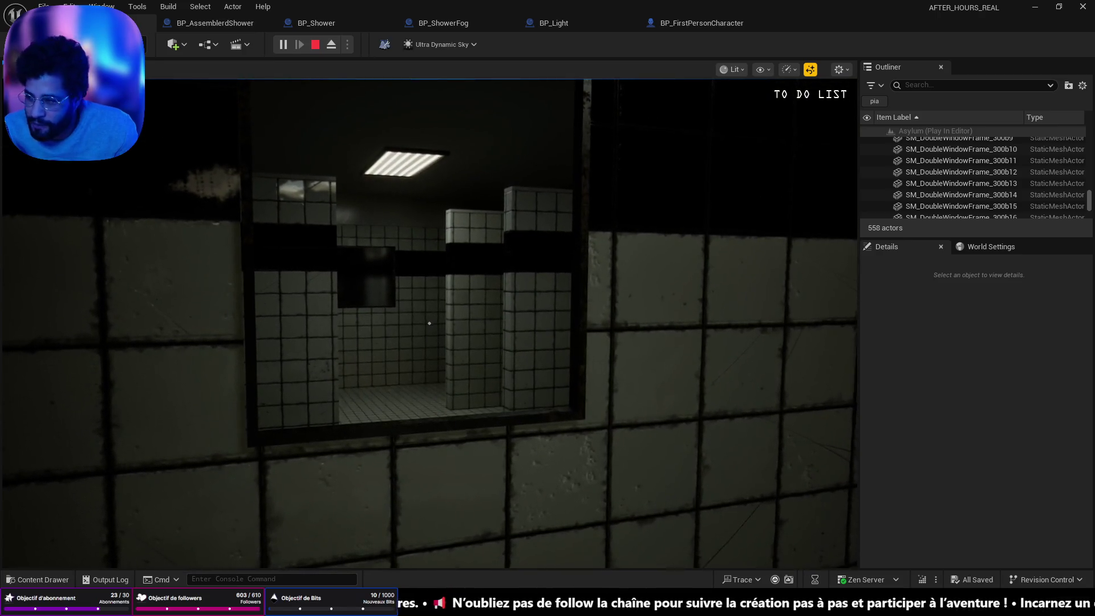
Stop the play session and select the mirror's glass pane Cube29.
{"action": "key", "text": "Escape"}
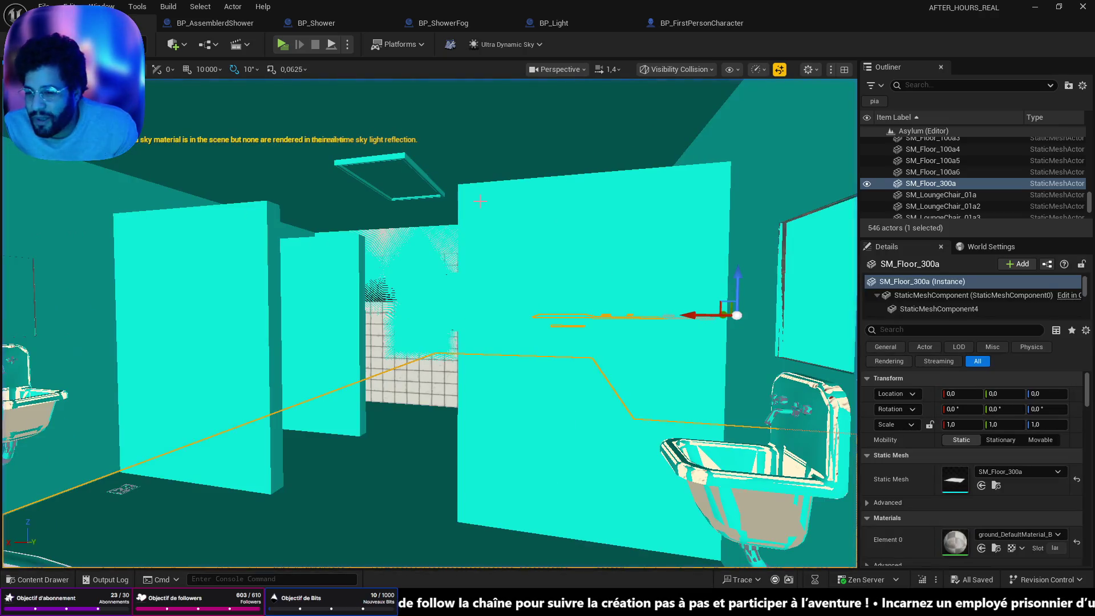
{"action": "left_click_drag", "start_coordinate": [481, 201], "coordinate": [480, 257]}
{"action": "left_click", "coordinate": [399, 285]}
{"action": "left_click_drag", "start_coordinate": [400, 286], "coordinate": [786, 465]}
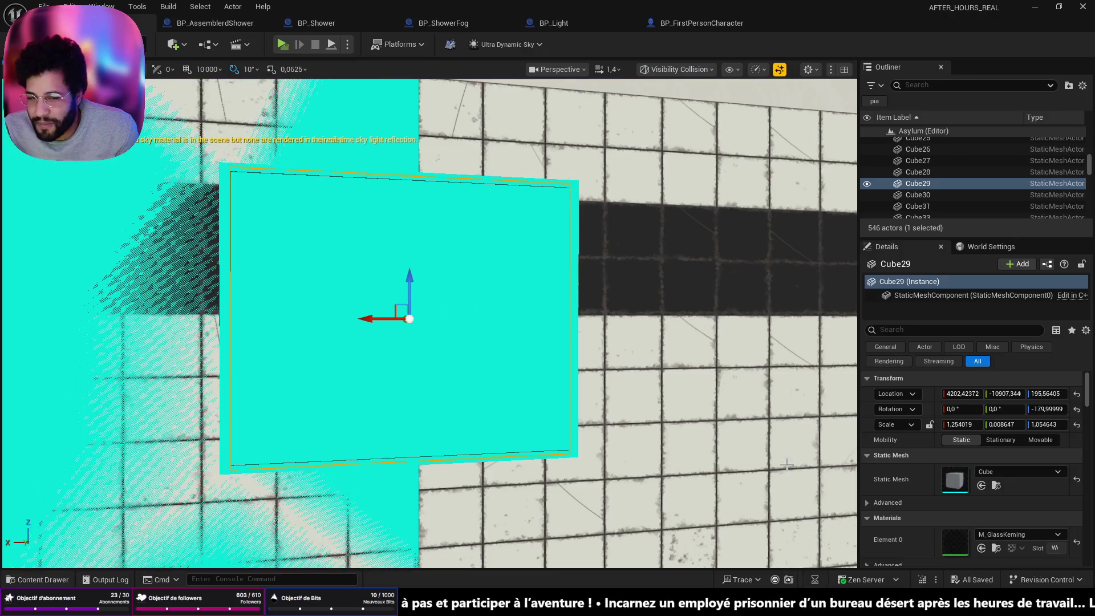
Replace Cube29's Element 0 material M_GlassKeming with Glass, found by searching 'gl'.
{"action": "left_click", "coordinate": [1018, 534]}
{"action": "type", "text": "glass"}
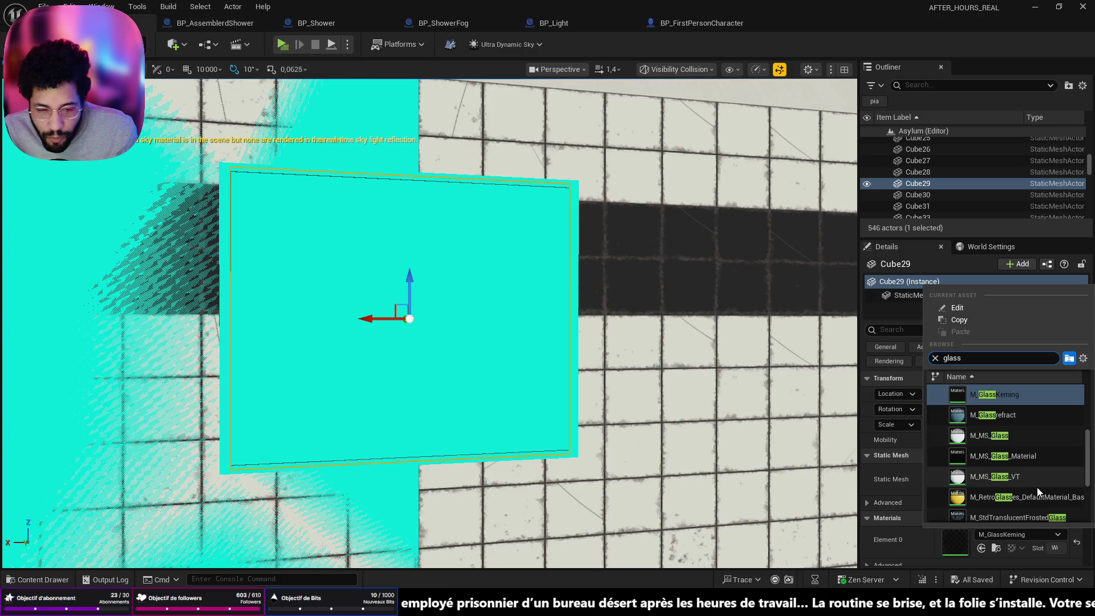
{"action": "scroll", "coordinate": [1043, 457], "scroll_direction": "up", "scroll_amount": 3}
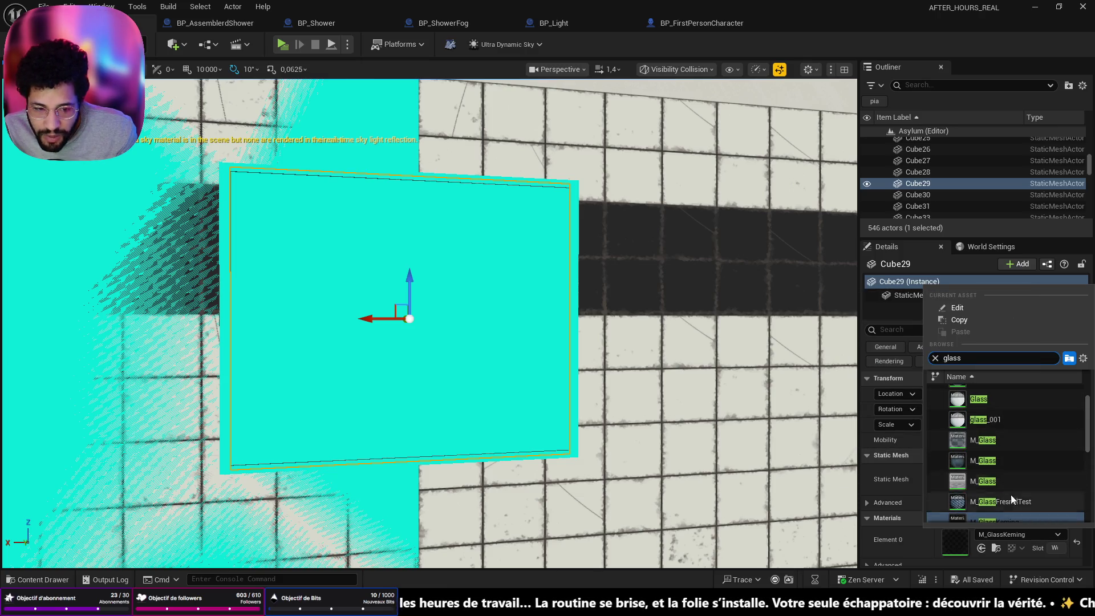
{"action": "scroll", "coordinate": [1011, 474], "scroll_direction": "up", "scroll_amount": 2}
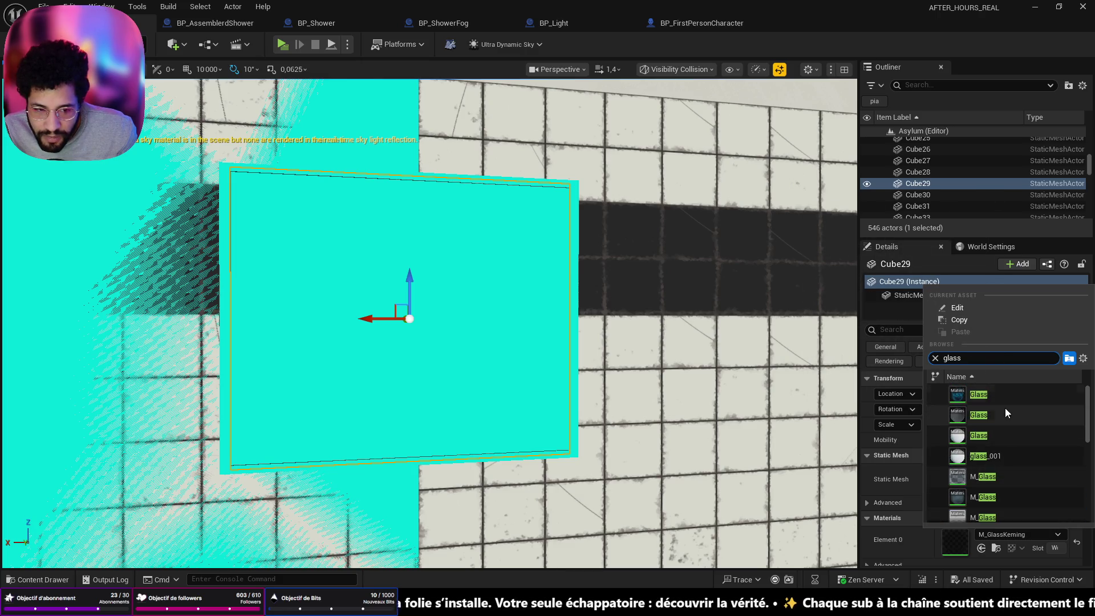
{"action": "mouse_move", "coordinate": [1017, 409]}
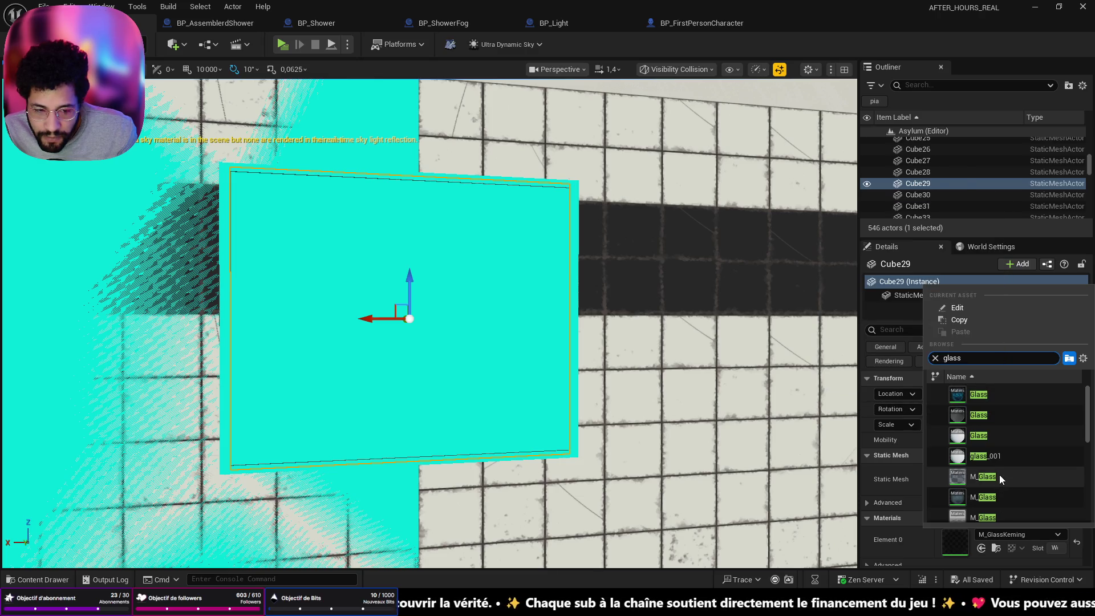
{"action": "scroll", "coordinate": [999, 474], "scroll_direction": "down", "scroll_amount": 5}
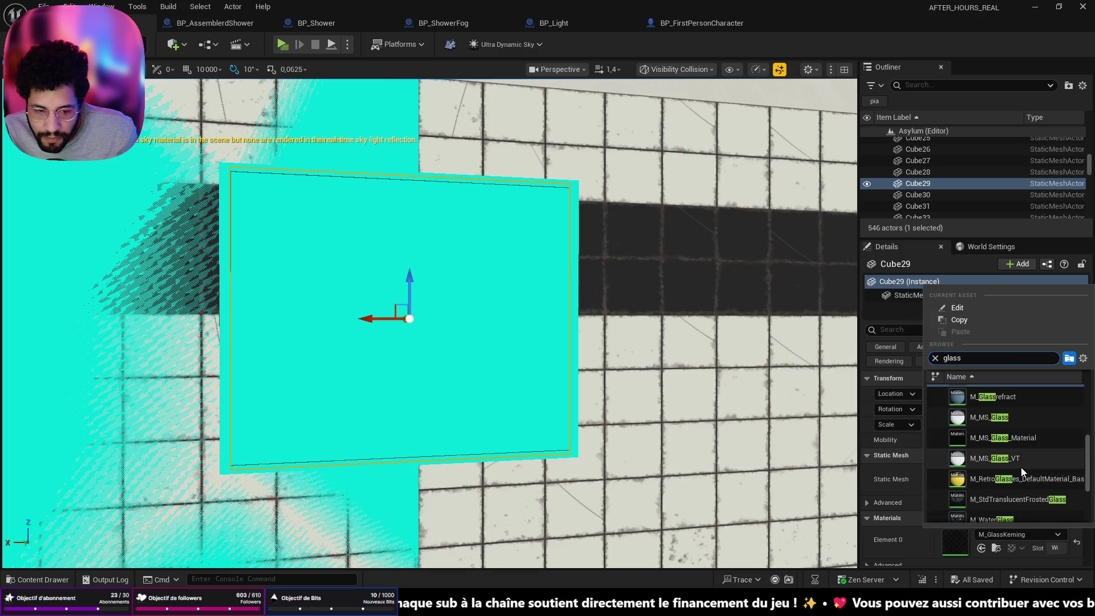
{"action": "scroll", "coordinate": [1018, 465], "scroll_direction": "up", "scroll_amount": 5}
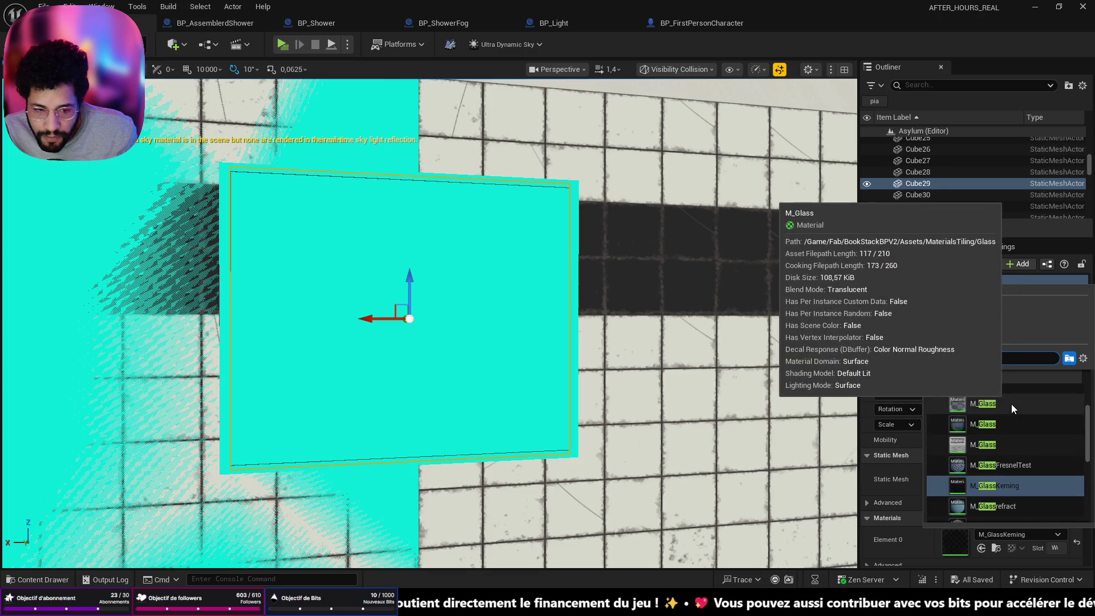
{"action": "scroll", "coordinate": [1004, 406], "scroll_direction": "up", "scroll_amount": 2}
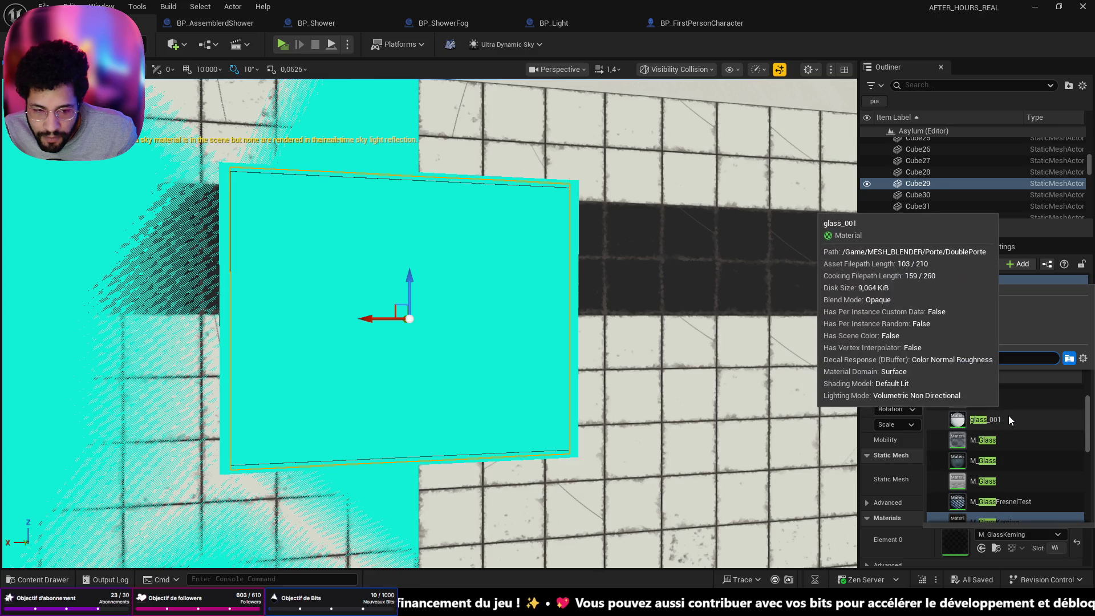
{"action": "left_click", "coordinate": [1009, 398]}
{"action": "left_click_drag", "start_coordinate": [433, 319], "coordinate": [467, 490]}
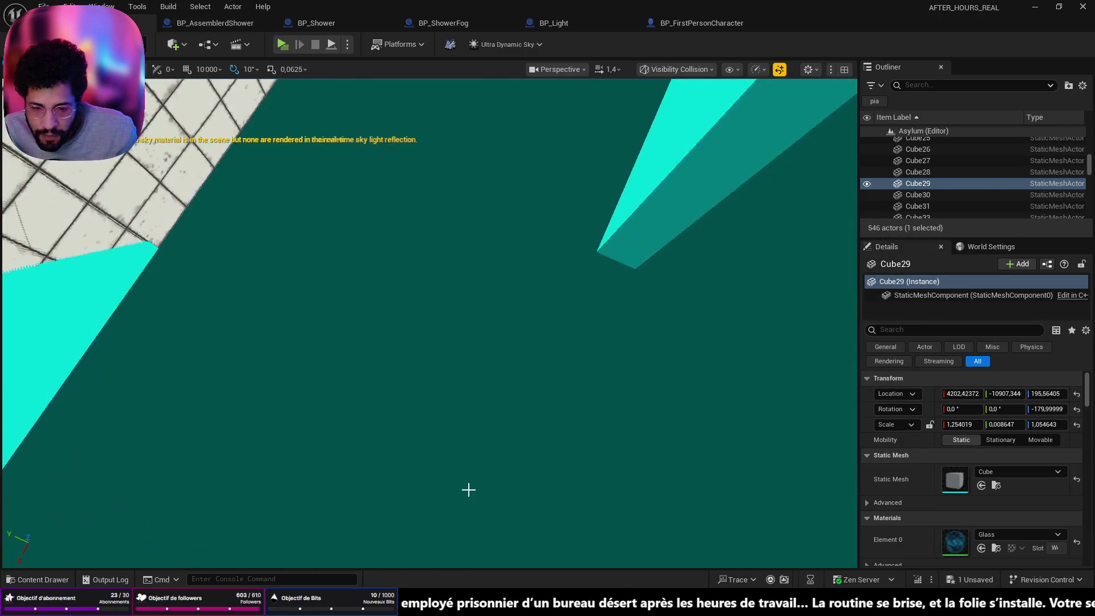
{"action": "key", "text": "alt+p"}
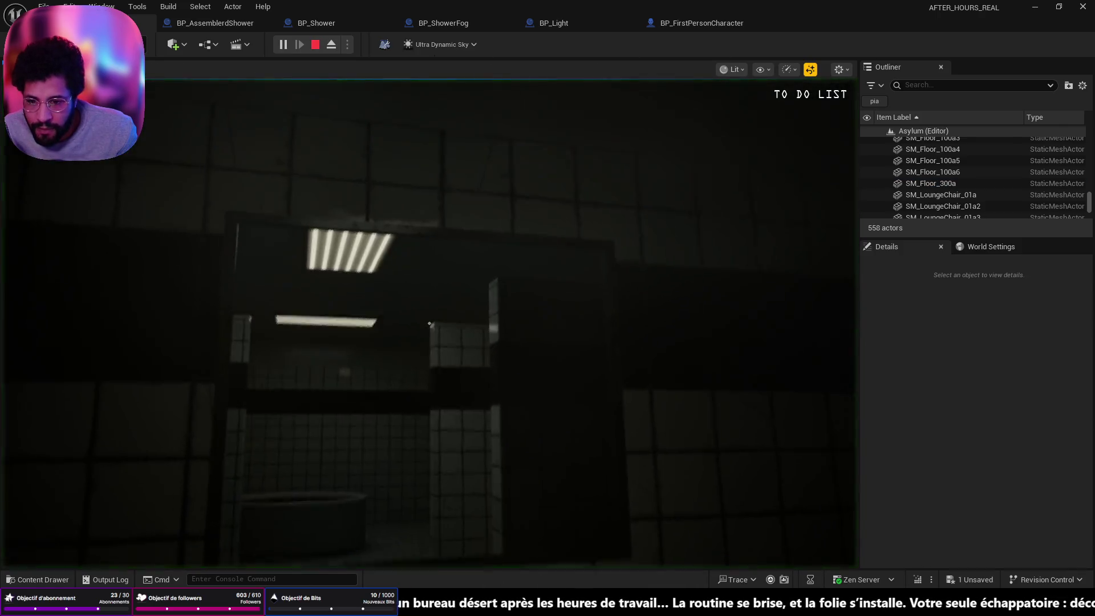
{"action": "key", "text": "w"}
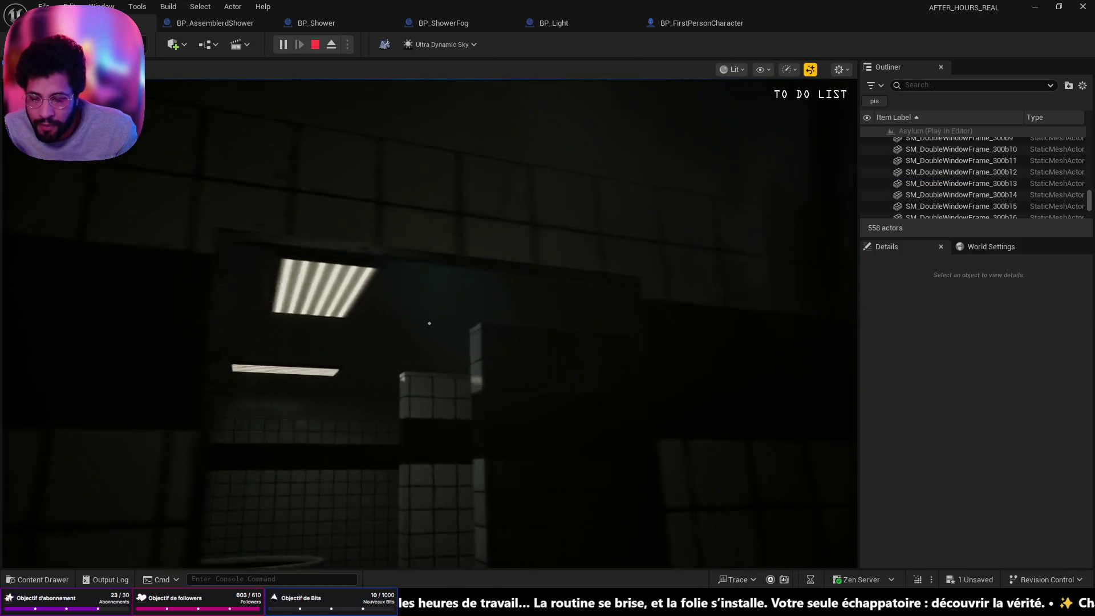
{"action": "key", "text": "w"}
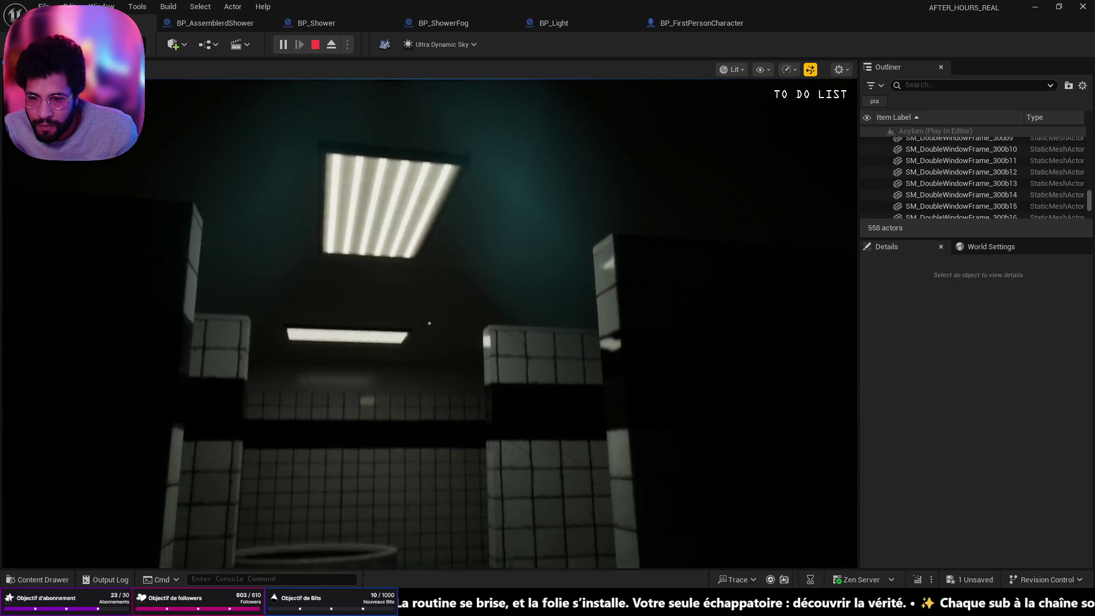
{"action": "key", "text": "Escape"}
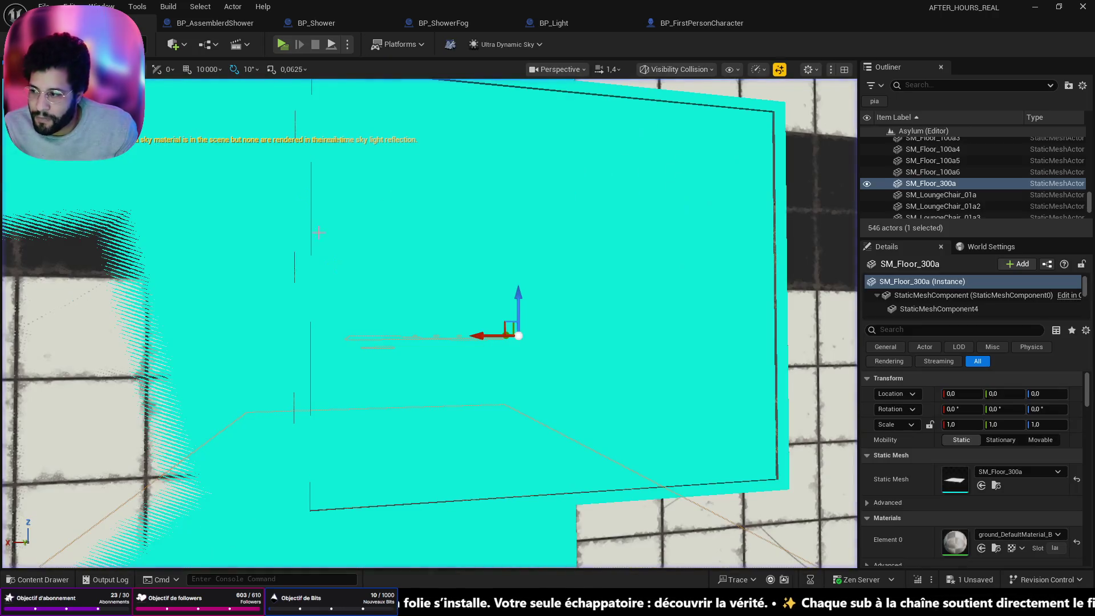
{"action": "key", "text": "f"}
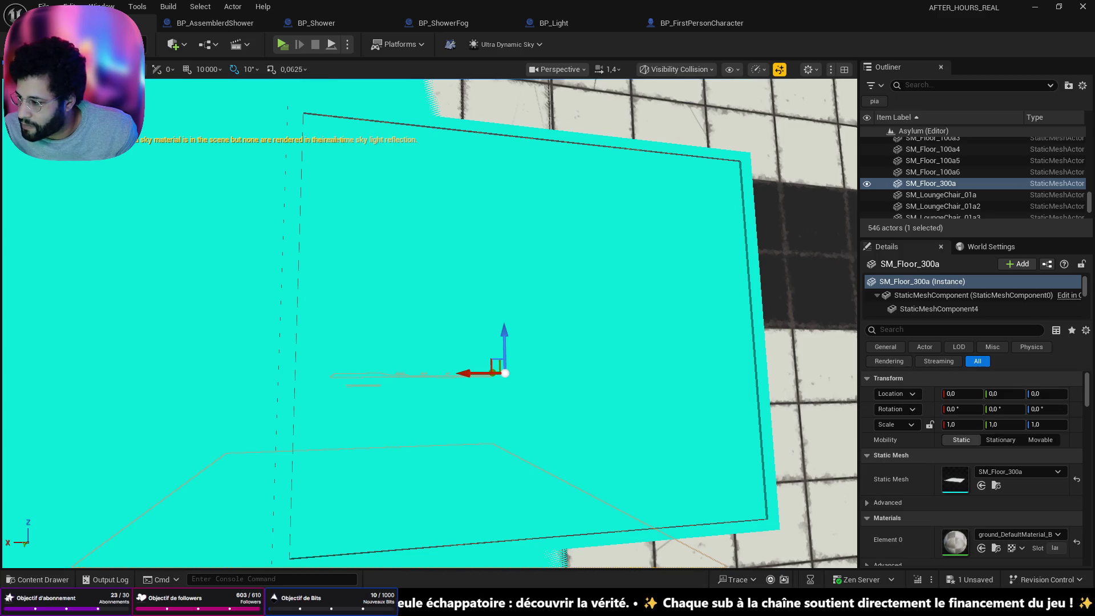
{"action": "key", "text": "s"}
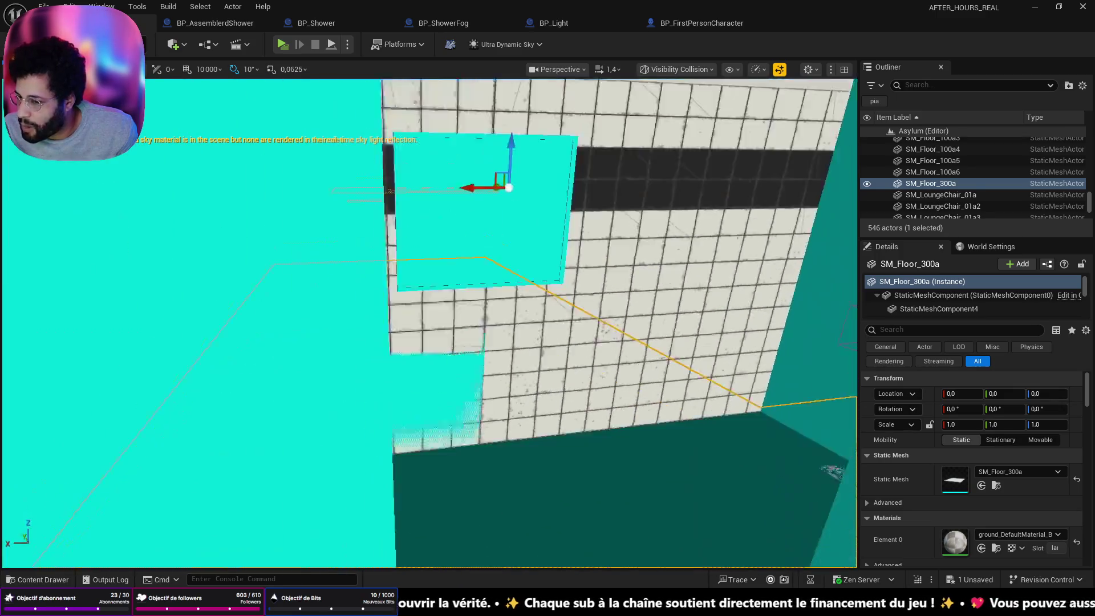
{"action": "key", "text": "s"}
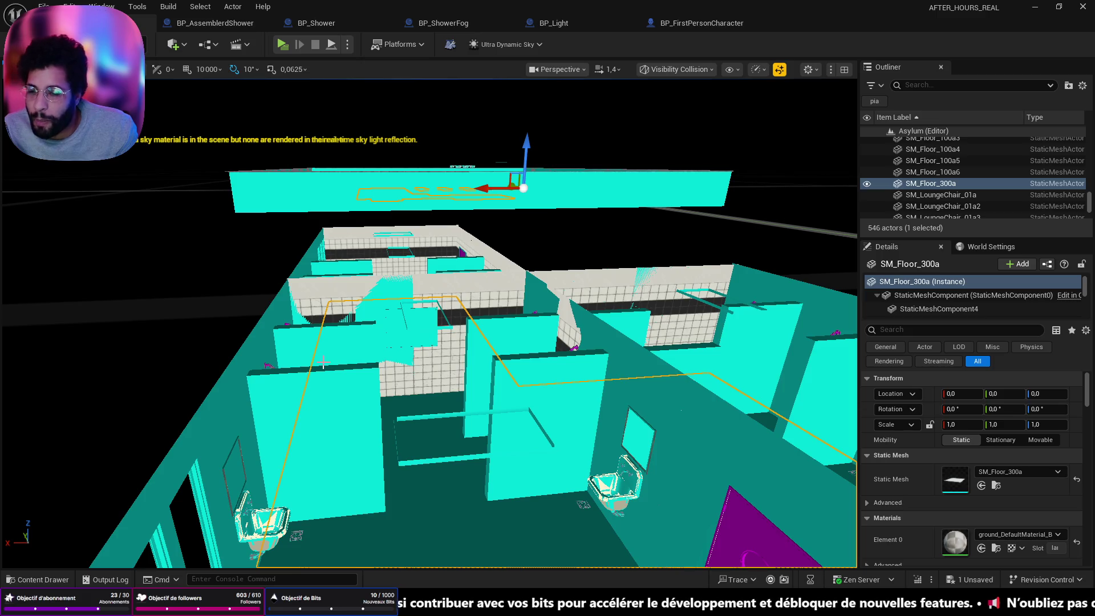
{"action": "left_click_drag", "start_coordinate": [385, 464], "coordinate": [160, 336]}
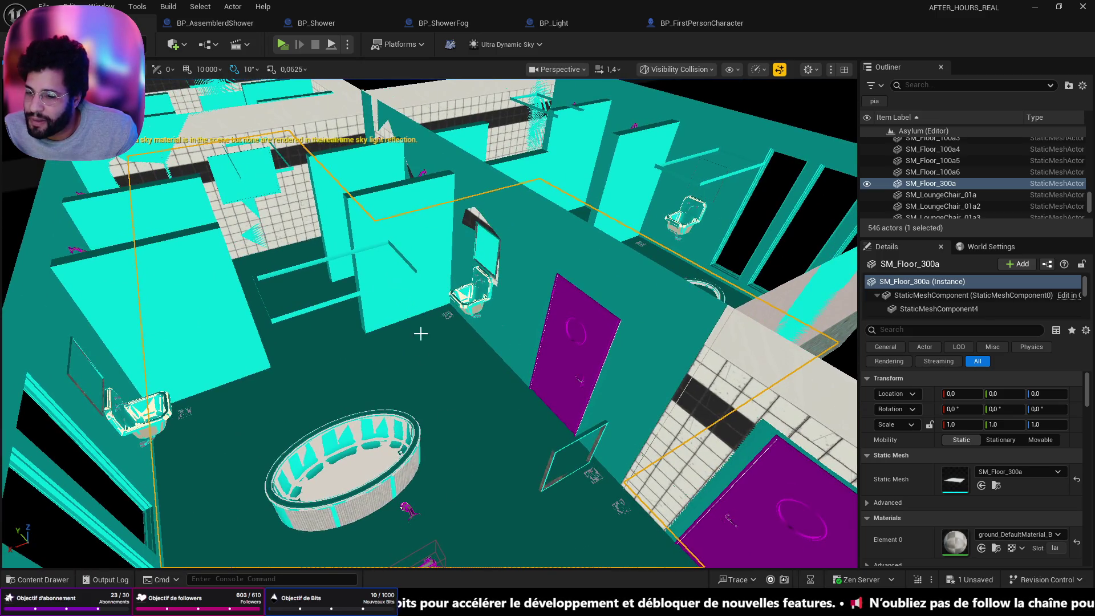
{"action": "key", "text": "f"}
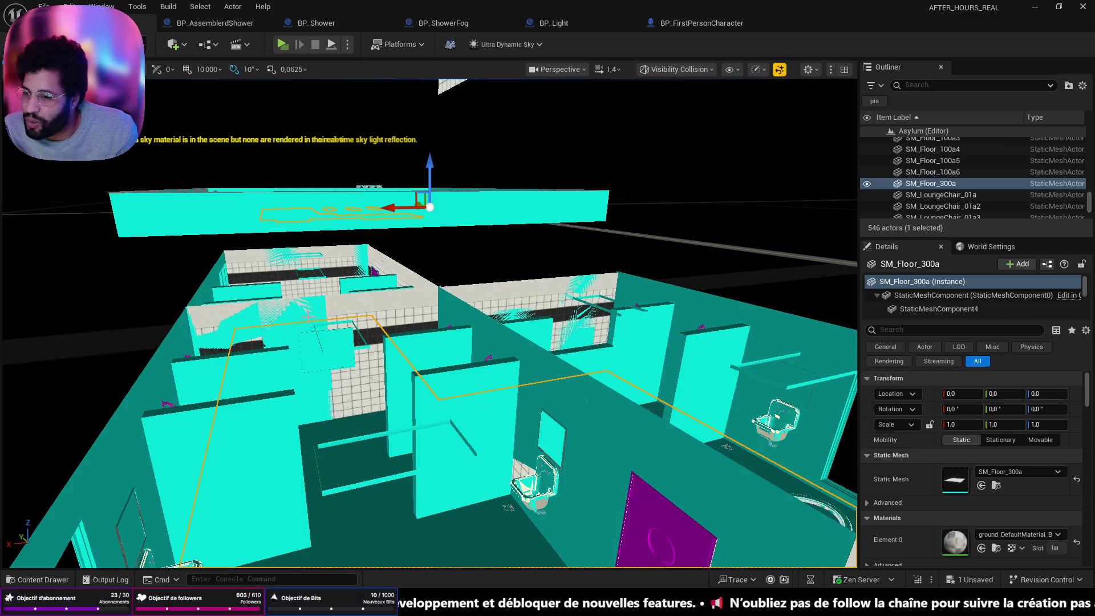
{"action": "left_click_drag", "start_coordinate": [344, 394], "coordinate": [267, 302]}
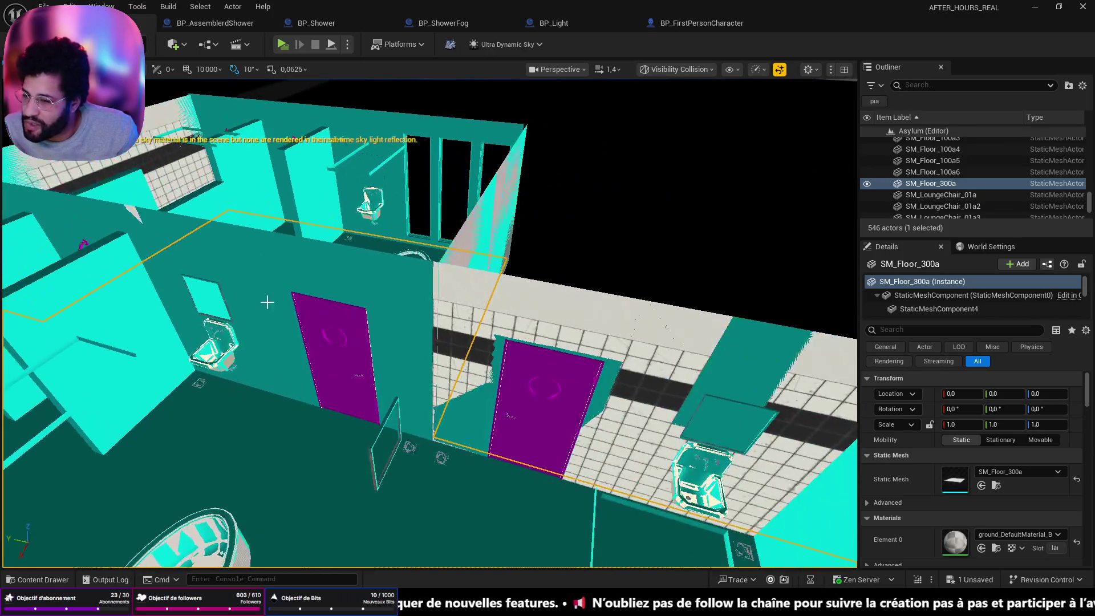
{"action": "key", "text": "f"}
{"action": "mouse_move", "coordinate": [632, 536]}
{"action": "left_mouse_down"}
{"action": "mouse_move", "coordinate": [628, 513]}
{"action": "mouse_move", "coordinate": [646, 560]}
{"action": "left_mouse_up"}
{"action": "scroll", "coordinate": [288, 315], "scroll_direction": "down", "scroll_amount": 2}
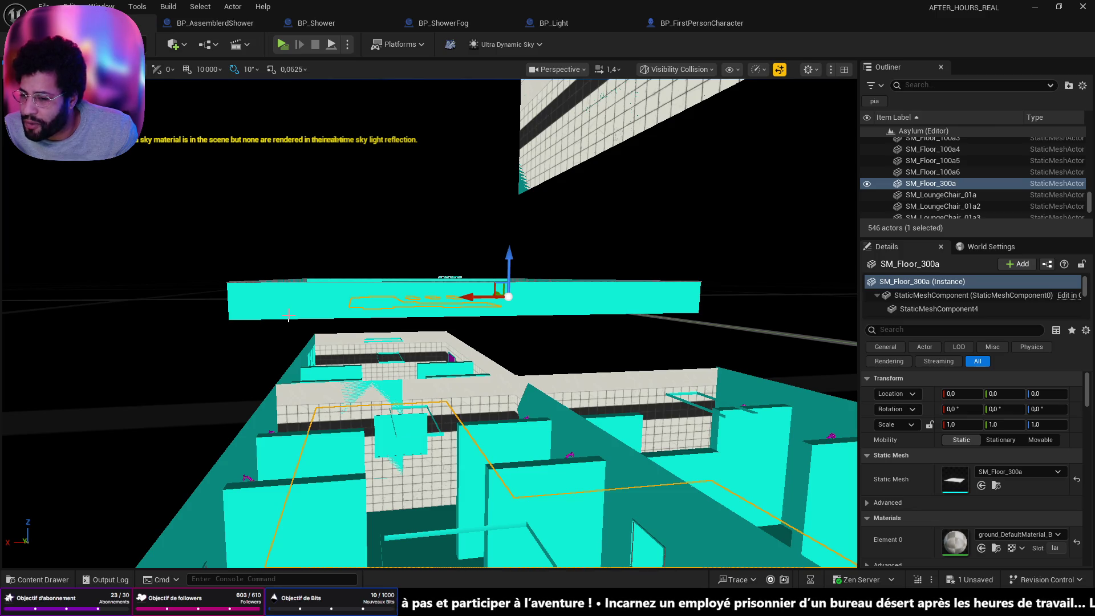
{"action": "left_click_drag", "start_coordinate": [289, 315], "coordinate": [277, 300]}
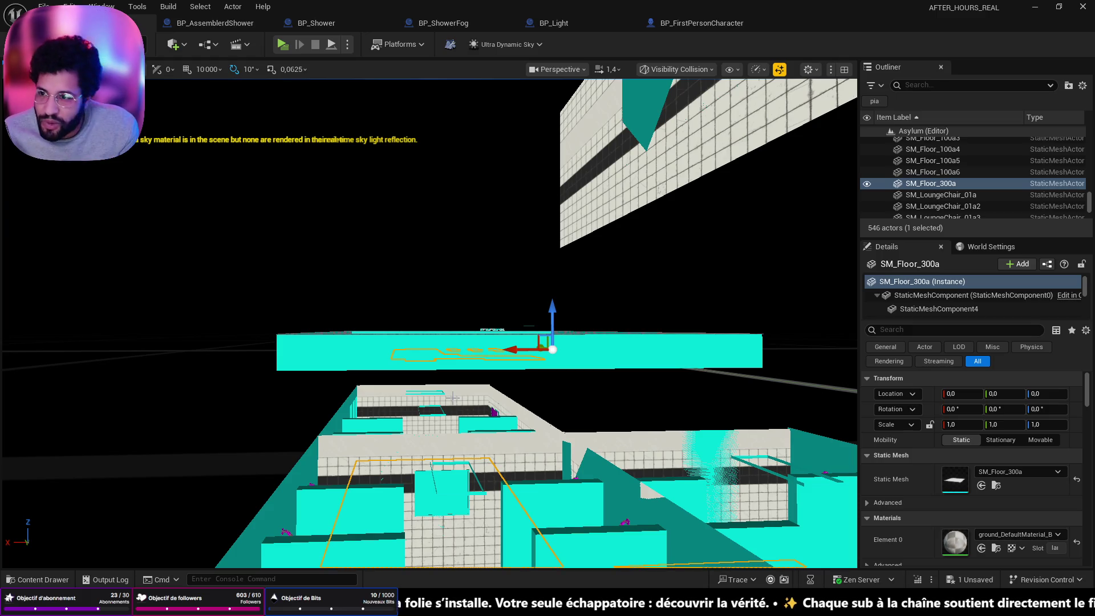
Save the Asylum map with Ctrl+S and load Office from File > Recent Levels.
{"action": "key", "text": "ctrl+s"}
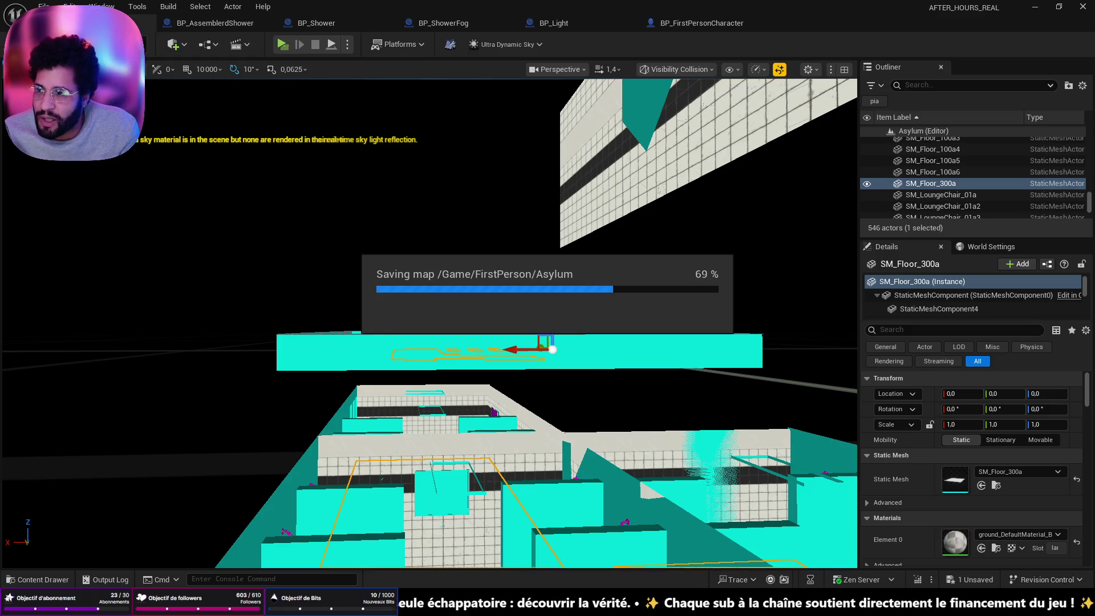
{"action": "left_click", "coordinate": [43, 7]}
{"action": "mouse_move", "coordinate": [154, 125]}
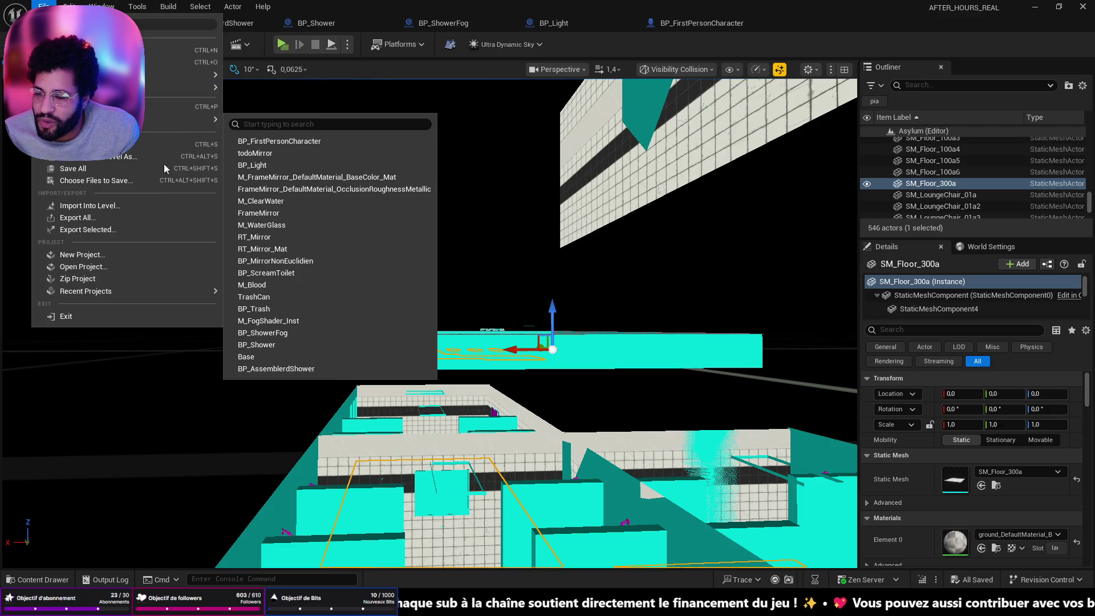
{"action": "mouse_move", "coordinate": [151, 88]}
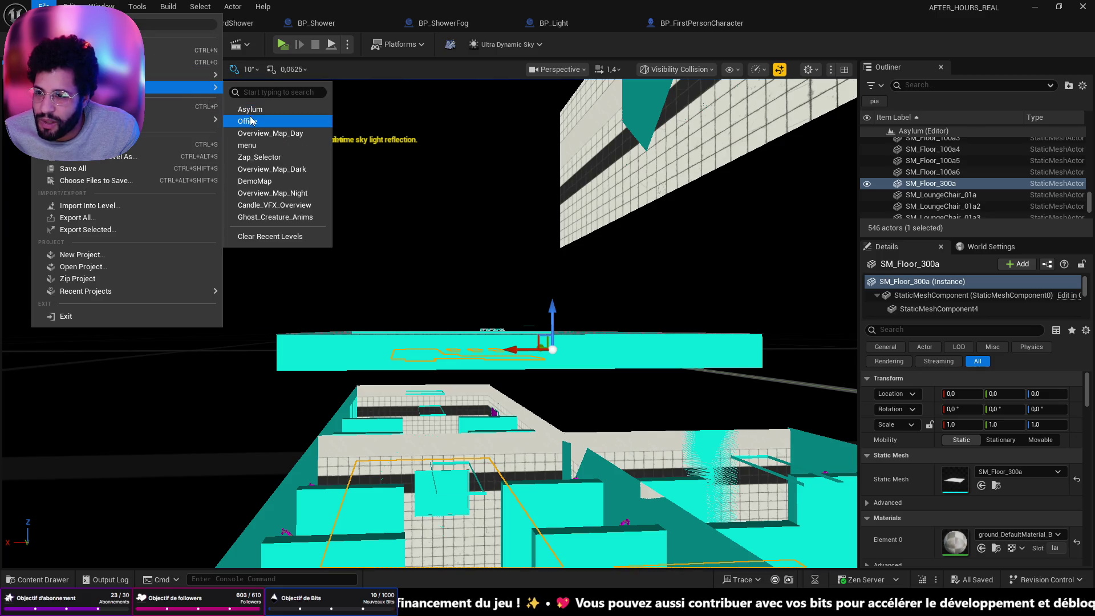
{"action": "left_click", "coordinate": [322, 201]}
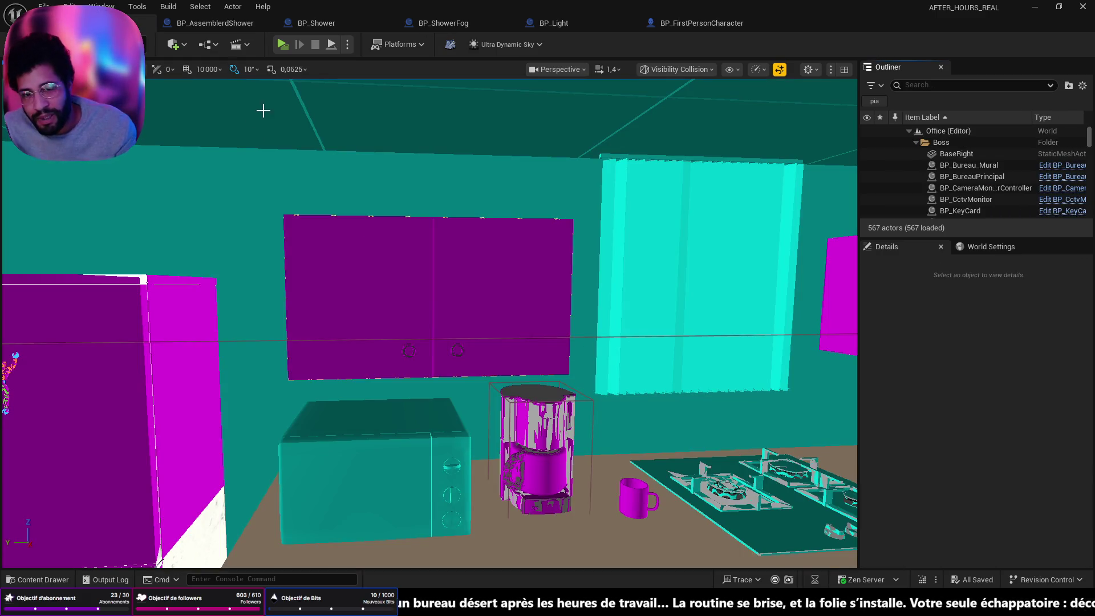
Switch the viewport view mode from Visibility Collision to Lit.
{"action": "left_click", "coordinate": [651, 70]}
{"action": "left_click", "coordinate": [674, 113]}
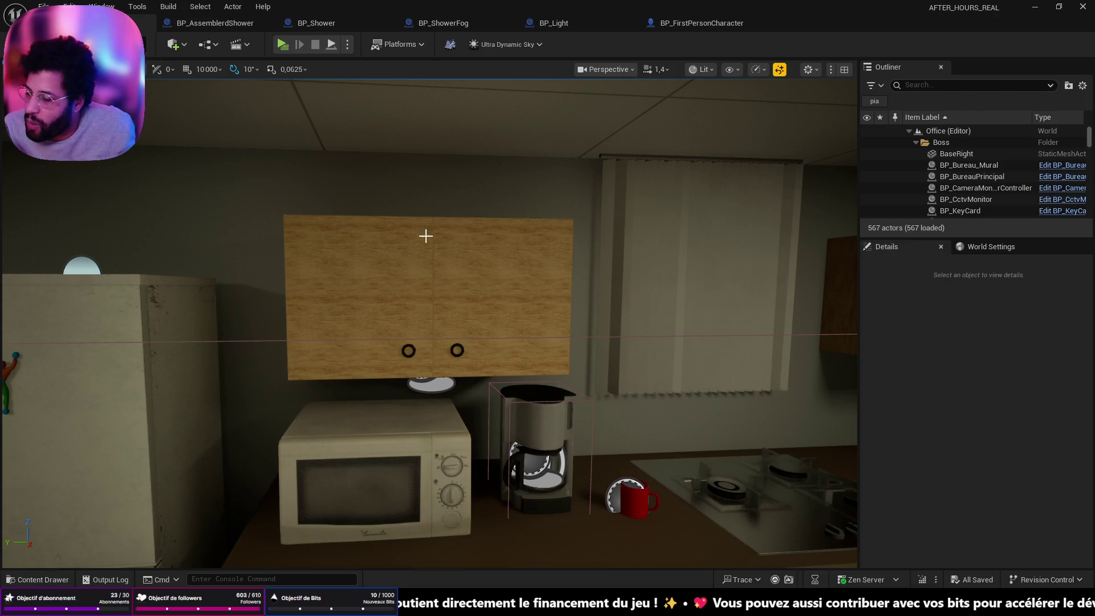
{"action": "mouse_move", "coordinate": [393, 287]}
{"action": "left_mouse_down"}
{"action": "mouse_move", "coordinate": [331, 312]}
{"action": "mouse_move", "coordinate": [445, 342]}
{"action": "mouse_move", "coordinate": [416, 104]}
{"action": "left_mouse_up"}
Set grid snapping to 1 and fly toward the door with the round window.
{"action": "left_click", "coordinate": [207, 69]}
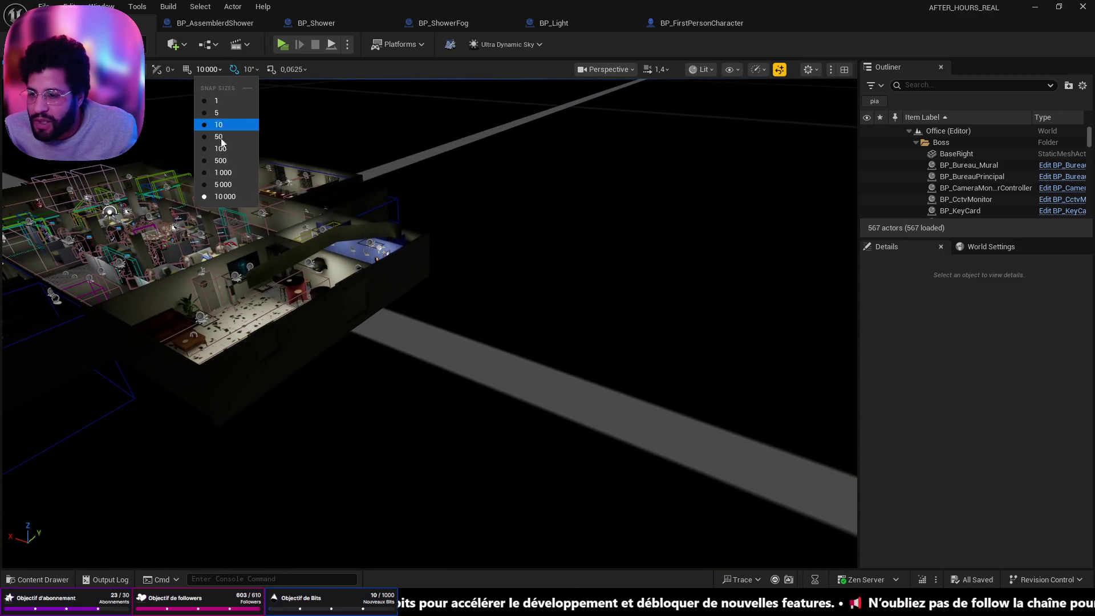
{"action": "left_click", "coordinate": [216, 100]}
{"action": "mouse_move", "coordinate": [342, 285]}
{"action": "left_mouse_down"}
{"action": "mouse_move", "coordinate": [388, 288]}
{"action": "mouse_move", "coordinate": [377, 275]}
{"action": "mouse_move", "coordinate": [420, 319]}
{"action": "mouse_move", "coordinate": [441, 368]}
{"action": "left_mouse_up"}
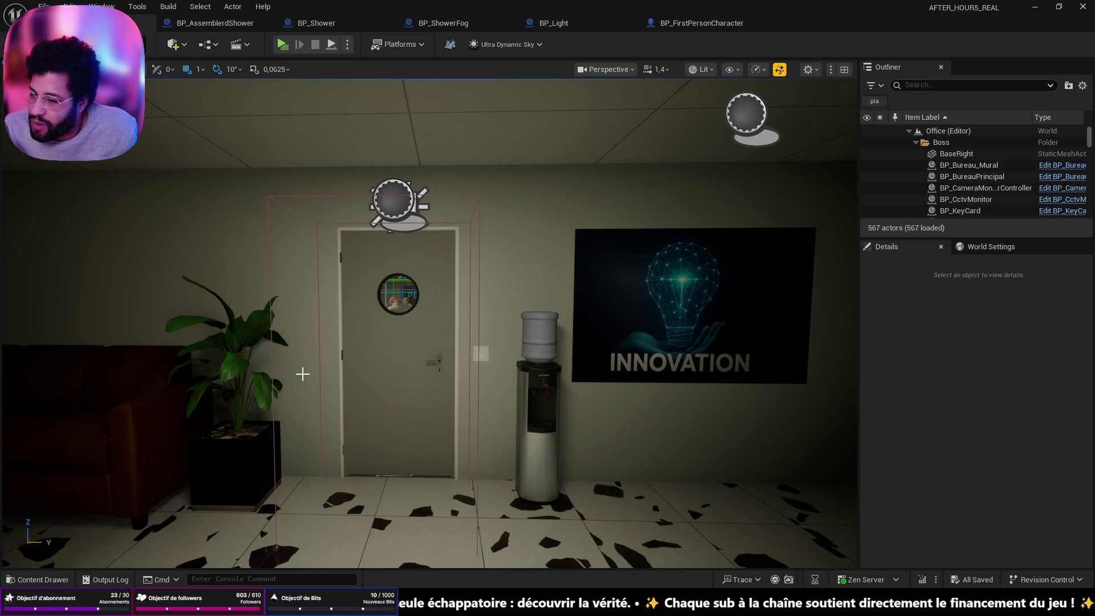
{"action": "mouse_move", "coordinate": [303, 374]}
{"action": "left_mouse_down"}
{"action": "mouse_move", "coordinate": [319, 365]}
{"action": "mouse_move", "coordinate": [308, 354]}
{"action": "mouse_move", "coordinate": [331, 236]}
{"action": "mouse_move", "coordinate": [313, 274]}
{"action": "mouse_move", "coordinate": [322, 268]}
{"action": "left_mouse_up"}
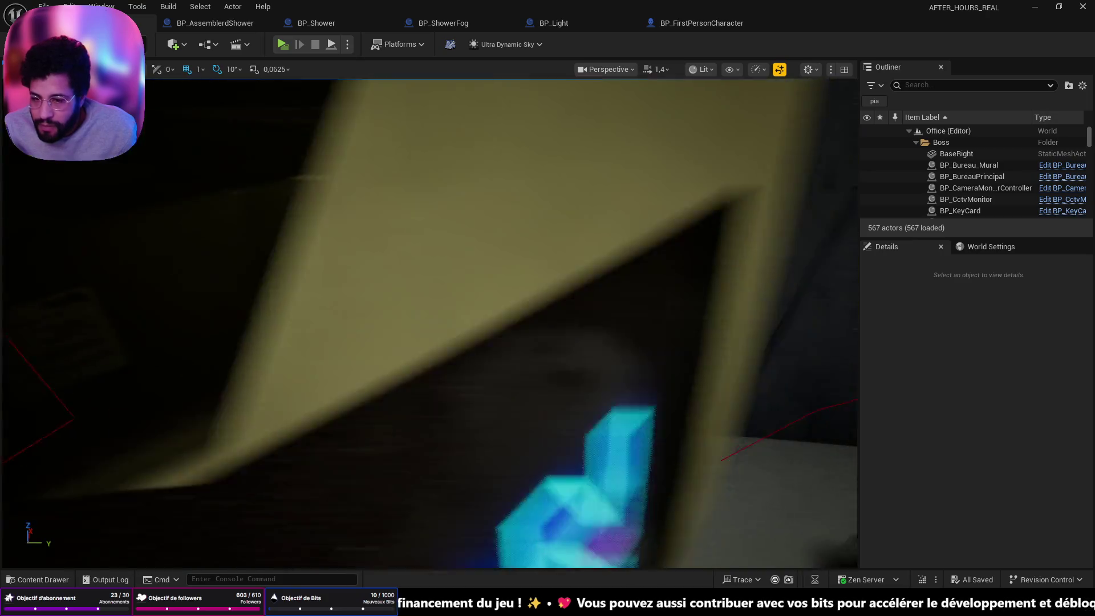
Select the desk candle Bp_Props47 and inspect its Item component's glass material.
{"action": "left_click_drag", "start_coordinate": [358, 350], "coordinate": [359, 349]}
{"action": "left_click", "coordinate": [537, 342]}
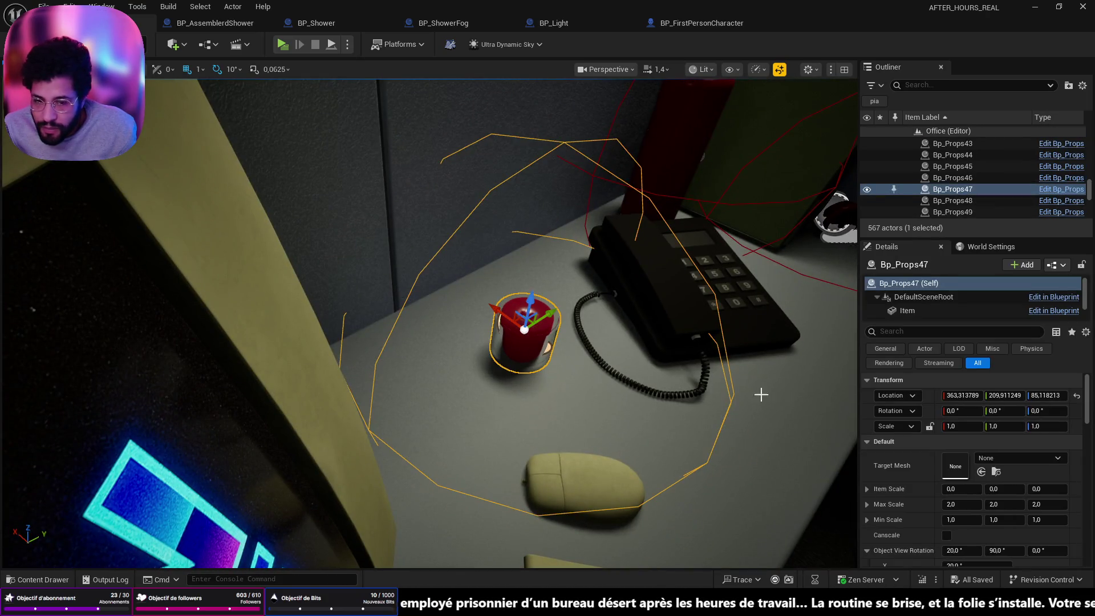
{"action": "left_click", "coordinate": [902, 309]}
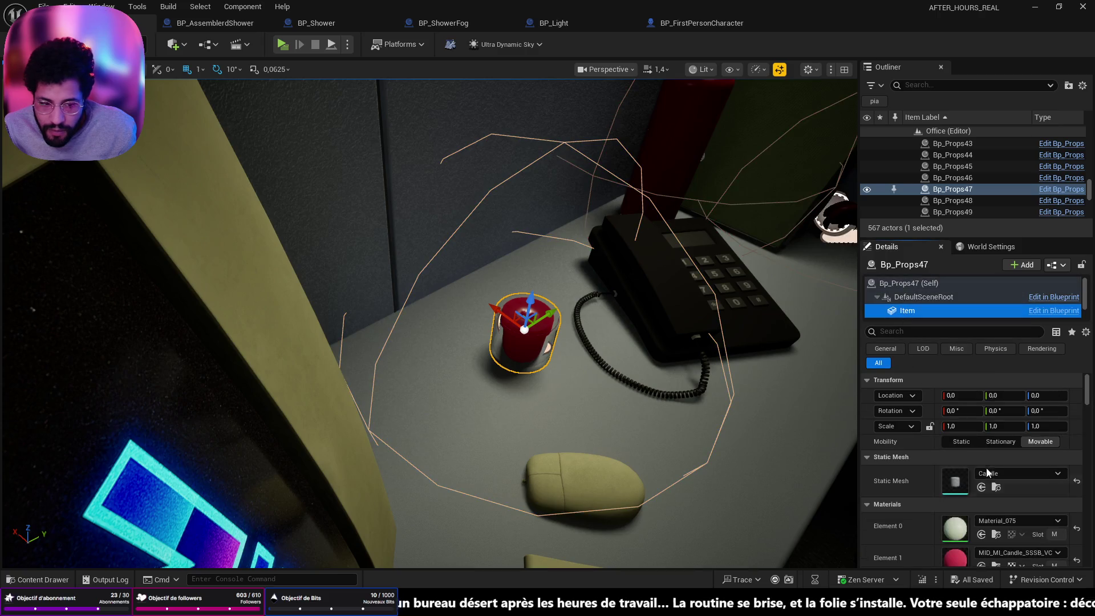
{"action": "scroll", "coordinate": [987, 468], "scroll_direction": "down", "scroll_amount": 5}
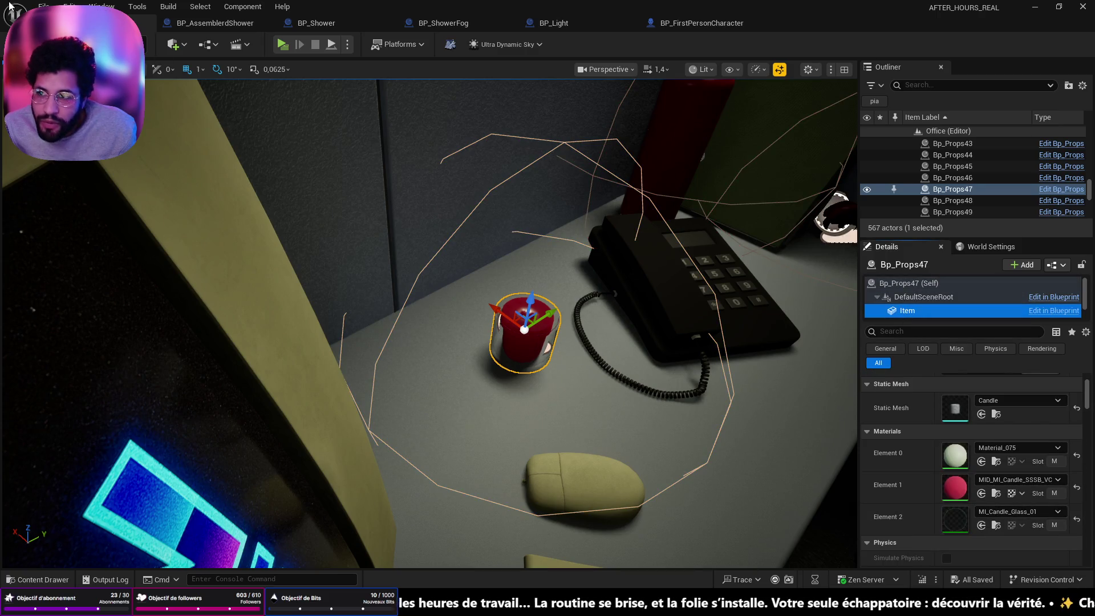
Reopen the Asylum level from Recent Levels and select Wall2Side4 in the shower room.
{"action": "left_click", "coordinate": [43, 6]}
{"action": "mouse_move", "coordinate": [183, 87]}
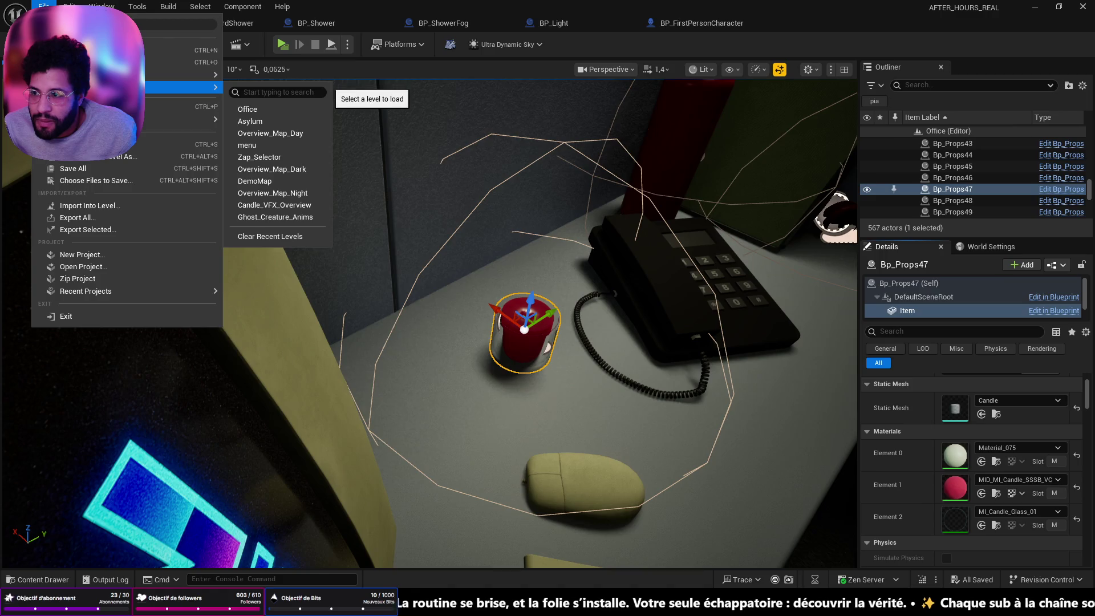
{"action": "left_click", "coordinate": [265, 120]}
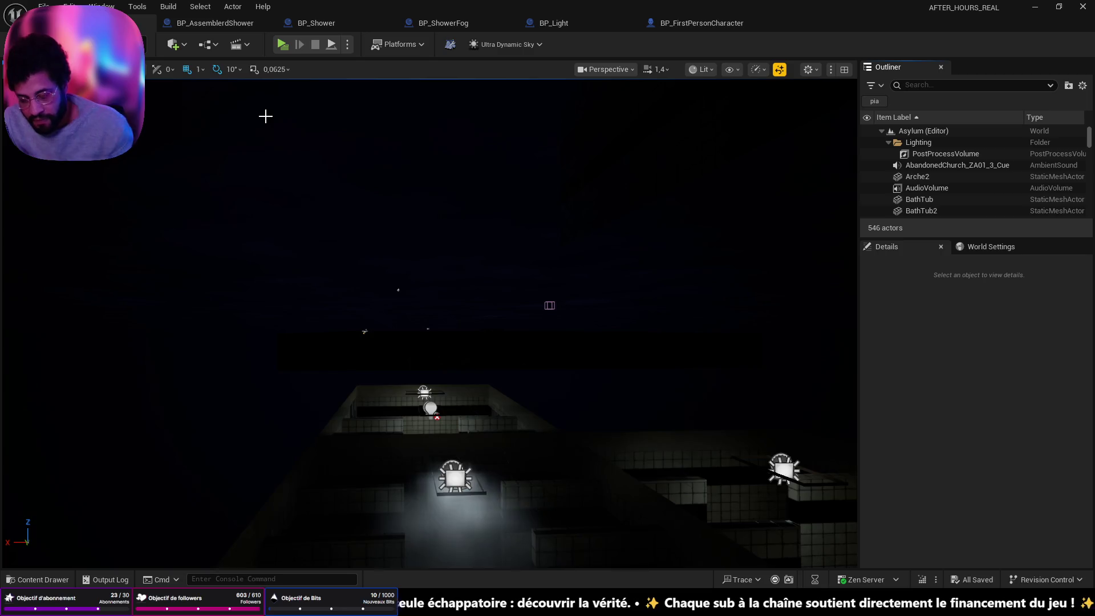
{"action": "scroll", "coordinate": [340, 369], "scroll_direction": "up", "scroll_amount": 10}
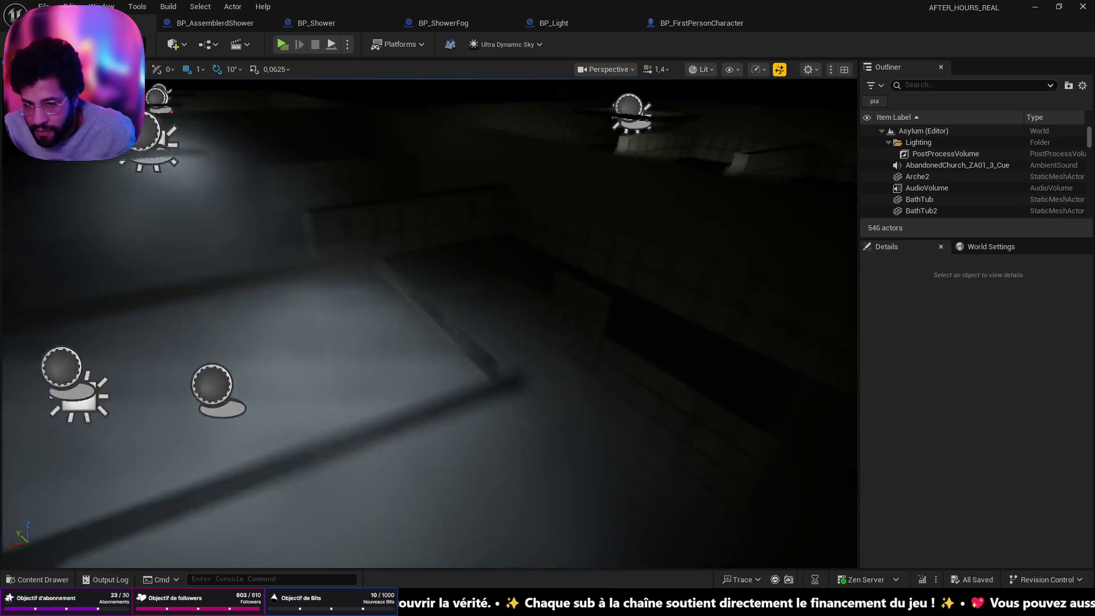
{"action": "scroll", "coordinate": [428, 324], "scroll_direction": "down", "scroll_amount": 5}
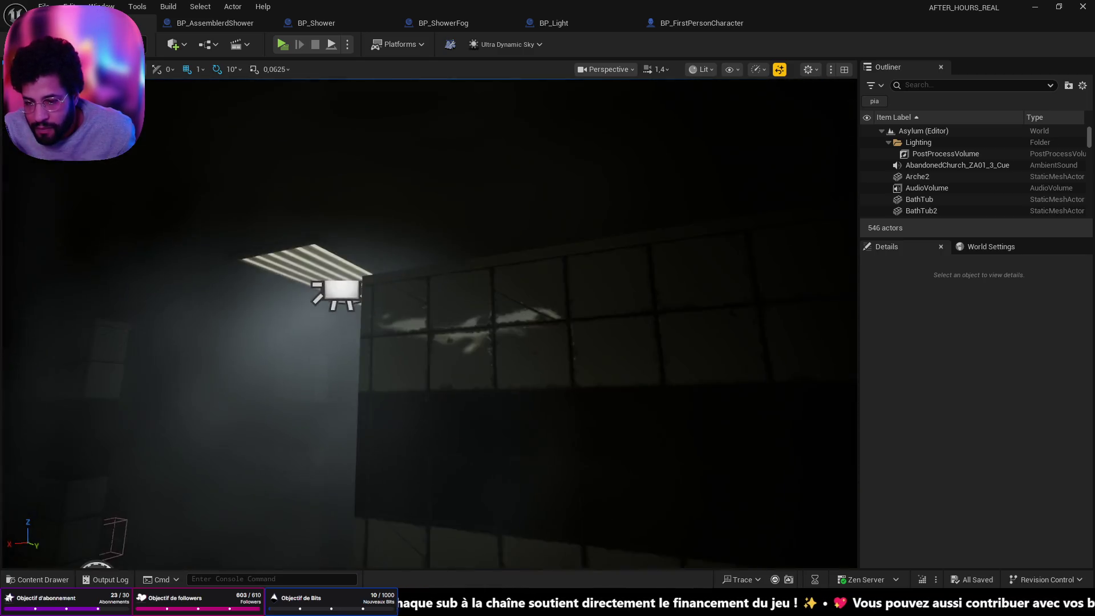
{"action": "left_click", "coordinate": [396, 331]}
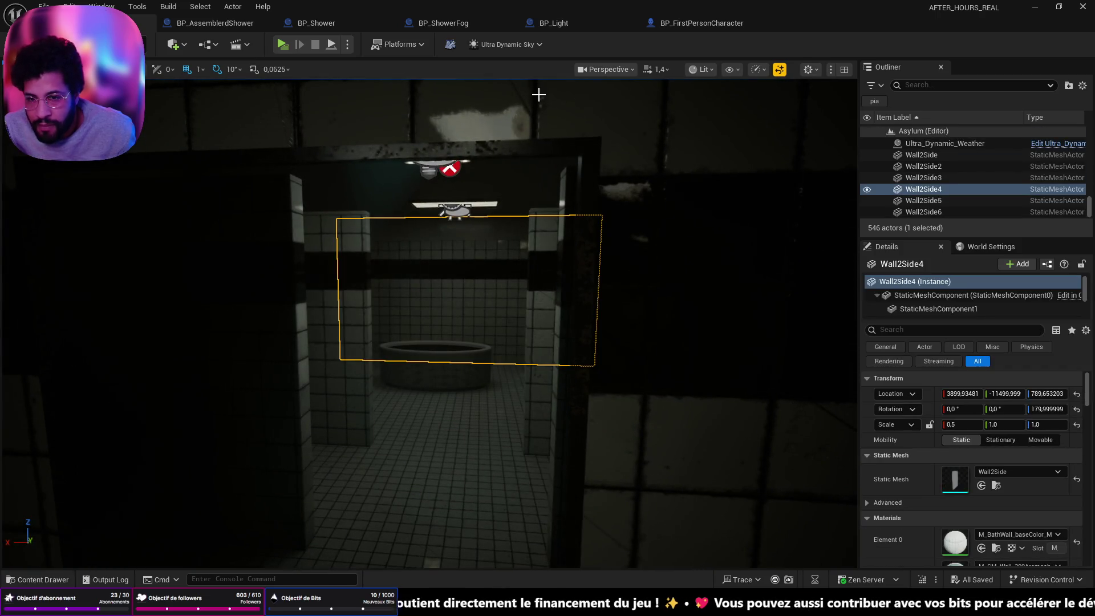
{"action": "left_click", "coordinate": [703, 72]}
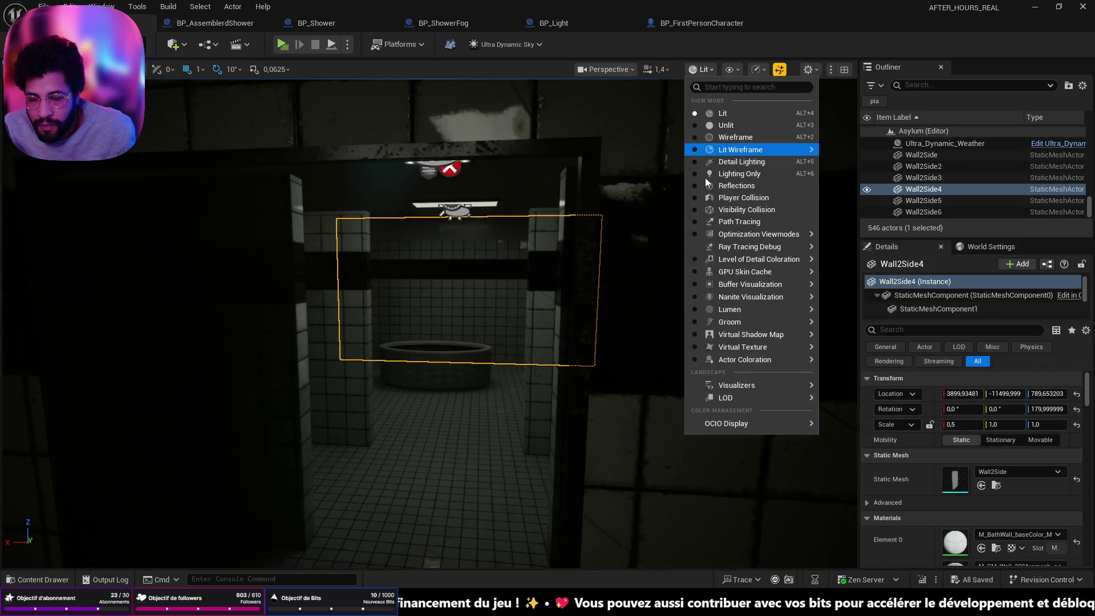
Find and frame FrameMirror17 in Player Collision view, then switch to Visibility Collision.
{"action": "left_click", "coordinate": [733, 197]}
{"action": "left_click", "coordinate": [445, 291]}
{"action": "key", "text": "f"}
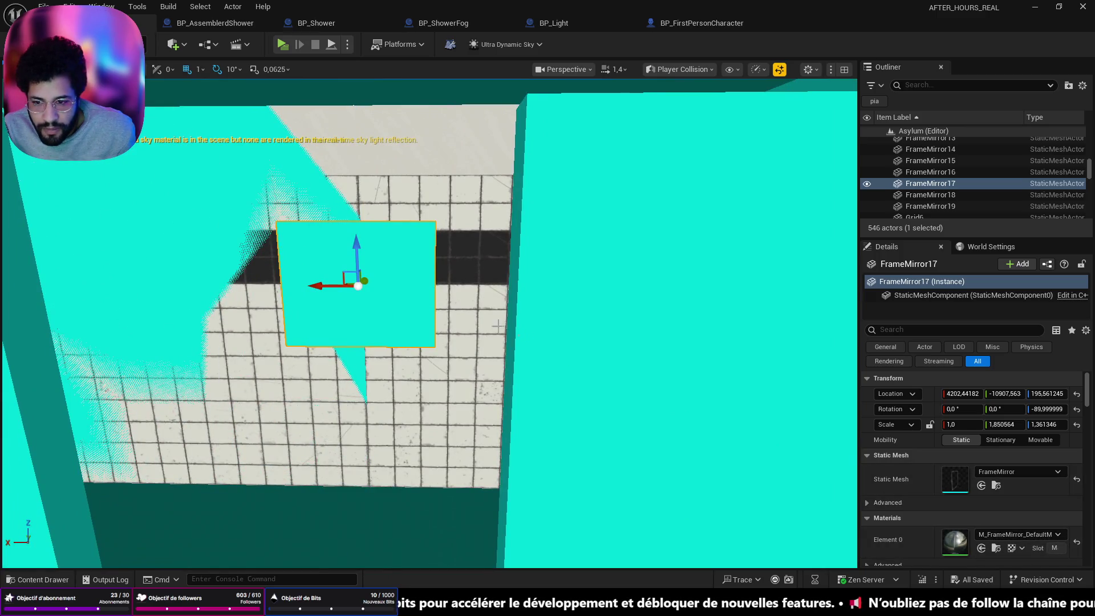
{"action": "scroll", "coordinate": [397, 275], "scroll_direction": "up", "scroll_amount": 5}
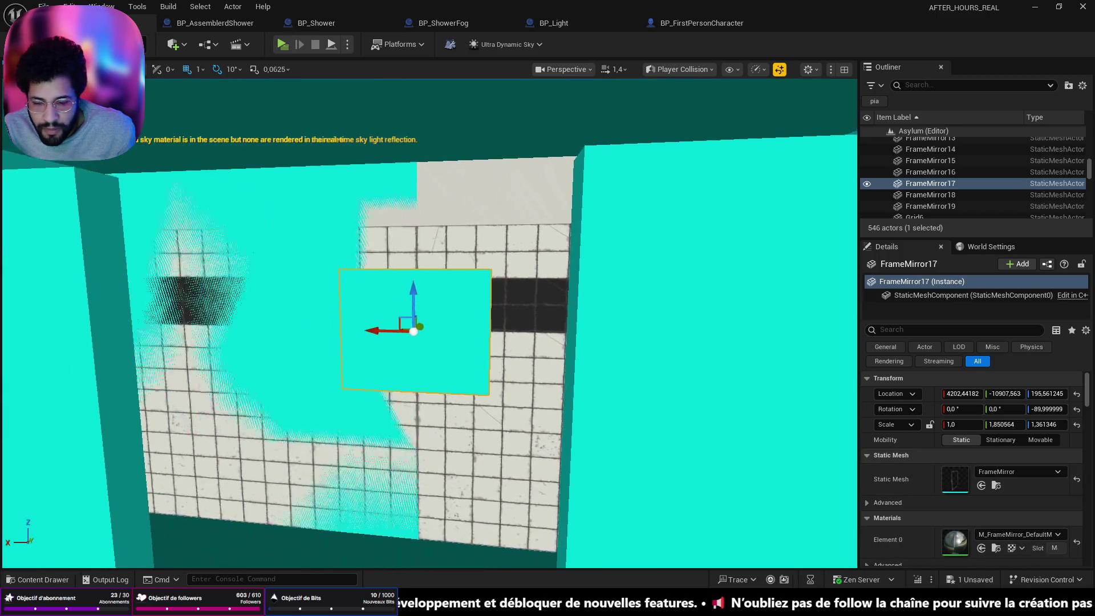
{"action": "left_click", "coordinate": [679, 69]}
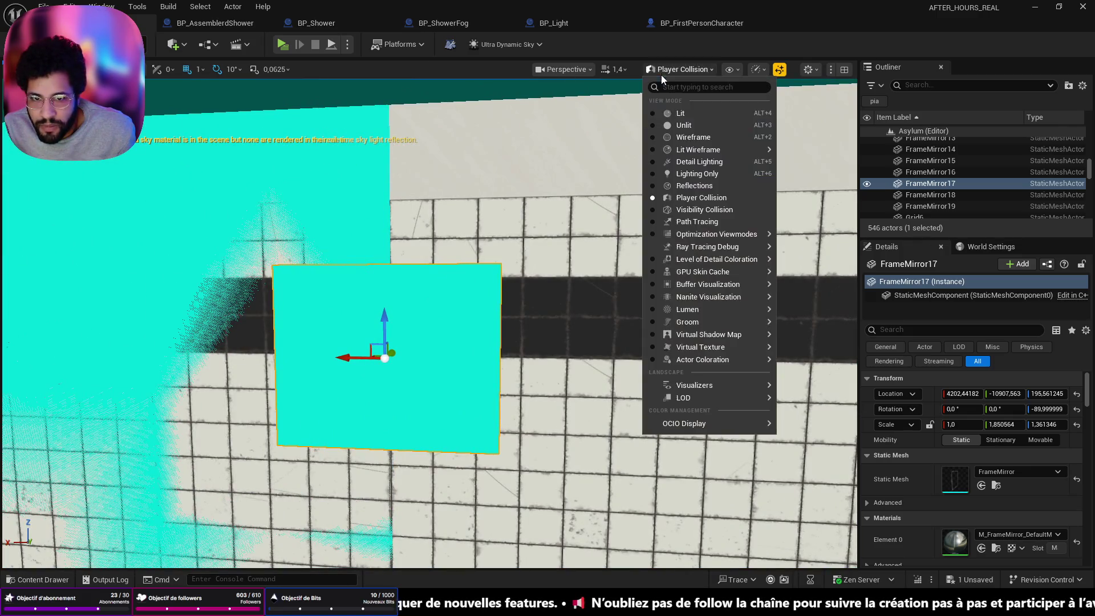
{"action": "left_click", "coordinate": [684, 220]}
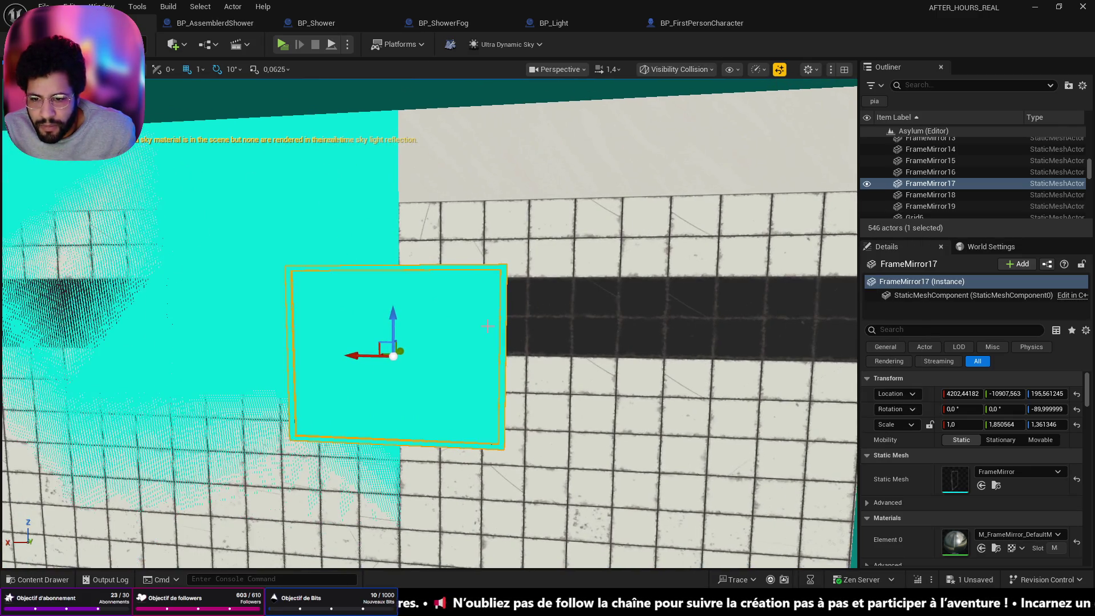
Set the mirror pane Cube29's Element 0 material to MI_Candle_Glass_01.
{"action": "left_click", "coordinate": [433, 400]}
{"action": "left_click", "coordinate": [970, 534]}
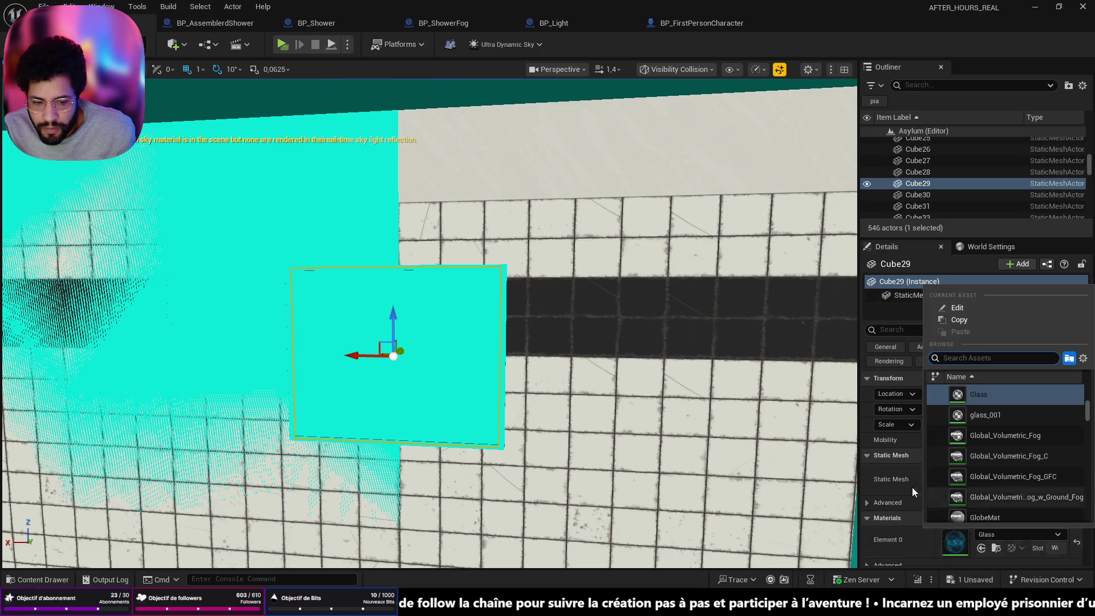
{"action": "type", "text": "candle"}
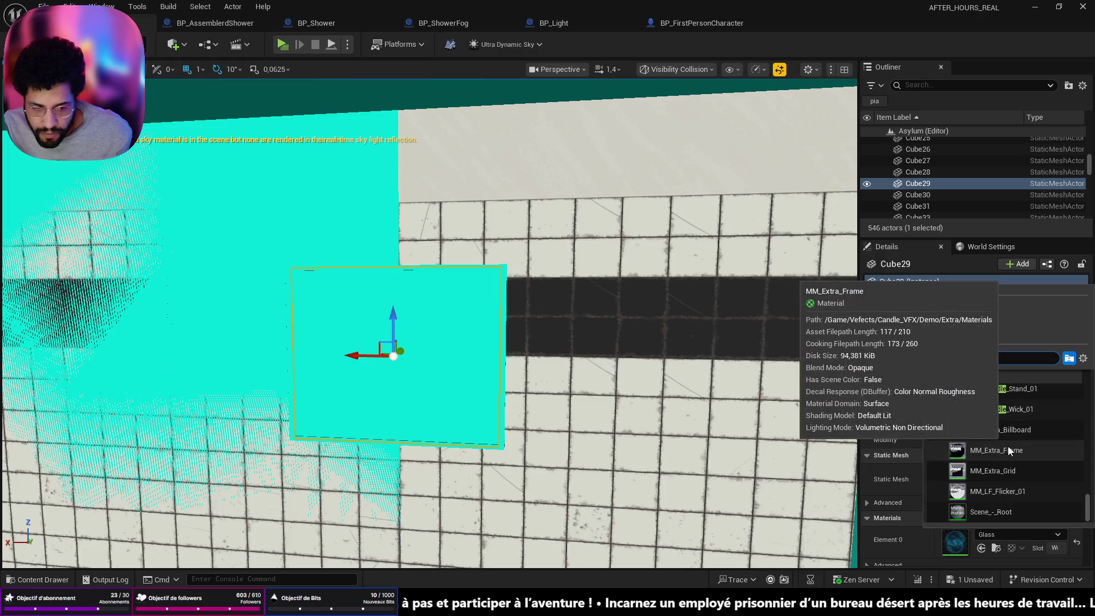
{"action": "type", "text": "gla"}
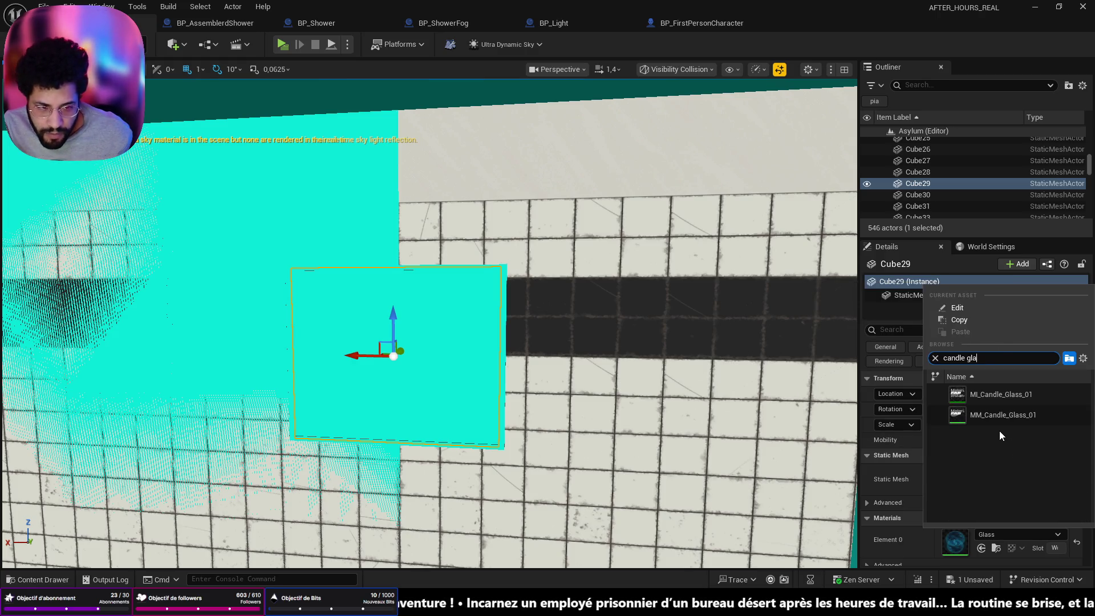
{"action": "left_click", "coordinate": [988, 395]}
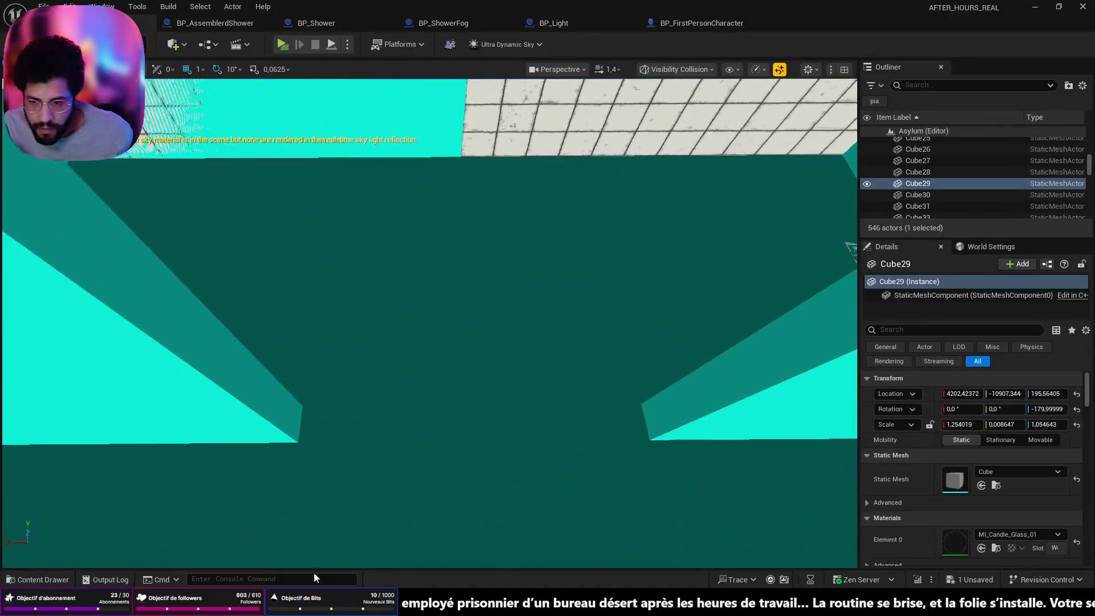
{"action": "right_click", "coordinate": [432, 98]}
Play the Asylum level from this spot to view the mirror glass, then stop the session.
{"action": "left_click", "coordinate": [491, 494]}
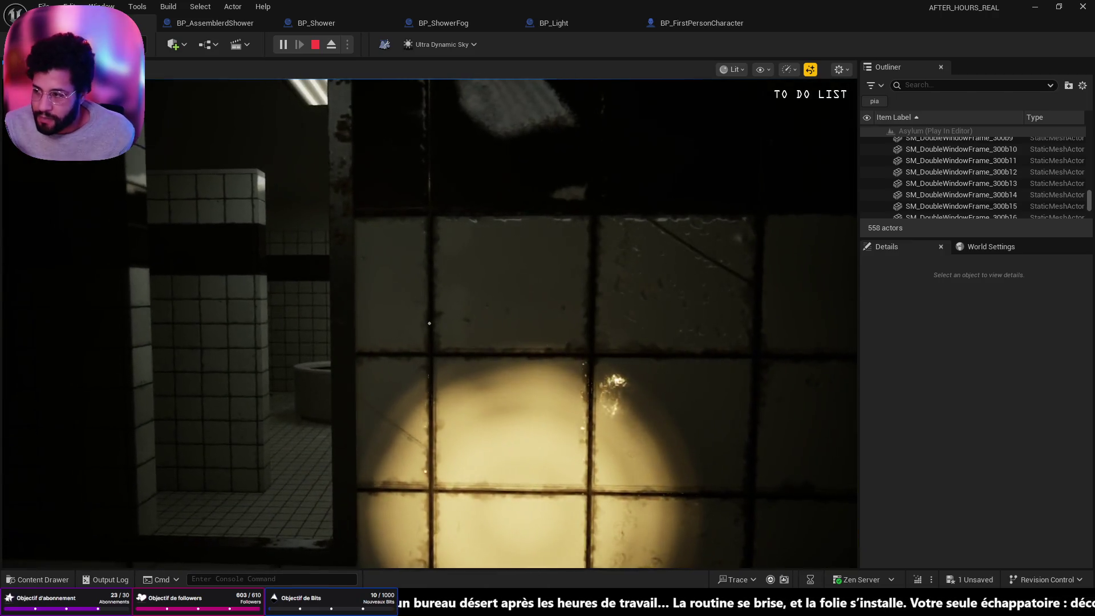
{"action": "key", "text": "Escape"}
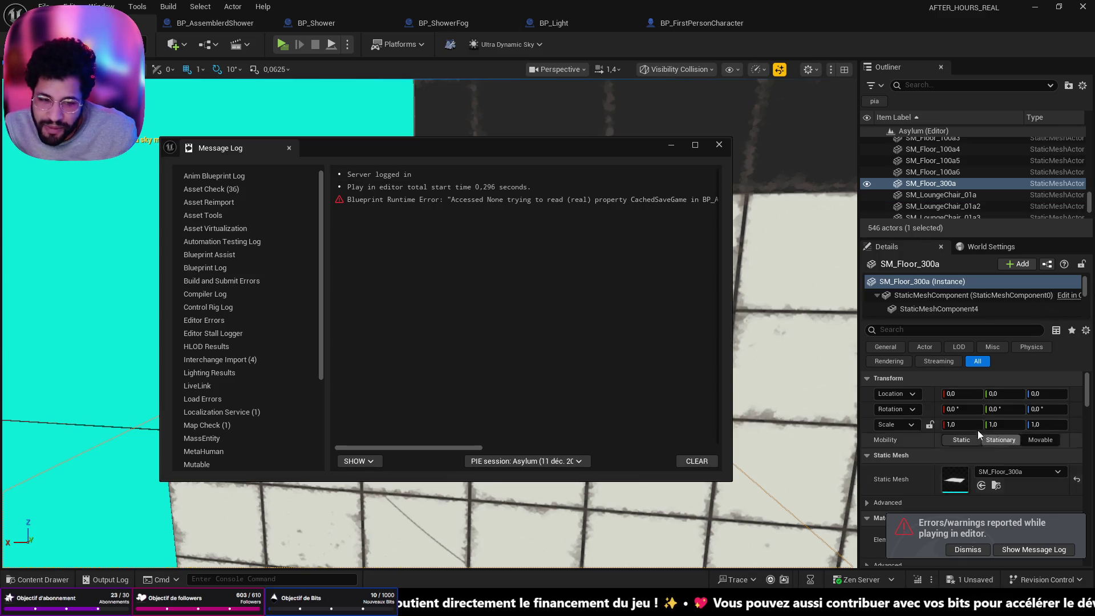
Minimize the Message Log, reselect Cube29, and browse 'candle glass' materials without changing Element 0.
{"action": "left_click", "coordinate": [672, 144]}
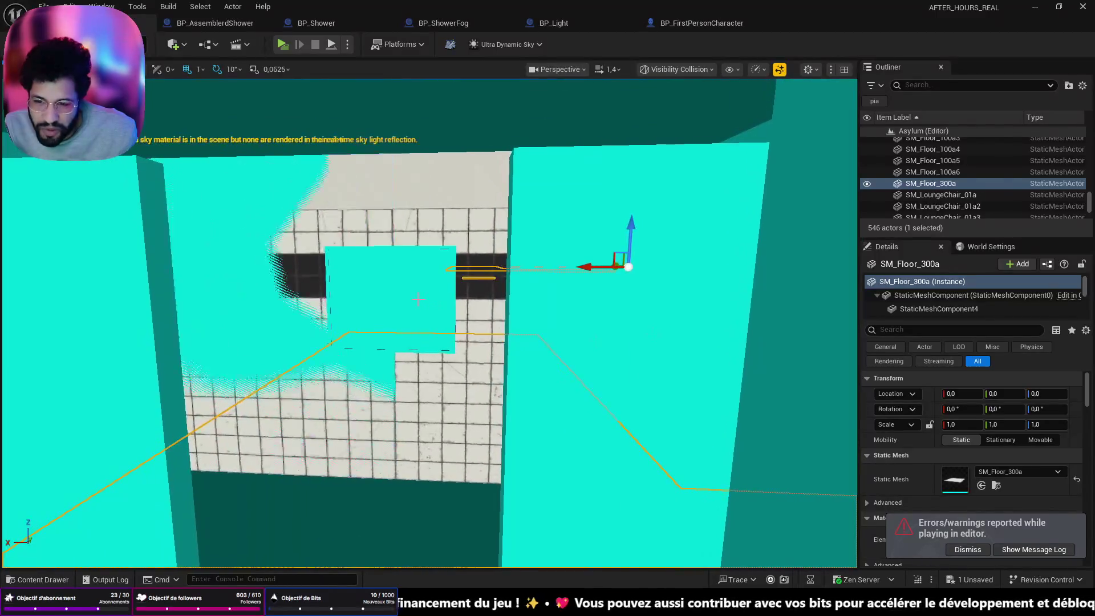
{"action": "left_click", "coordinate": [388, 296]}
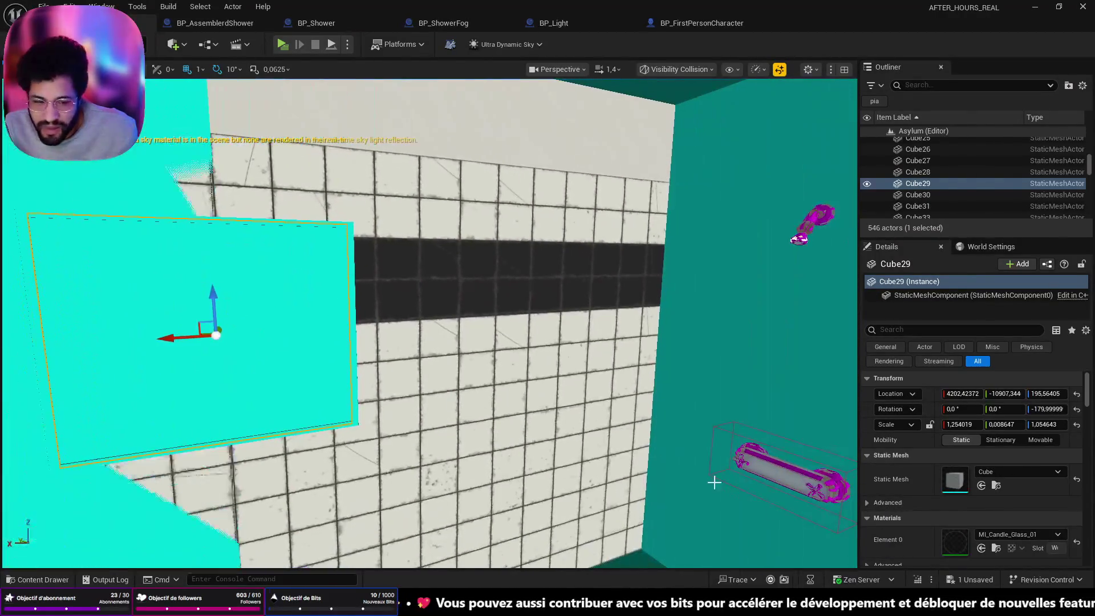
{"action": "left_click", "coordinate": [1039, 533]}
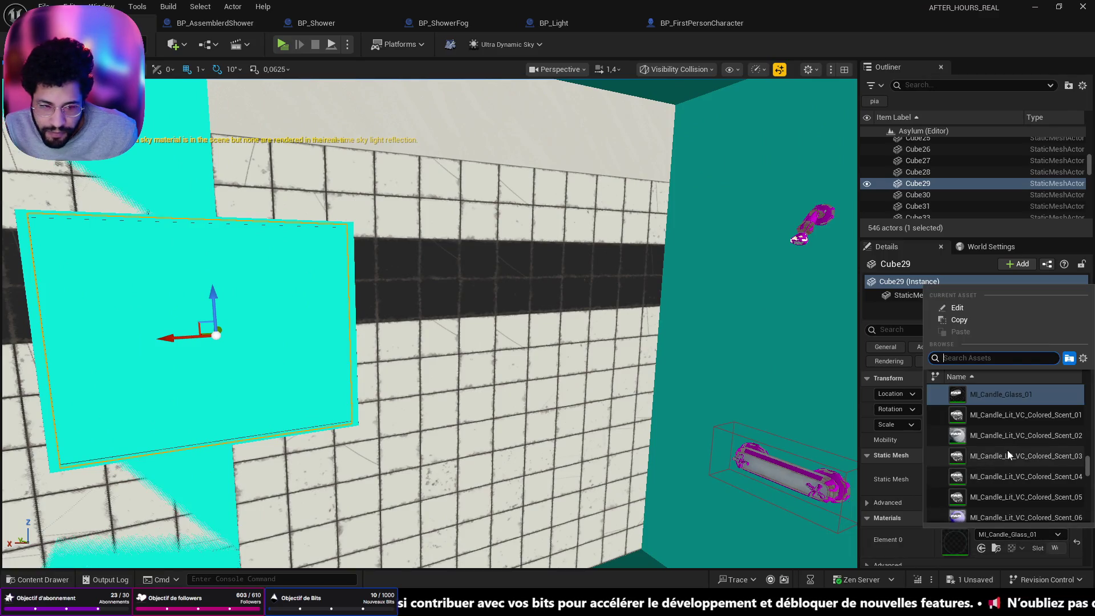
{"action": "scroll", "coordinate": [1018, 390], "scroll_direction": "up", "scroll_amount": 1}
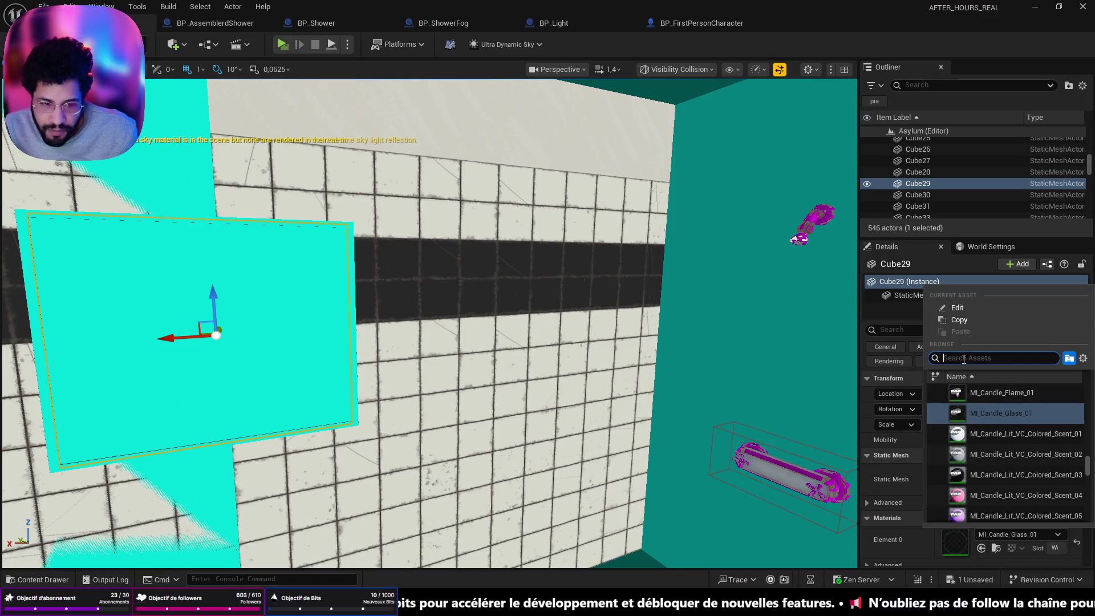
{"action": "type", "text": "candle"}
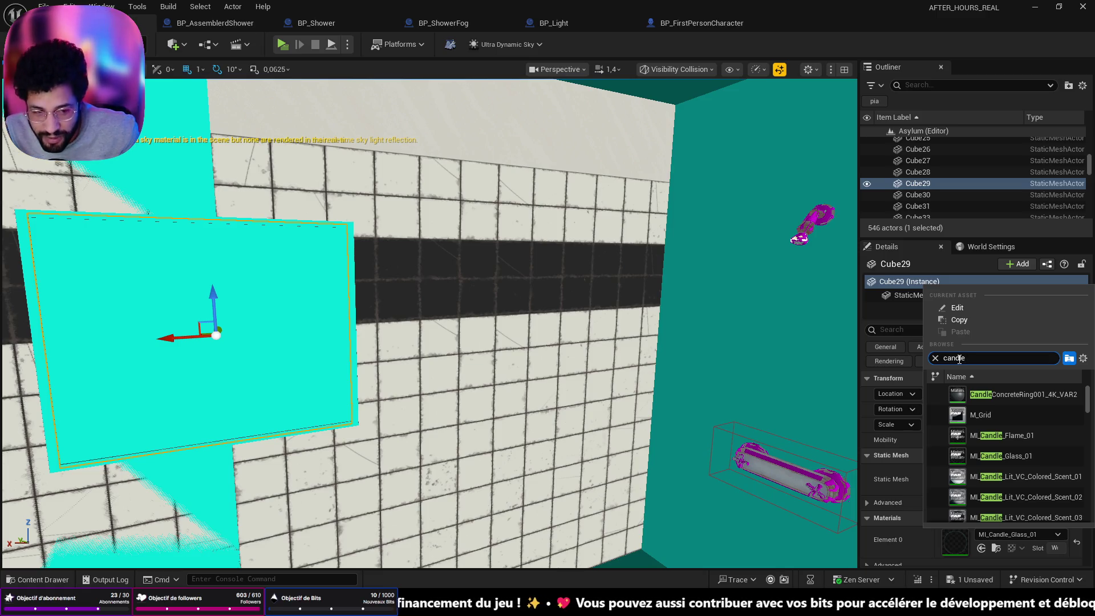
{"action": "type", "text": " glass"}
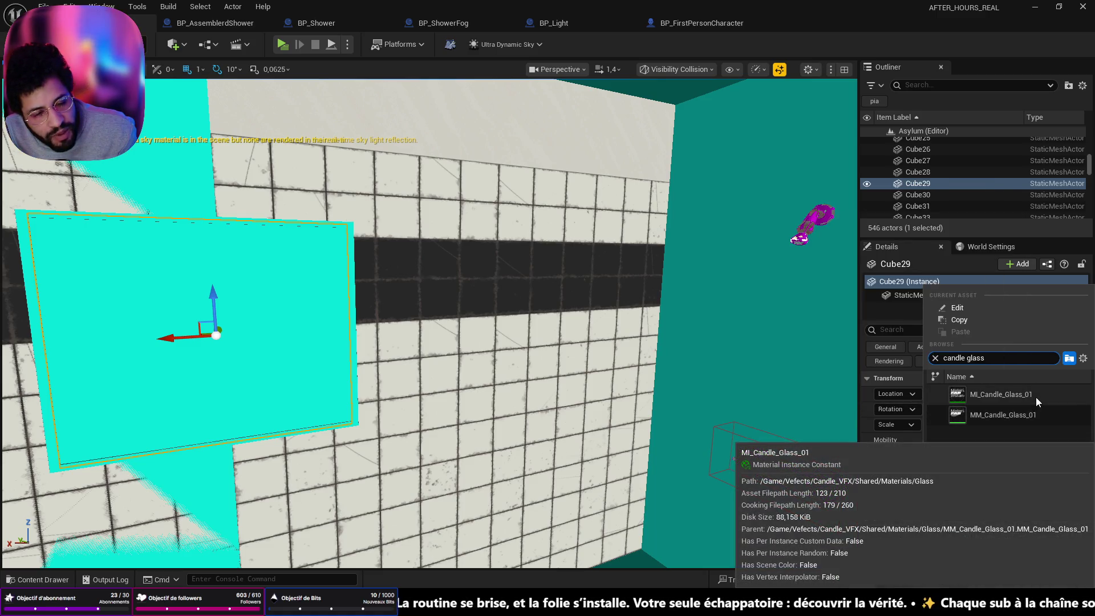
{"action": "left_click", "coordinate": [1036, 397]}
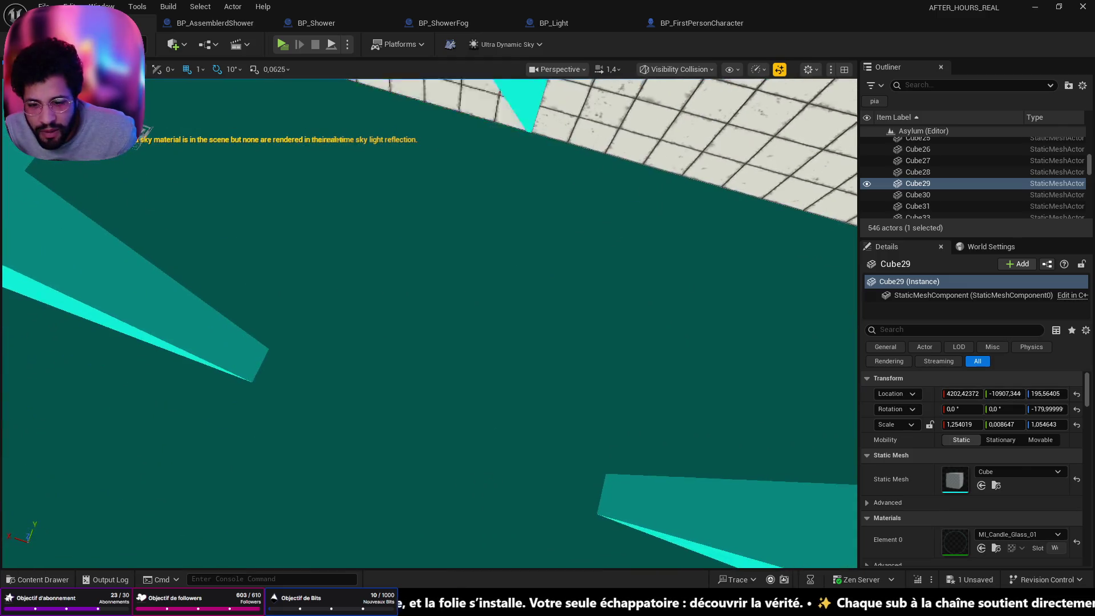
Play from here at the SM_Floor_300a floor spot, then stop Play In Editor.
{"action": "right_click", "coordinate": [466, 479]}
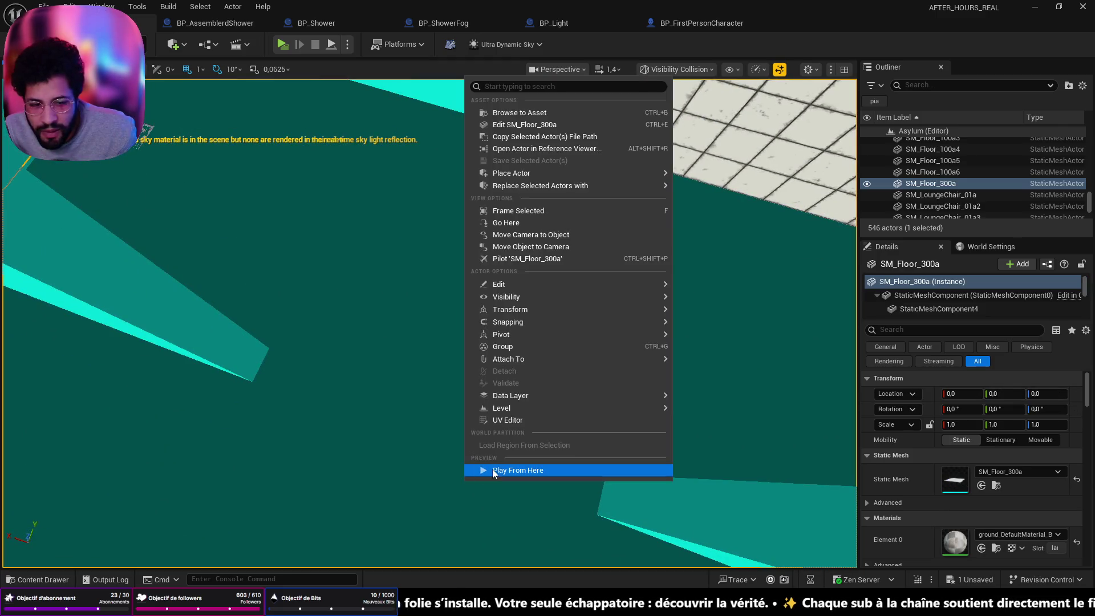
{"action": "left_click", "coordinate": [493, 470]}
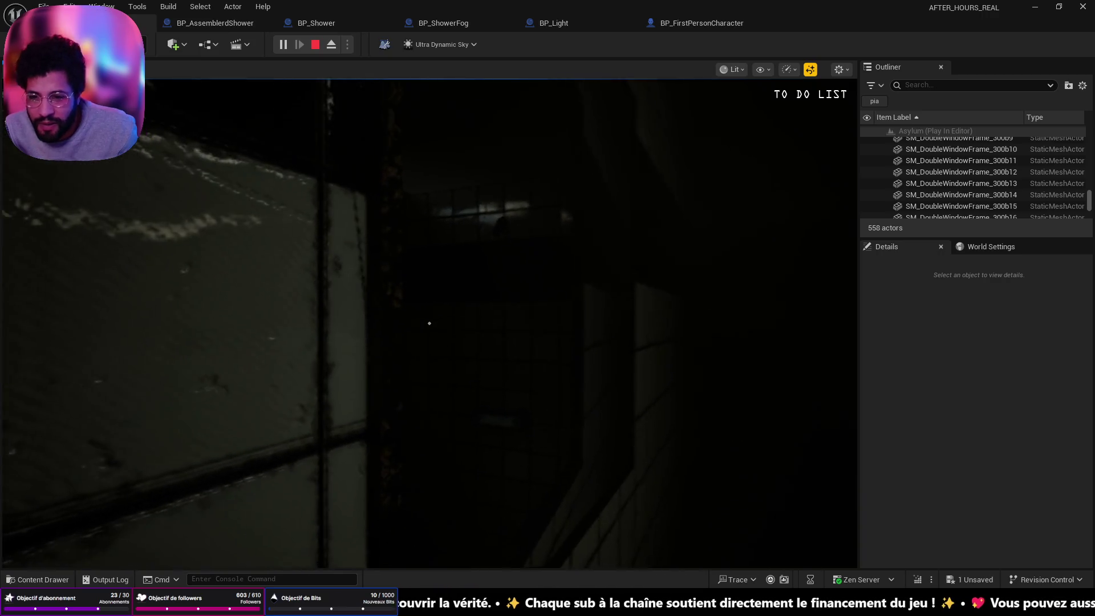
{"action": "key", "text": "Escape"}
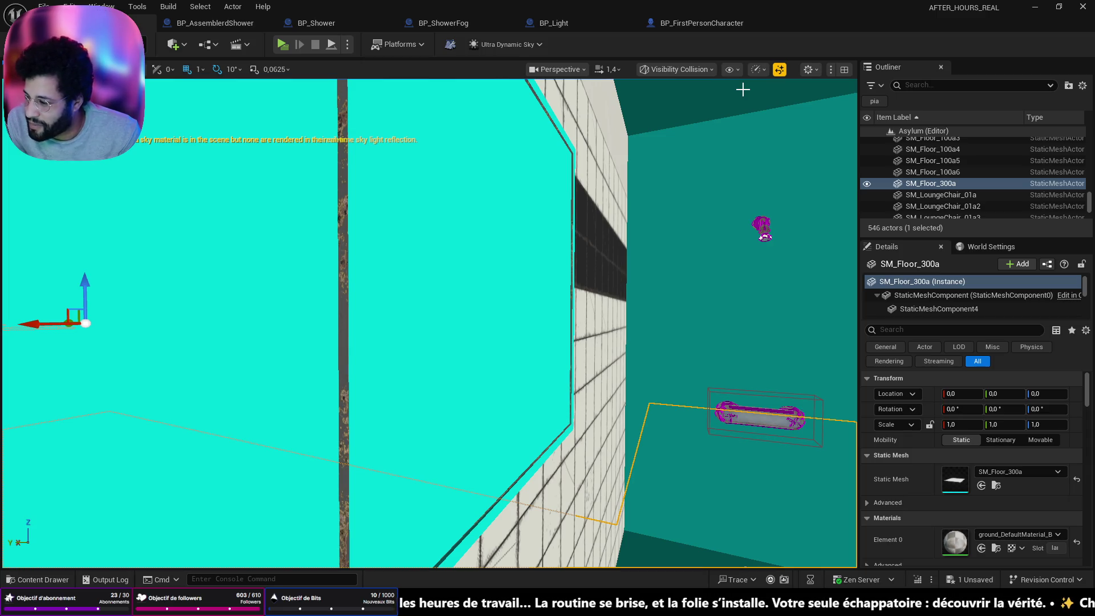
Search Google for the bitcoin price in a new Chrome tab.
{"action": "key", "text": "alt+Tab"}
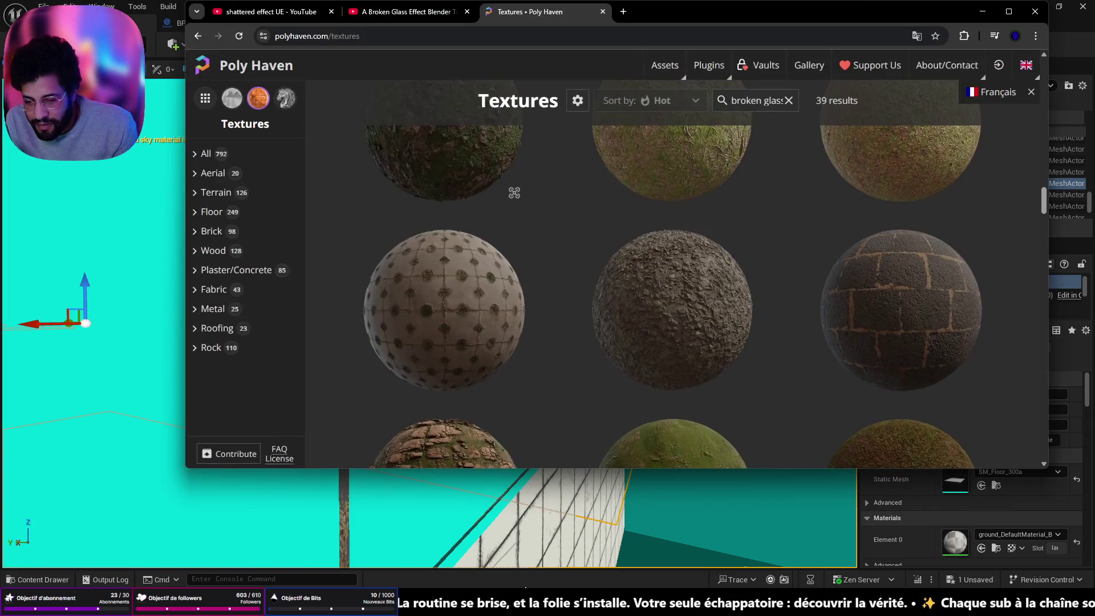
{"action": "left_click", "coordinate": [621, 14]}
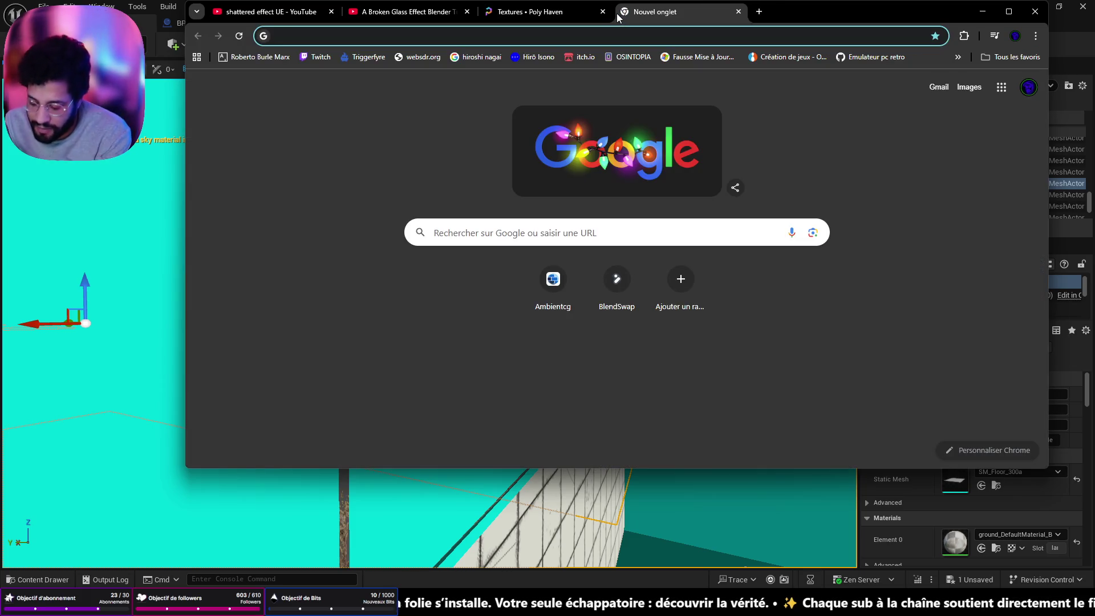
{"action": "type", "text": "bictoi"}
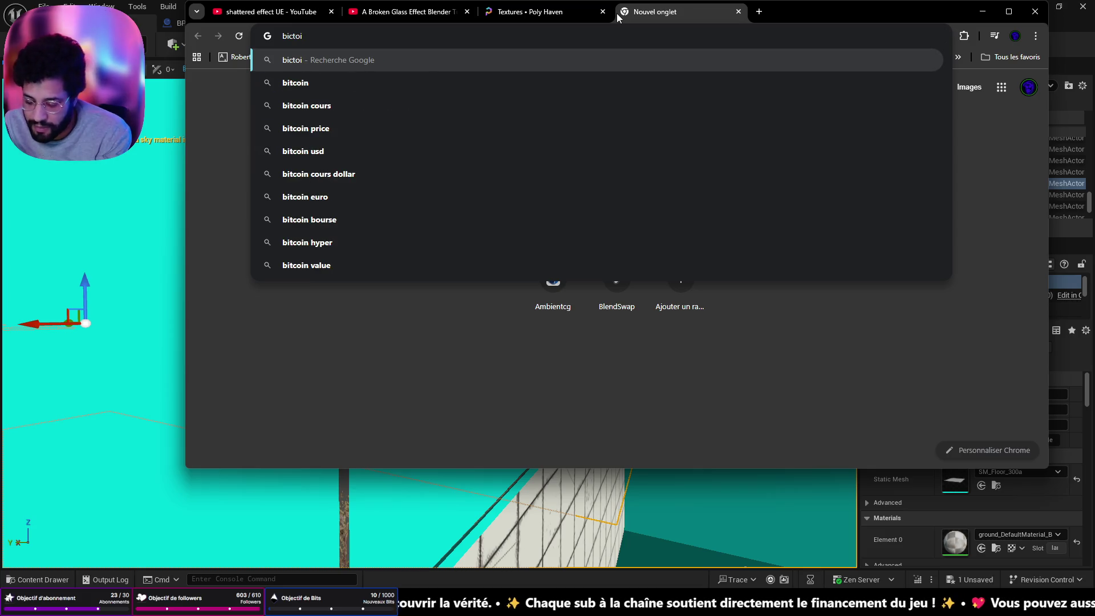
{"action": "type", "text": "n"}
{"action": "key", "text": "Return"}
{"action": "scroll", "coordinate": [528, 224], "scroll_direction": "down", "scroll_amount": 2}
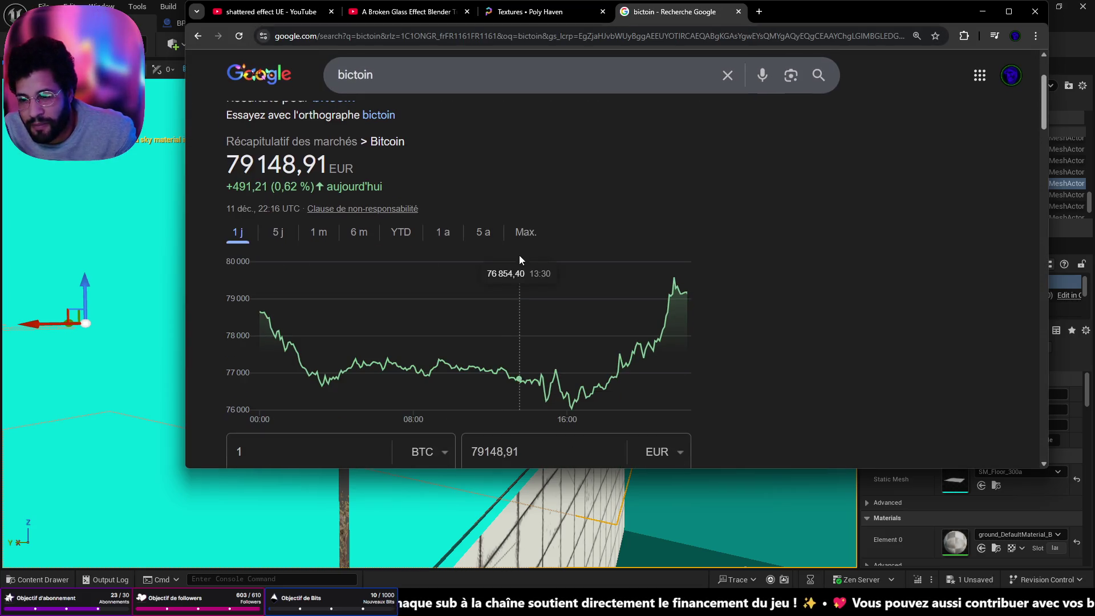
View the bitcoin chart over the 1 a, 5 a and Max. periods, then return to Unreal.
{"action": "left_click", "coordinate": [446, 232]}
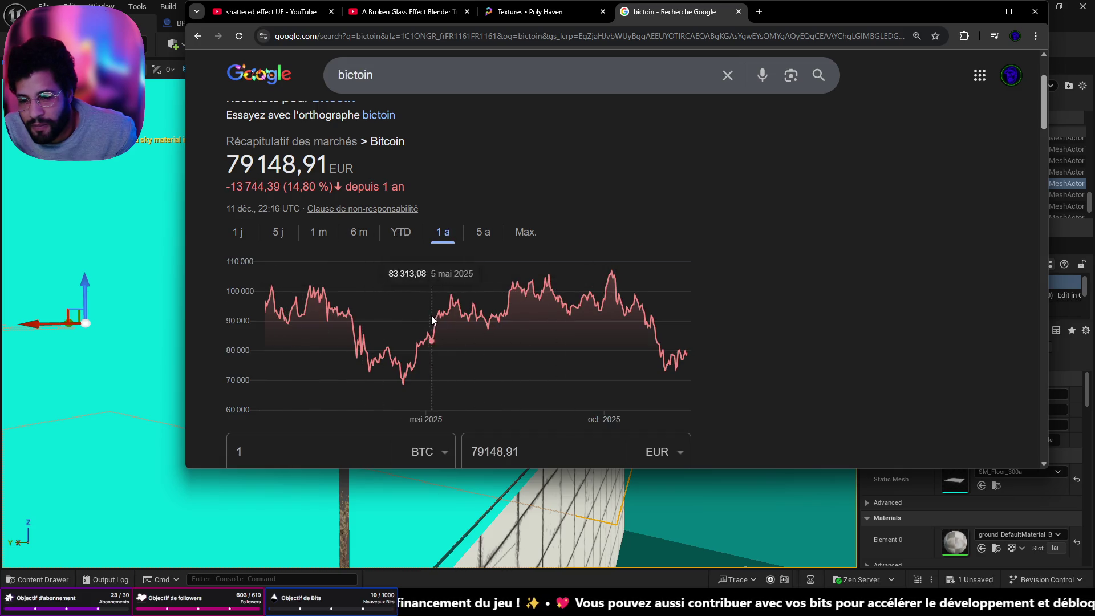
{"action": "left_click", "coordinate": [485, 235]}
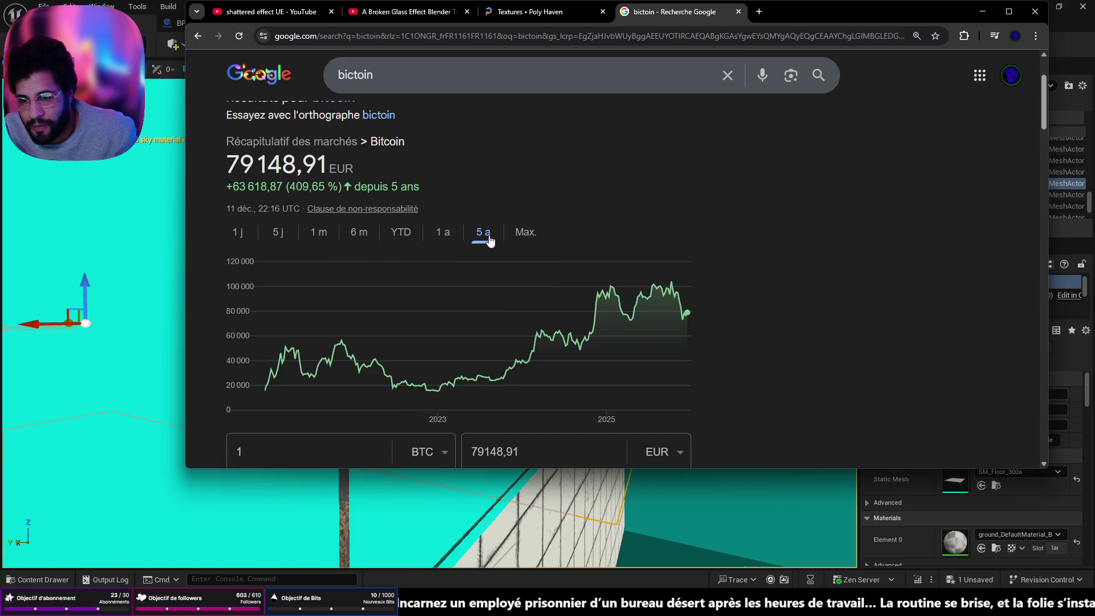
{"action": "left_click", "coordinate": [521, 237]}
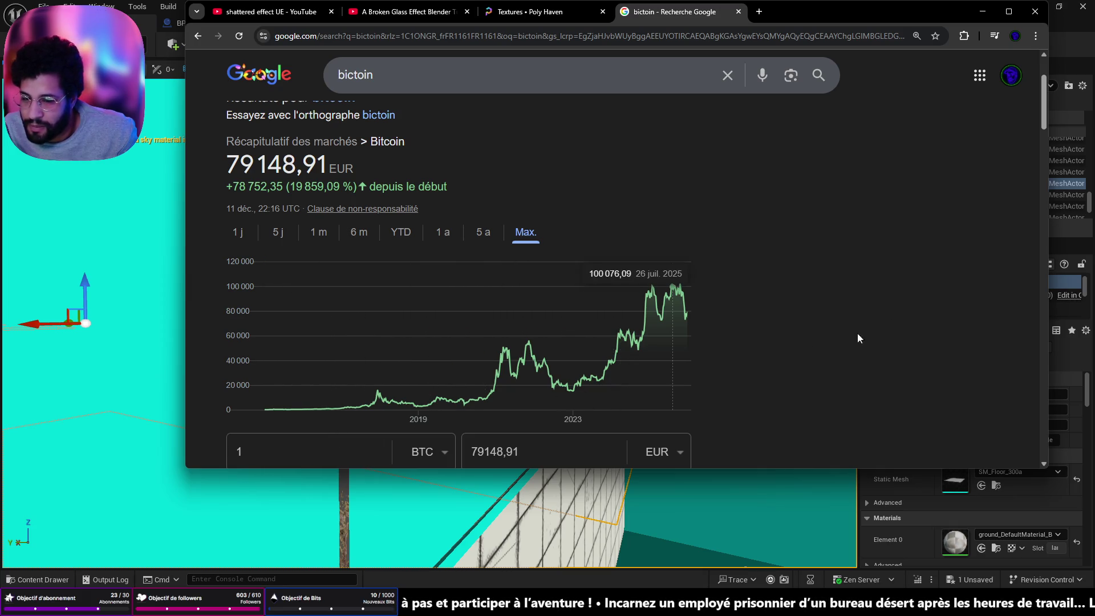
{"action": "key", "text": "alt+Tab"}
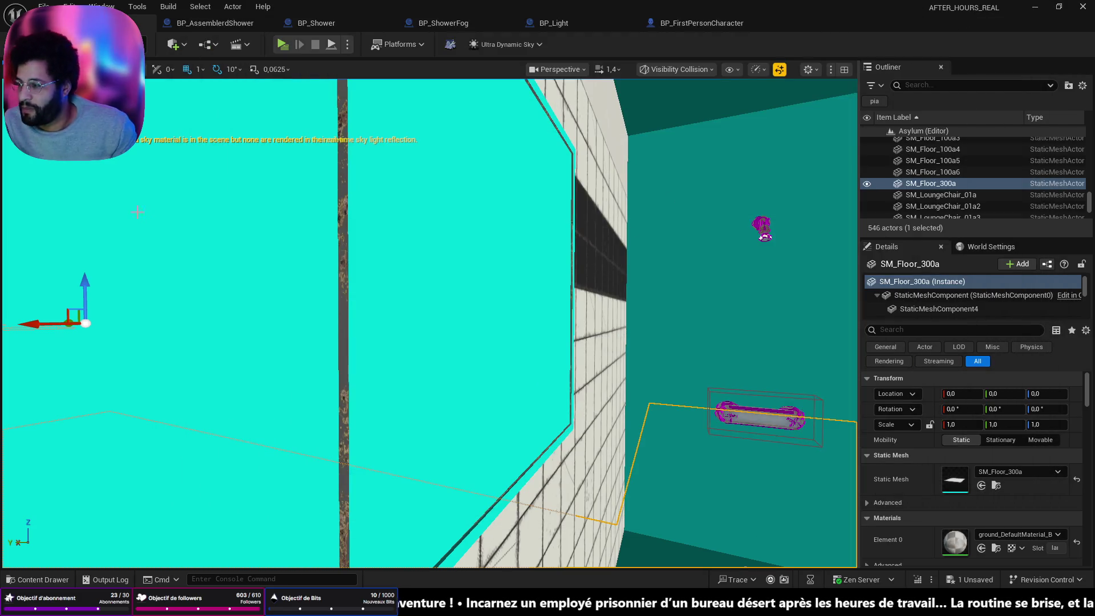
Read the Discord direct message suggesting a transparent overlay across the mirror, then close Discord.
{"action": "key", "text": "alt+Tab"}
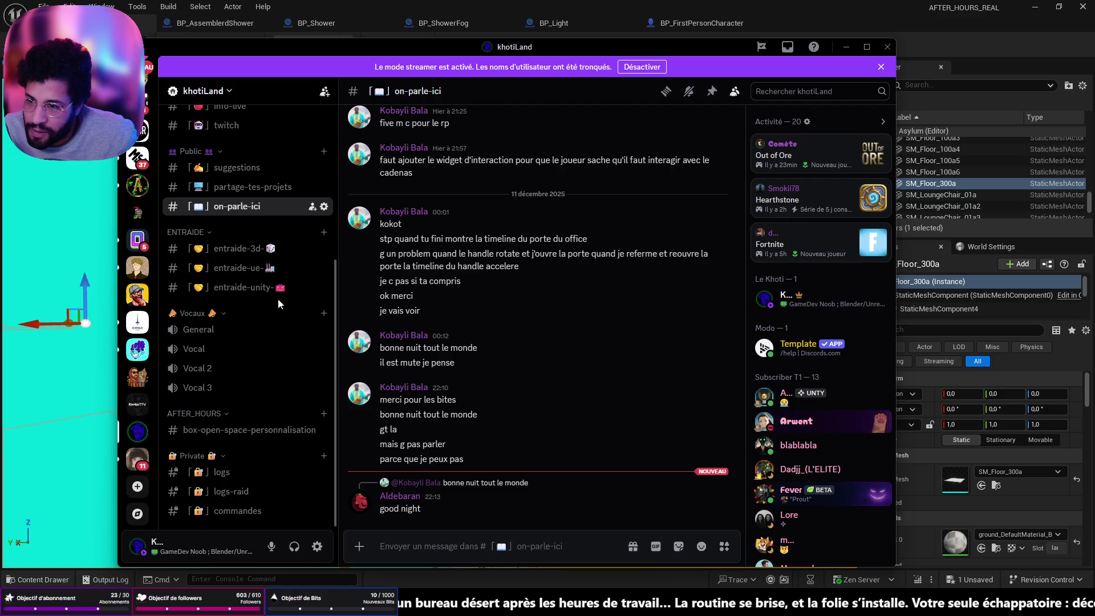
{"action": "scroll", "coordinate": [238, 268], "scroll_direction": "up", "scroll_amount": 5}
{"action": "scroll", "coordinate": [147, 132], "scroll_direction": "up", "scroll_amount": 1}
{"action": "scroll", "coordinate": [148, 133], "scroll_direction": "up", "scroll_amount": 2}
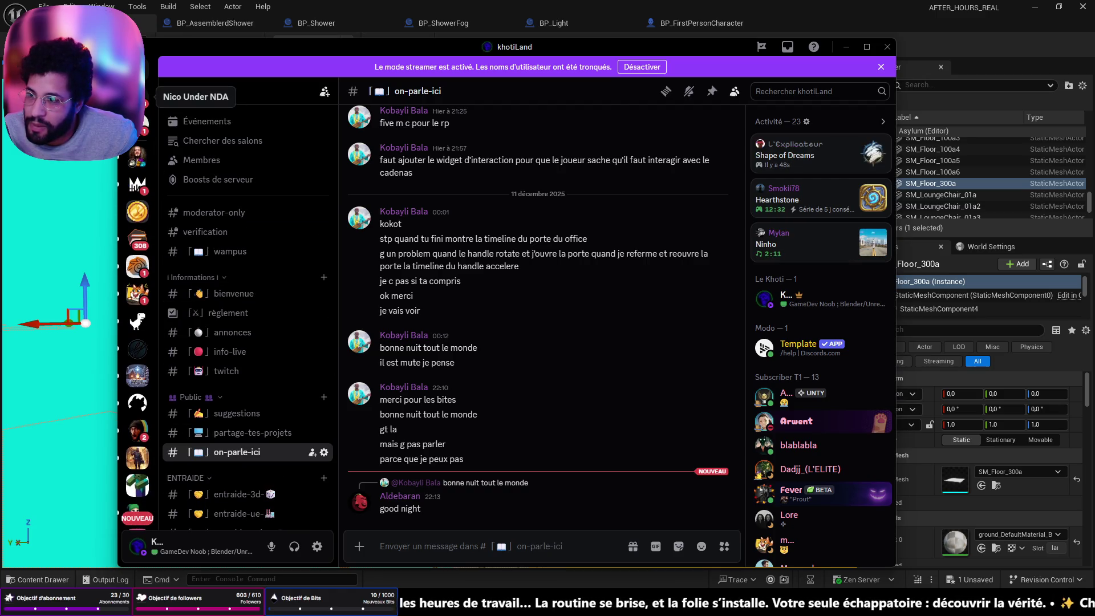
{"action": "left_click", "coordinate": [145, 93]}
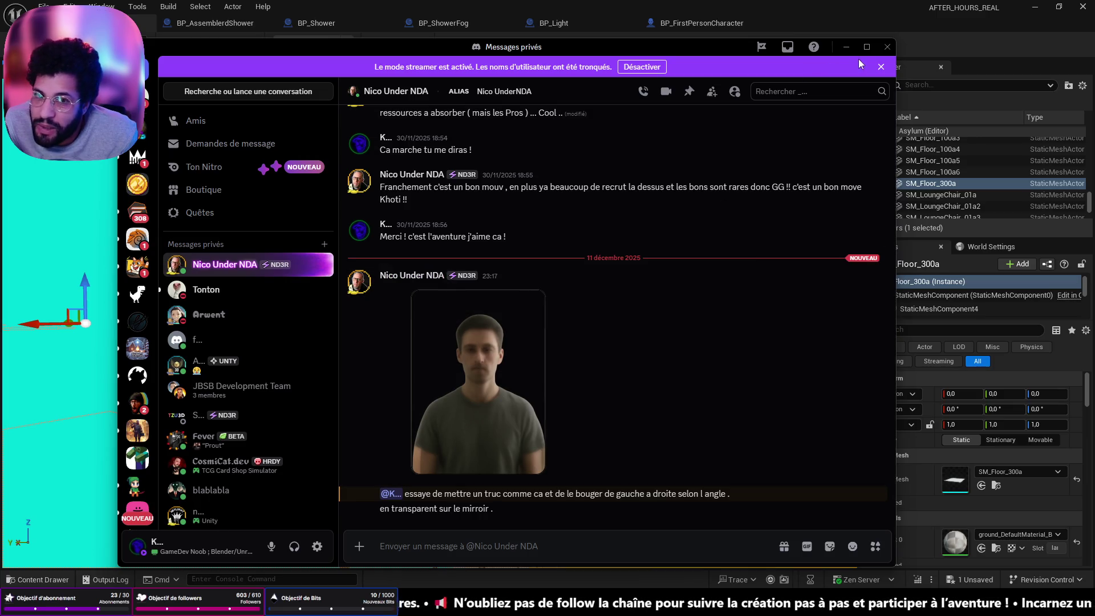
{"action": "left_click", "coordinate": [845, 46]}
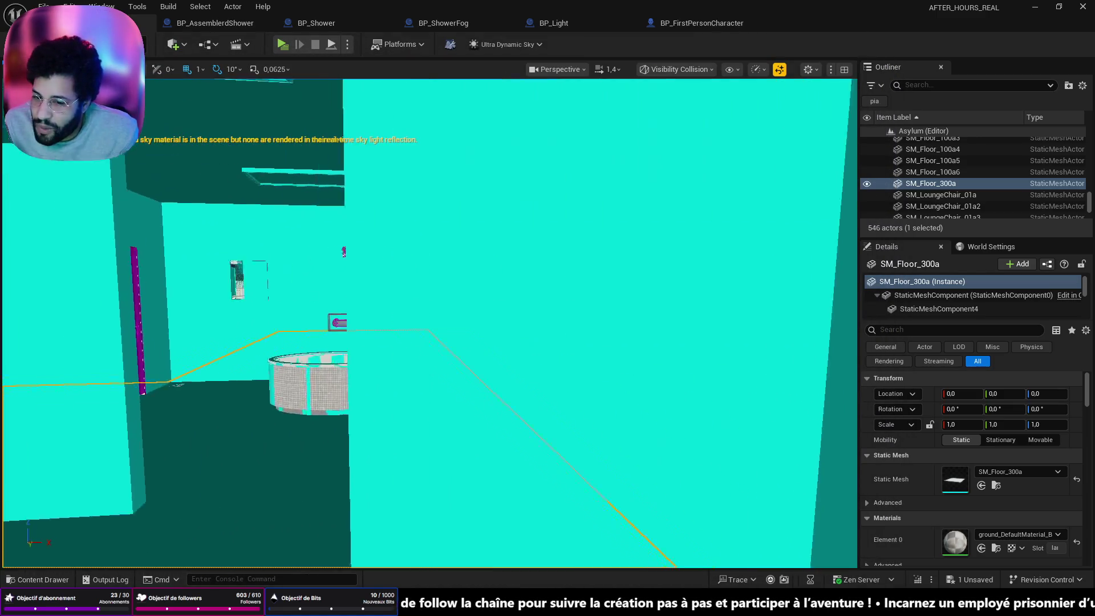
Start a new play session of the Asylum level from a spot in the shower room.
{"action": "key", "text": "a"}
{"action": "right_click", "coordinate": [482, 513]}
{"action": "left_click", "coordinate": [493, 506]}
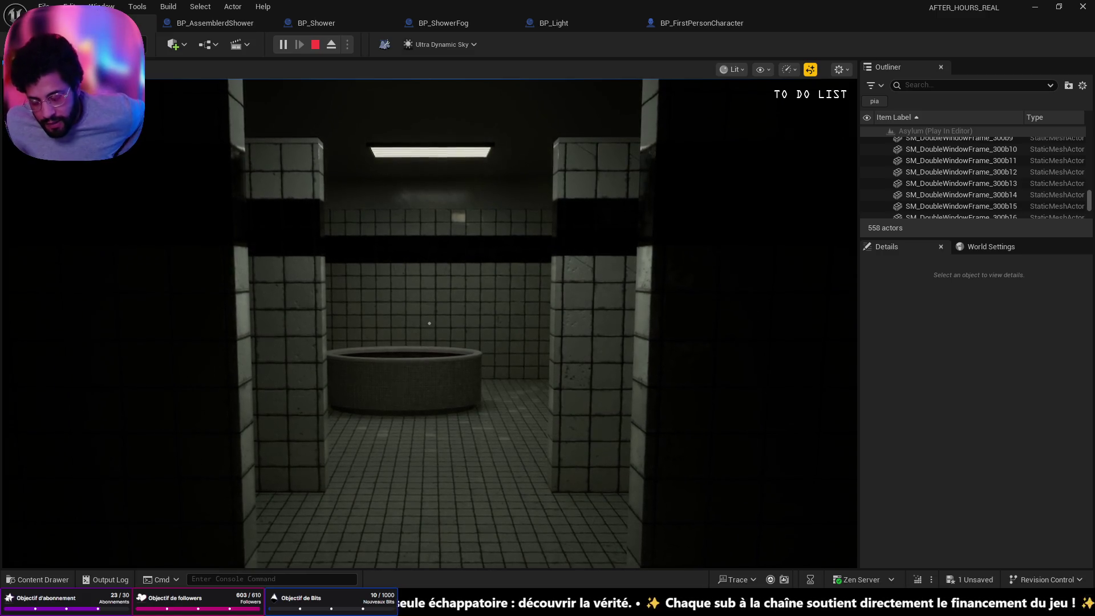
{"action": "key", "text": "Escape"}
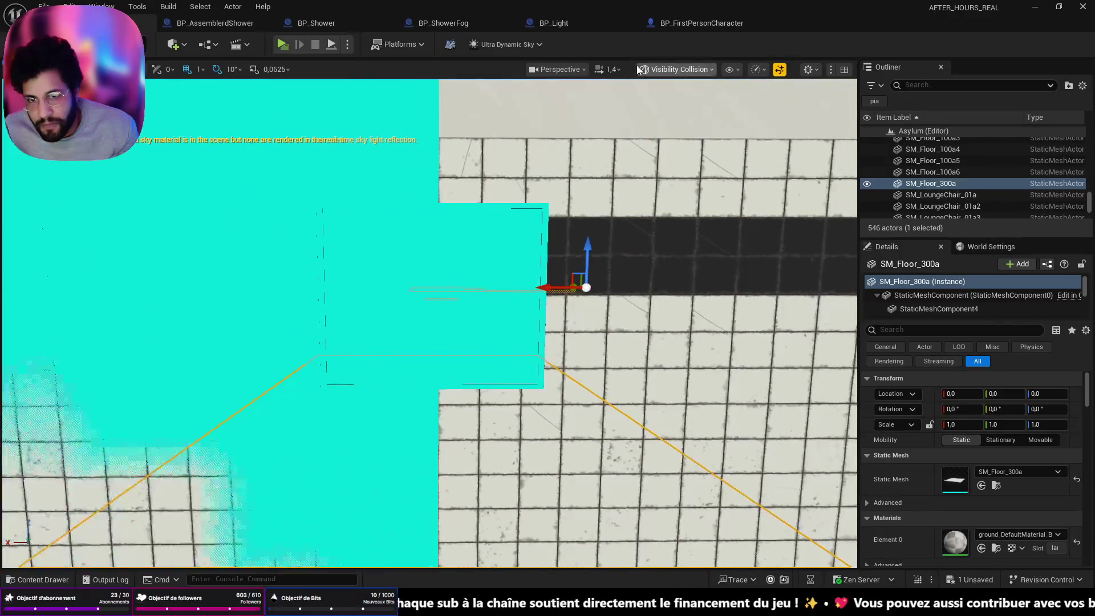
Assign Mi_GlassWindows to the mirror pane Cube29's Element 0 material slot.
{"action": "left_click", "coordinate": [499, 316]}
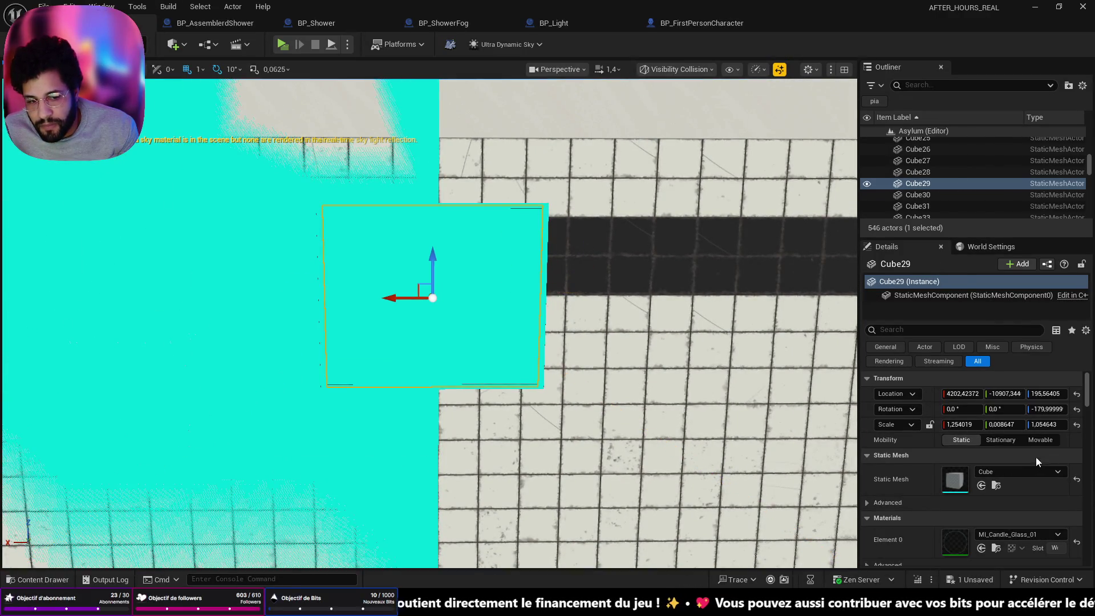
{"action": "left_click", "coordinate": [1012, 534]}
{"action": "type", "text": "gla"}
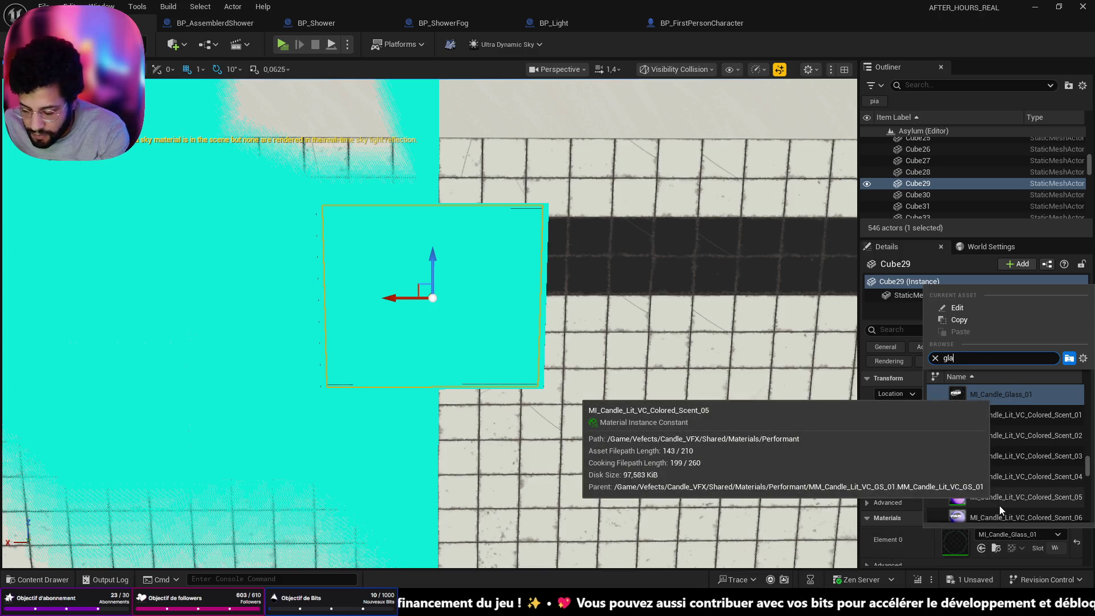
{"action": "type", "text": "ss"}
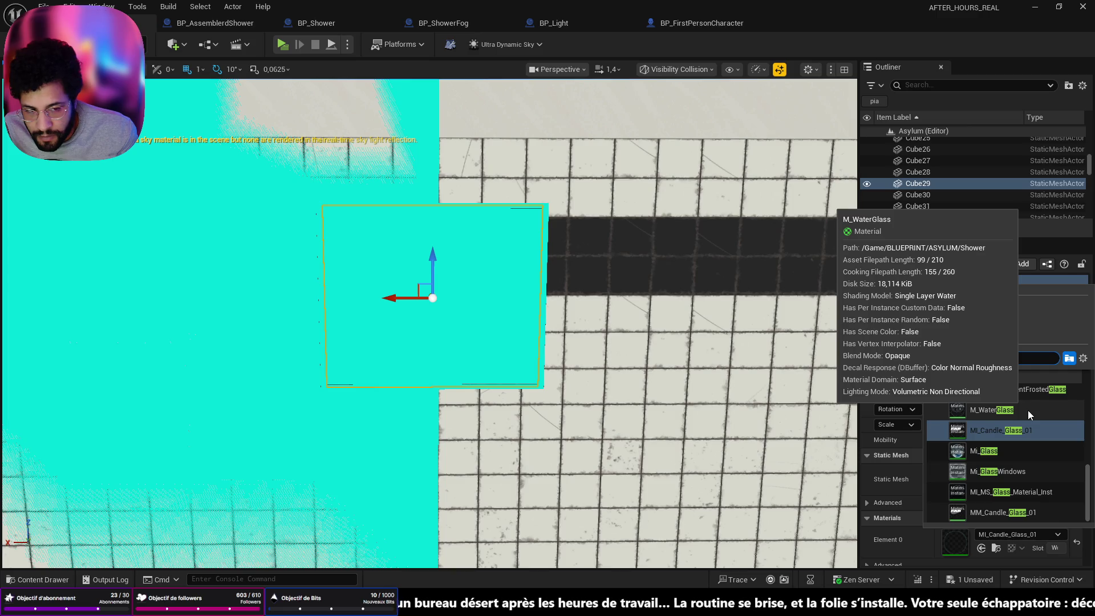
{"action": "left_click", "coordinate": [1029, 470]}
Save the level and play-test it from a spot in the viewport.
{"action": "key", "text": "ctrl+s"}
{"action": "left_click_drag", "start_coordinate": [697, 408], "coordinate": [566, 525]}
{"action": "right_click", "coordinate": [546, 493]}
{"action": "left_click", "coordinate": [562, 483]}
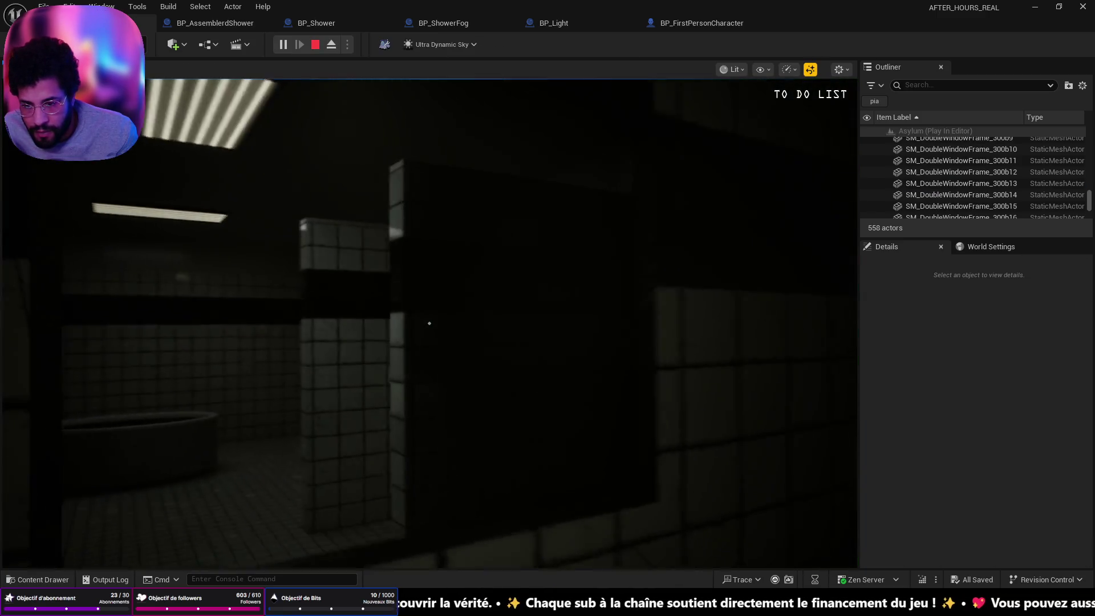
{"action": "key", "text": "Escape"}
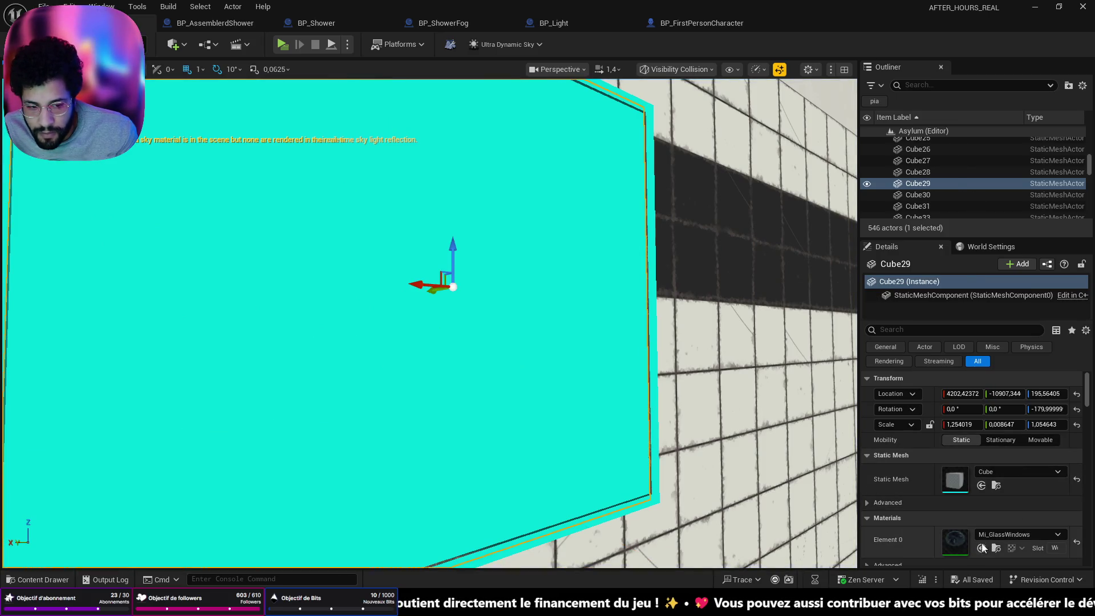
Open Mi_GlassWindows and enable the Glass-Opacity parameter override.
{"action": "double_click", "coordinate": [947, 528]}
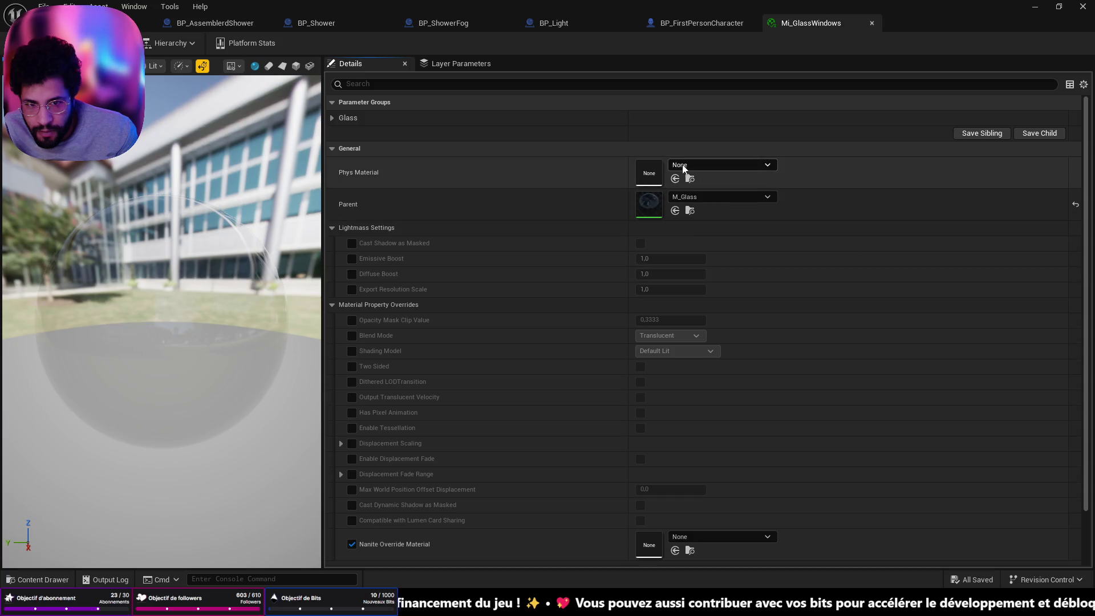
{"action": "left_click", "coordinate": [331, 119]}
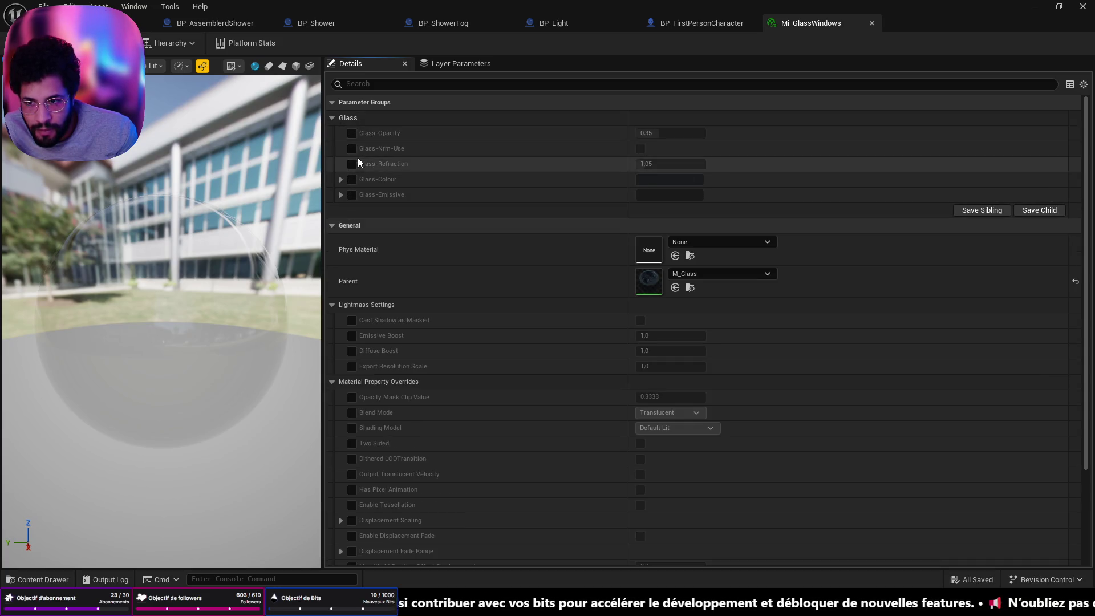
{"action": "left_click", "coordinate": [352, 133]}
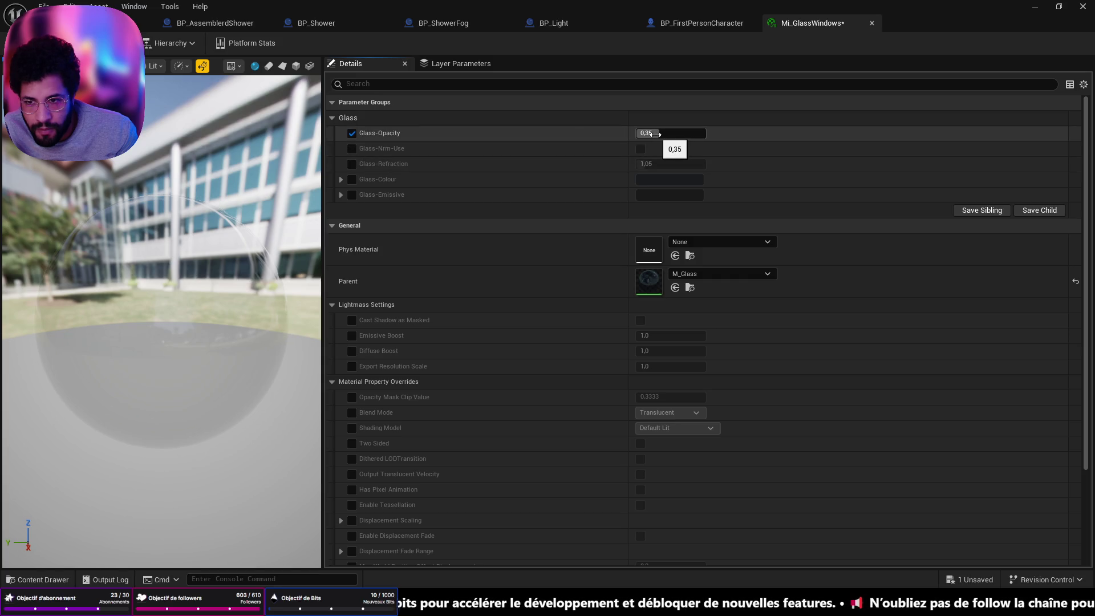
Play-test the level from the floor piece to preview the glass.
{"action": "left_click", "coordinate": [143, 23]}
{"action": "right_click", "coordinate": [548, 508]}
{"action": "left_click", "coordinate": [570, 497]}
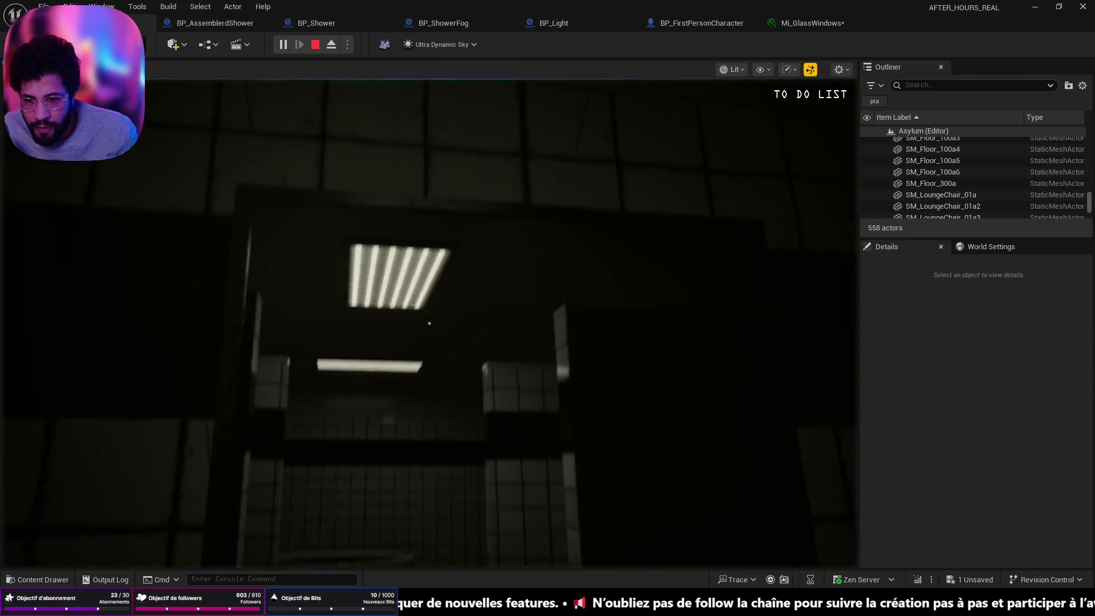
{"action": "key", "text": "Escape"}
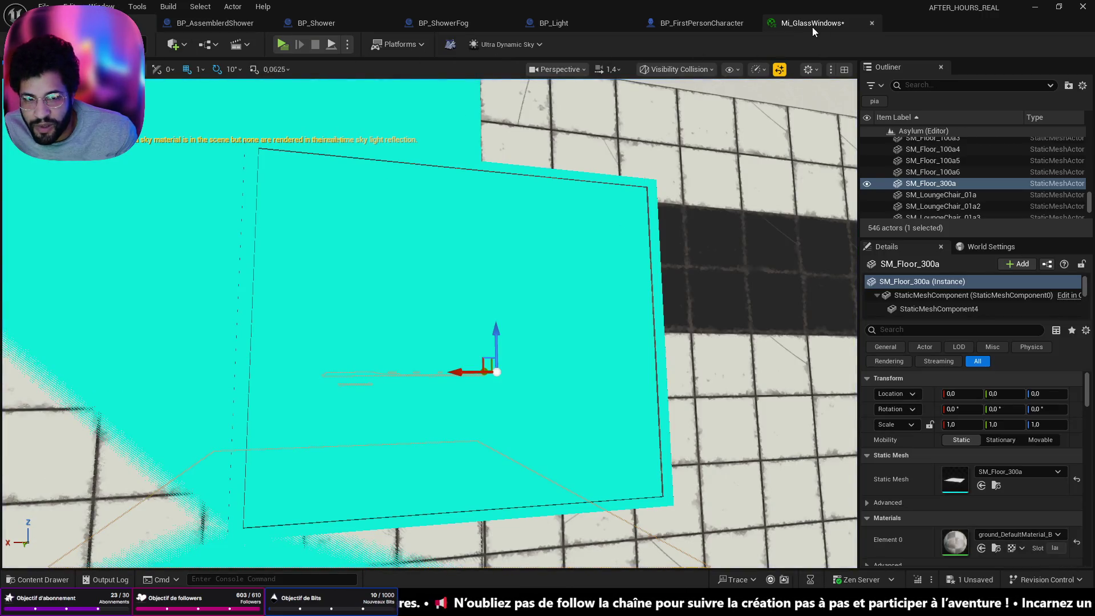
Set Glass-Opacity to 0.644401 and save the material instance.
{"action": "left_click", "coordinate": [810, 26]}
{"action": "mouse_move", "coordinate": [650, 132]}
{"action": "left_mouse_down"}
{"action": "mouse_move", "coordinate": [690, 132]}
{"action": "mouse_move", "coordinate": [655, 133]}
{"action": "left_mouse_up"}
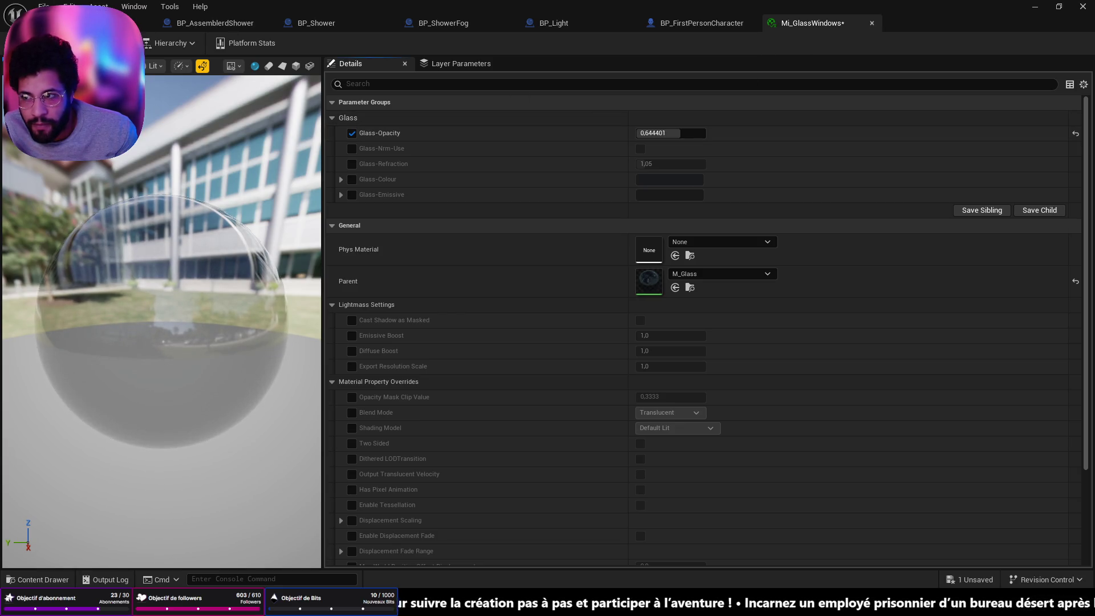
{"action": "key", "text": "ctrl+s"}
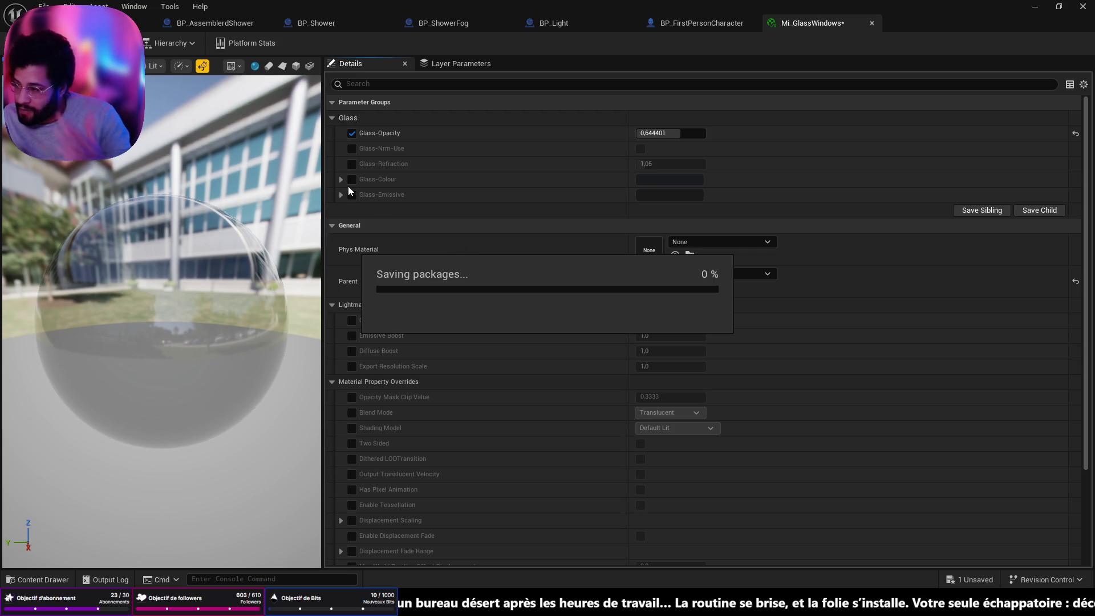
{"action": "left_click", "coordinate": [80, 23]}
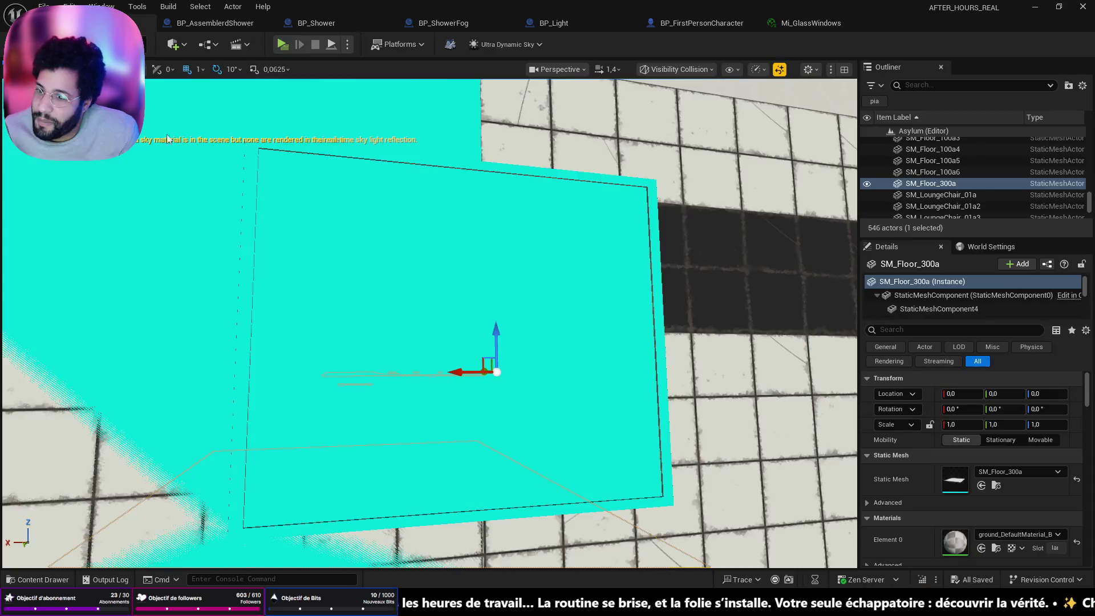
{"action": "right_click", "coordinate": [420, 307]}
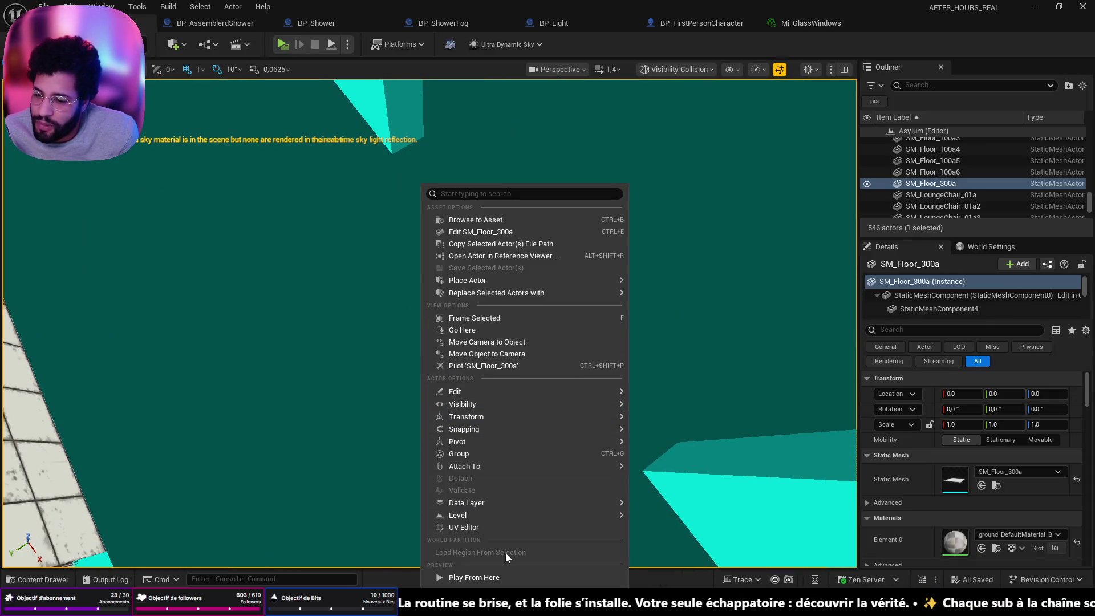
{"action": "left_click", "coordinate": [502, 577]}
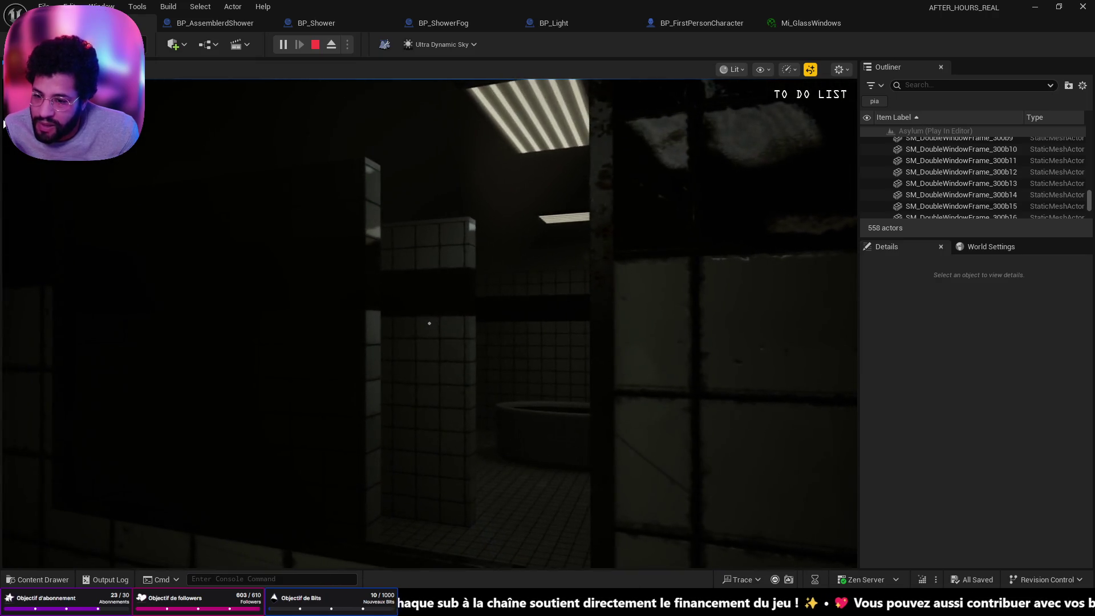
{"action": "key", "text": "Escape"}
{"action": "scroll", "coordinate": [428, 323], "scroll_direction": "down", "scroll_amount": 5}
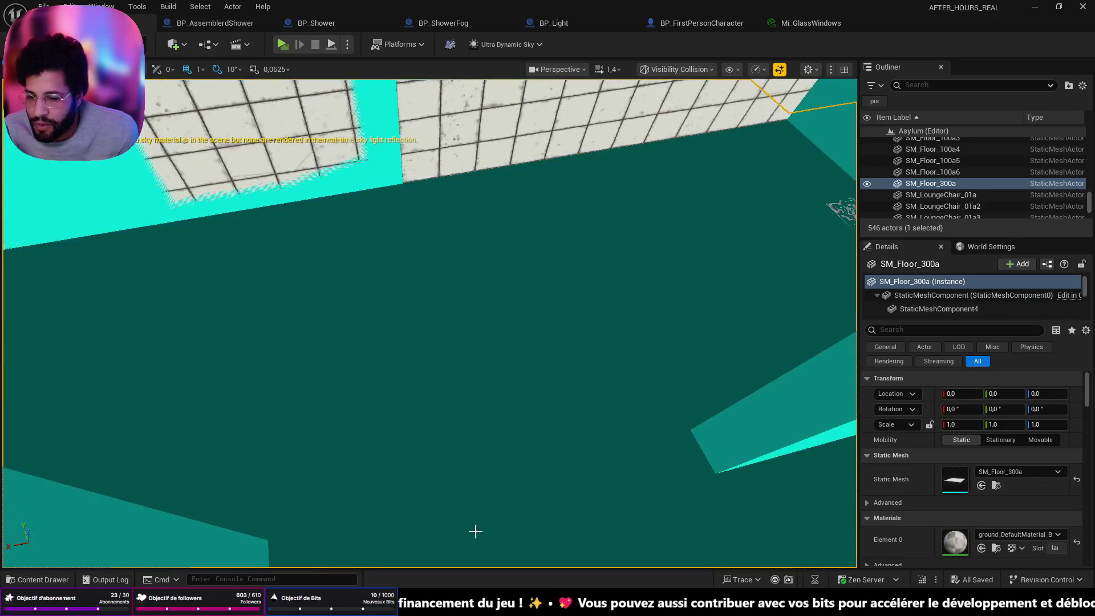
{"action": "right_click", "coordinate": [476, 516]}
{"action": "left_click", "coordinate": [501, 510]}
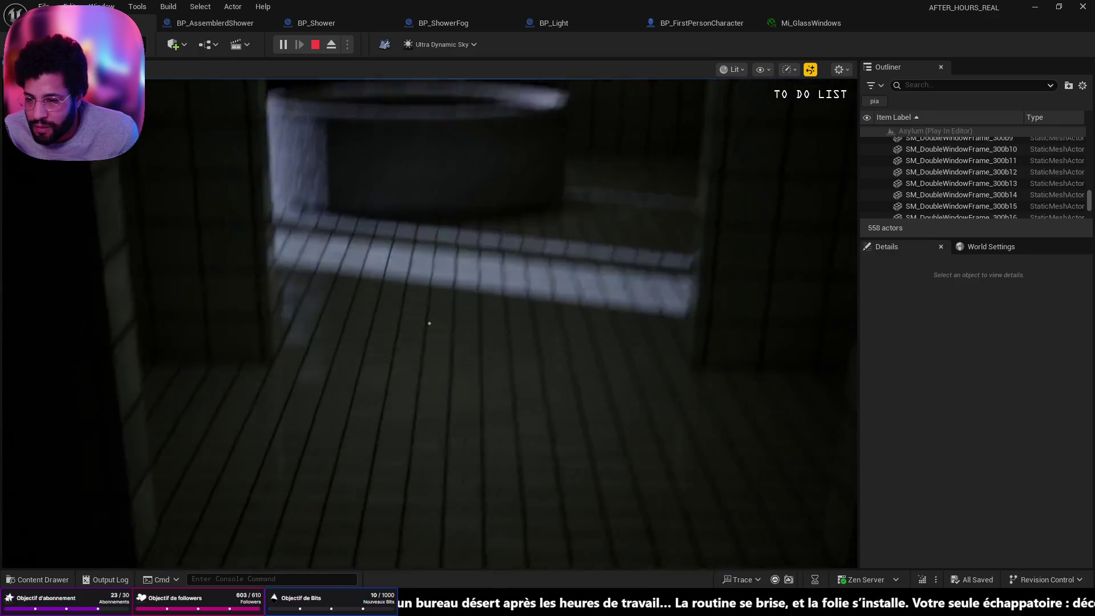
{"action": "key", "text": "Escape"}
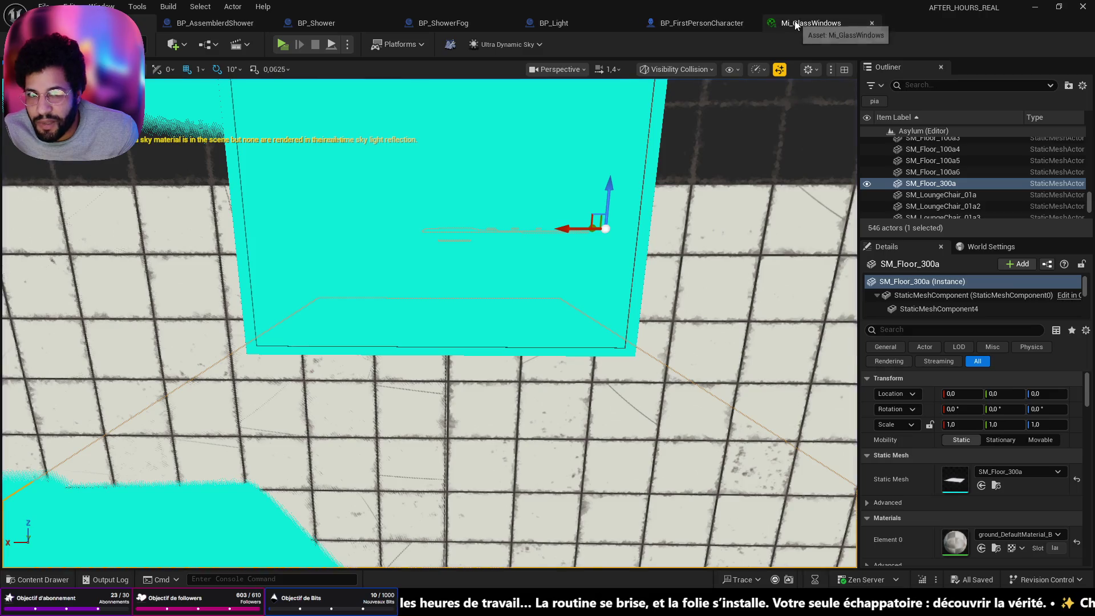
{"action": "left_click", "coordinate": [811, 23]}
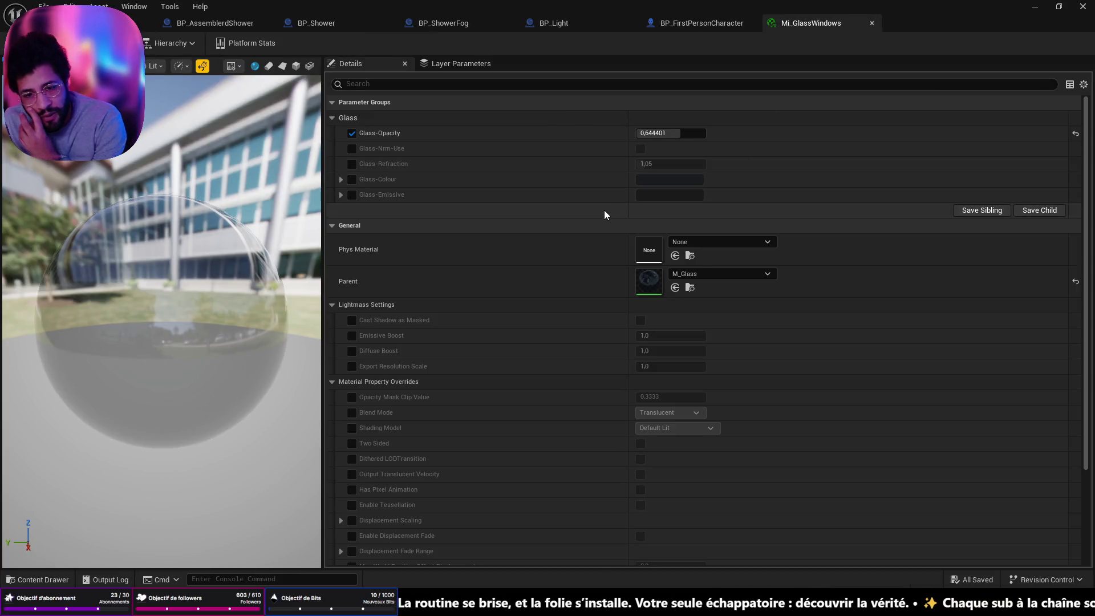
{"action": "left_click", "coordinate": [352, 165]}
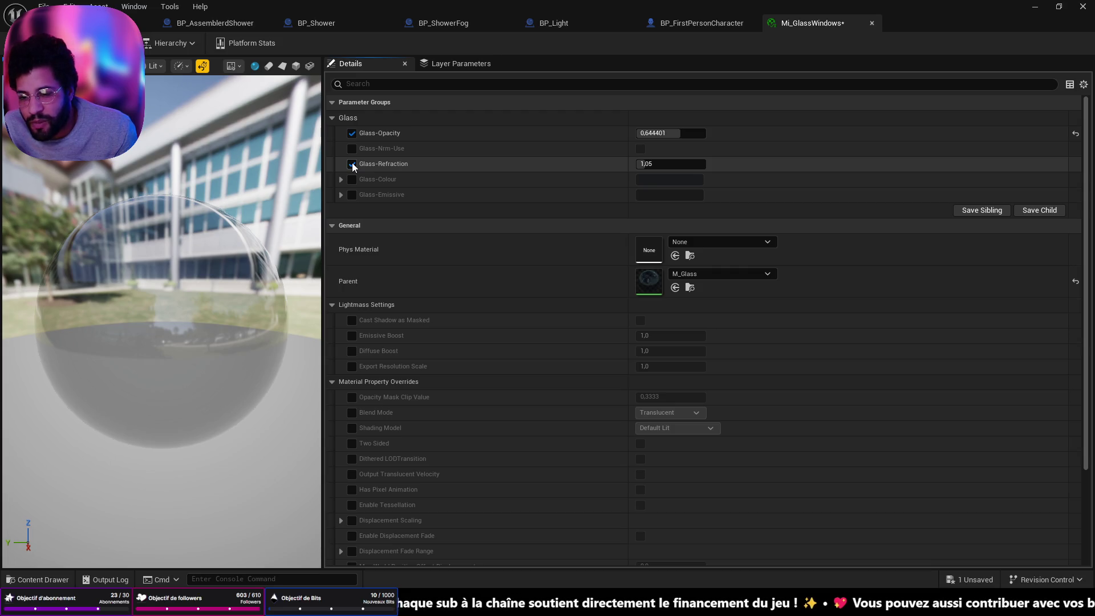
{"action": "left_click", "coordinate": [352, 164]}
{"action": "key", "text": "ctrl+s"}
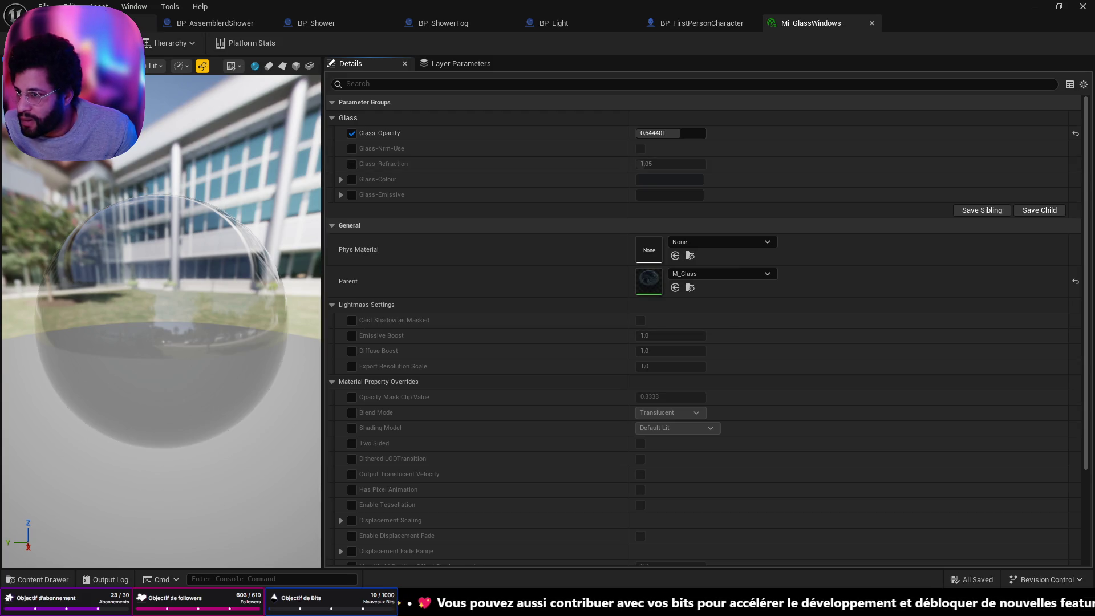
{"action": "left_click", "coordinate": [145, 23]}
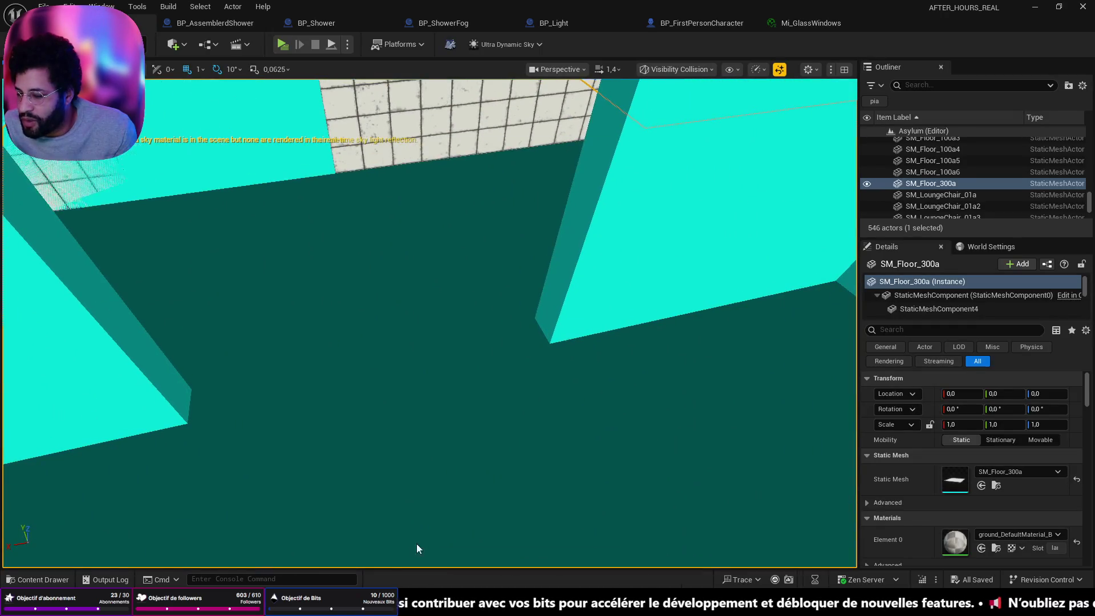
{"action": "key", "text": "alt+p"}
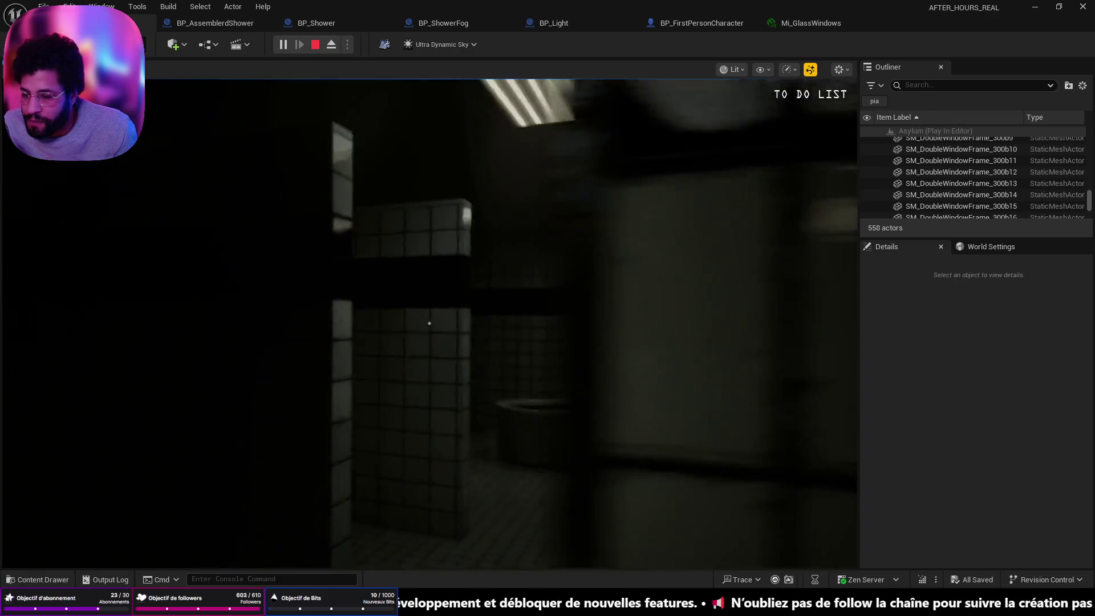
{"action": "key", "text": "Escape"}
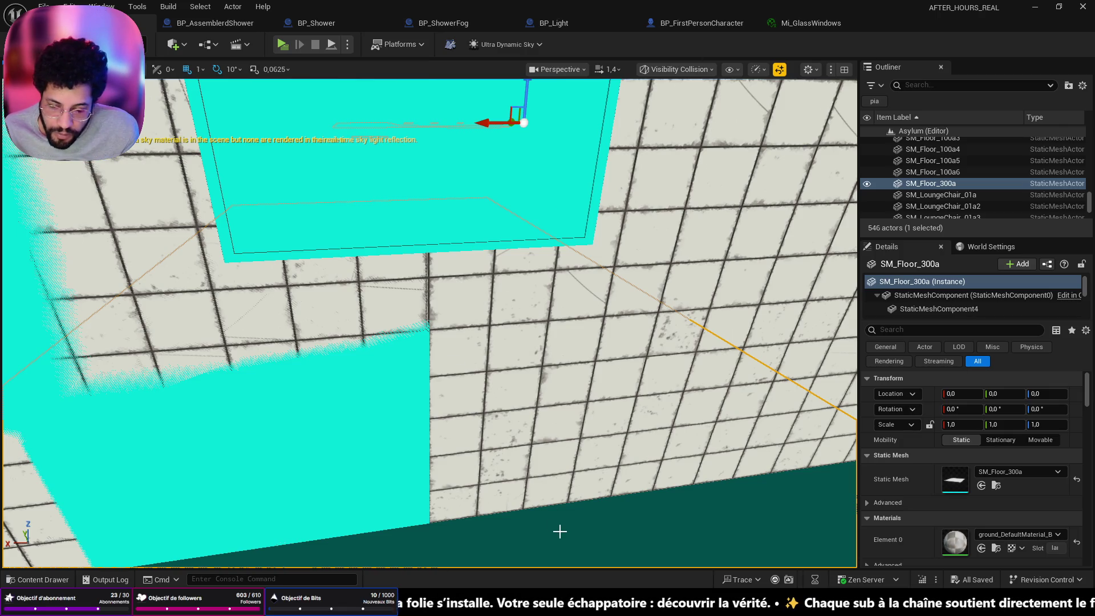
{"action": "key", "text": "alt+Tab"}
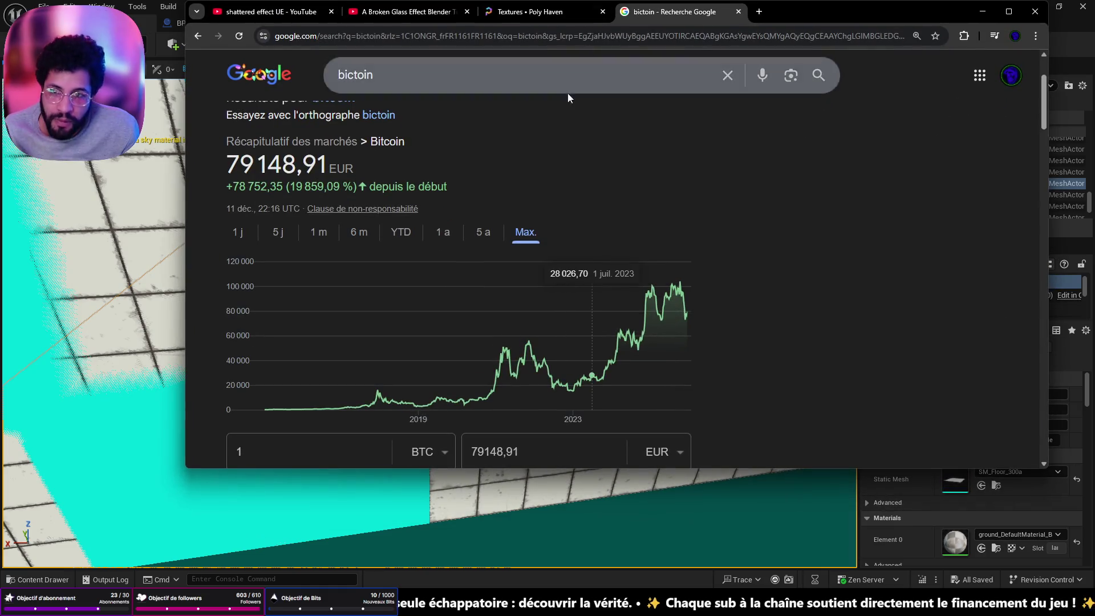
{"action": "left_click", "coordinate": [510, 13]}
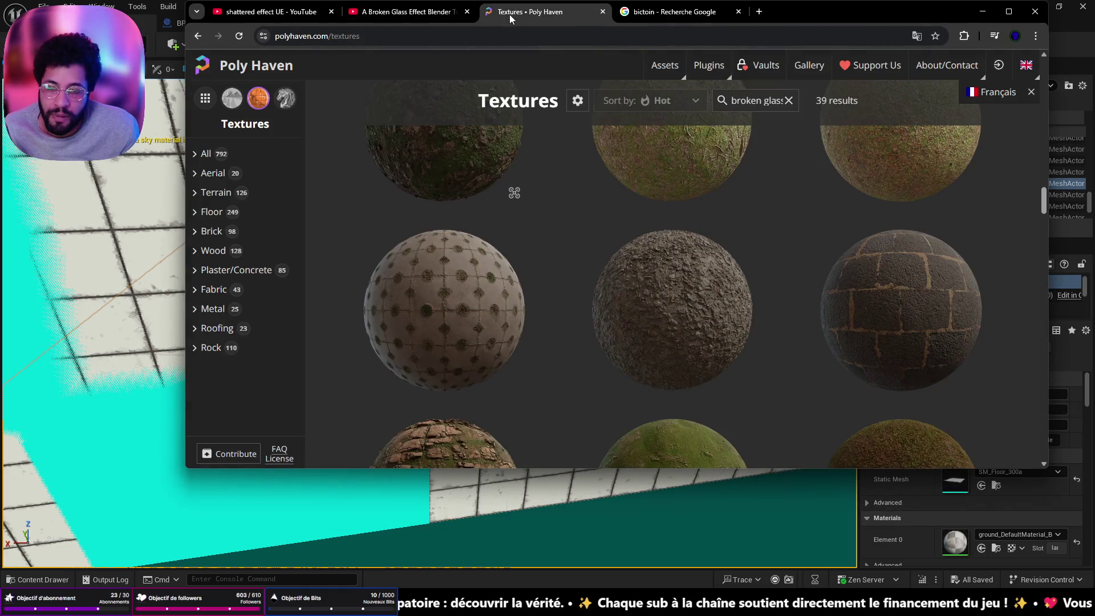
{"action": "left_click", "coordinate": [310, 36]}
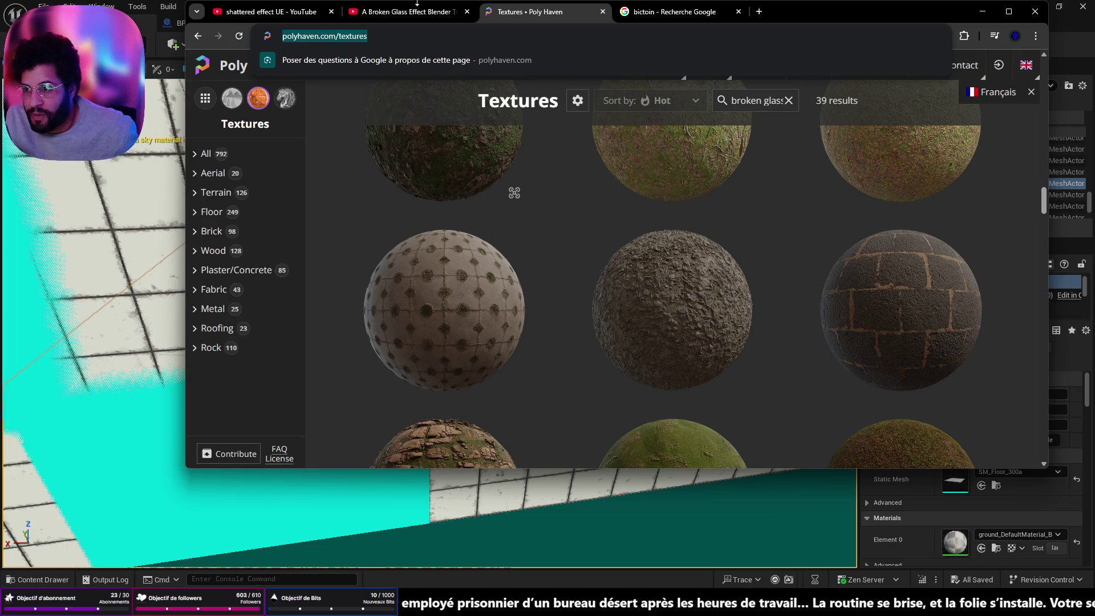
{"action": "left_click", "coordinate": [146, 25]}
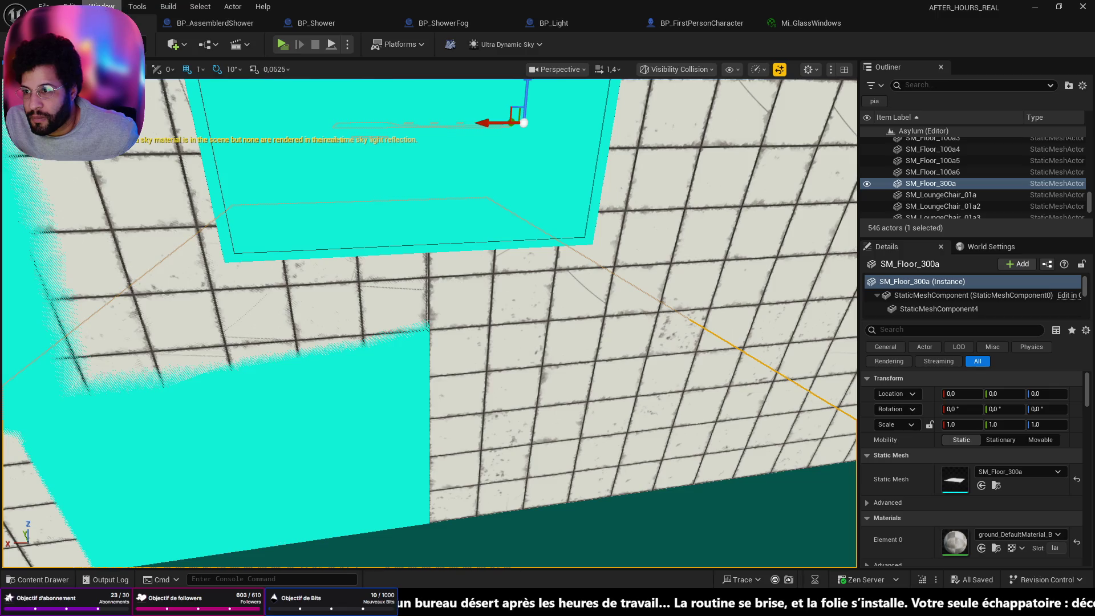
Open Fab from the Window menu and search for 'dropplets'.
{"action": "left_click", "coordinate": [102, 6]}
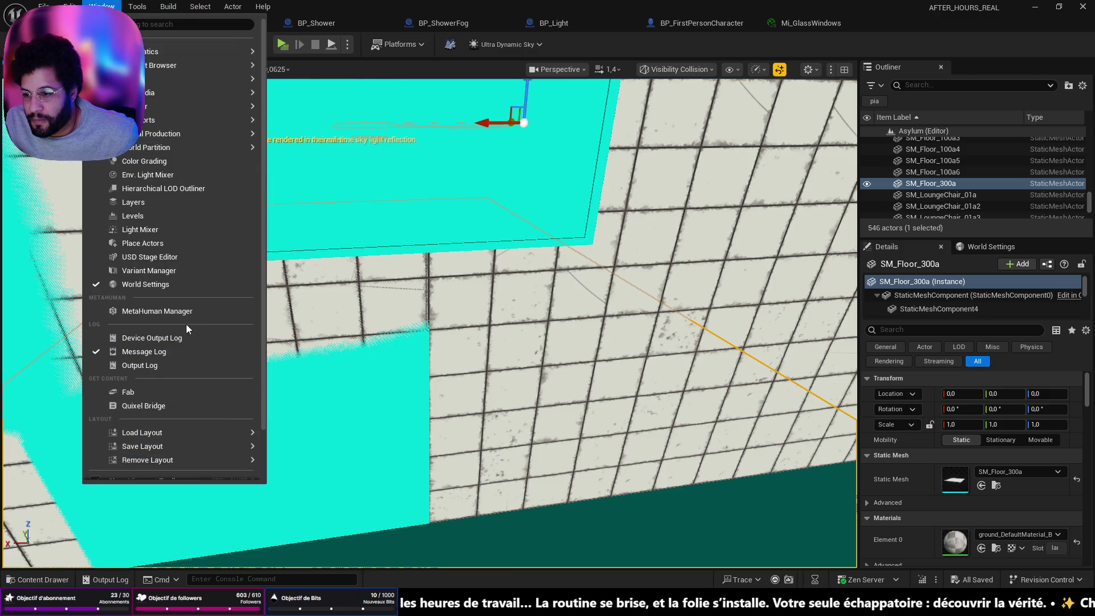
{"action": "left_click", "coordinate": [155, 393]}
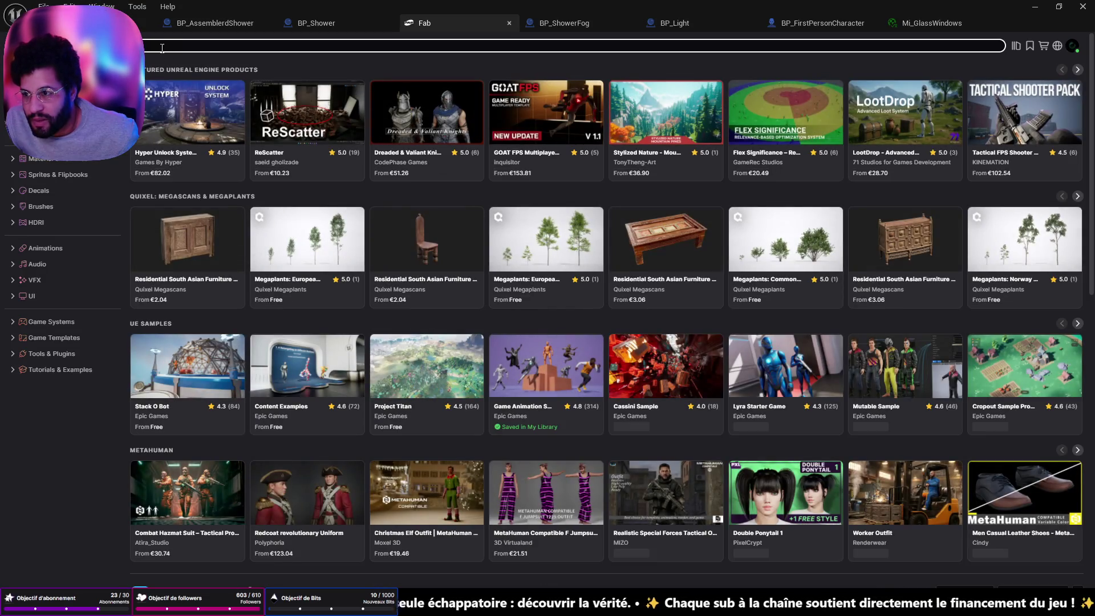
{"action": "left_click", "coordinate": [160, 49]}
{"action": "type", "text": "dropplets"}
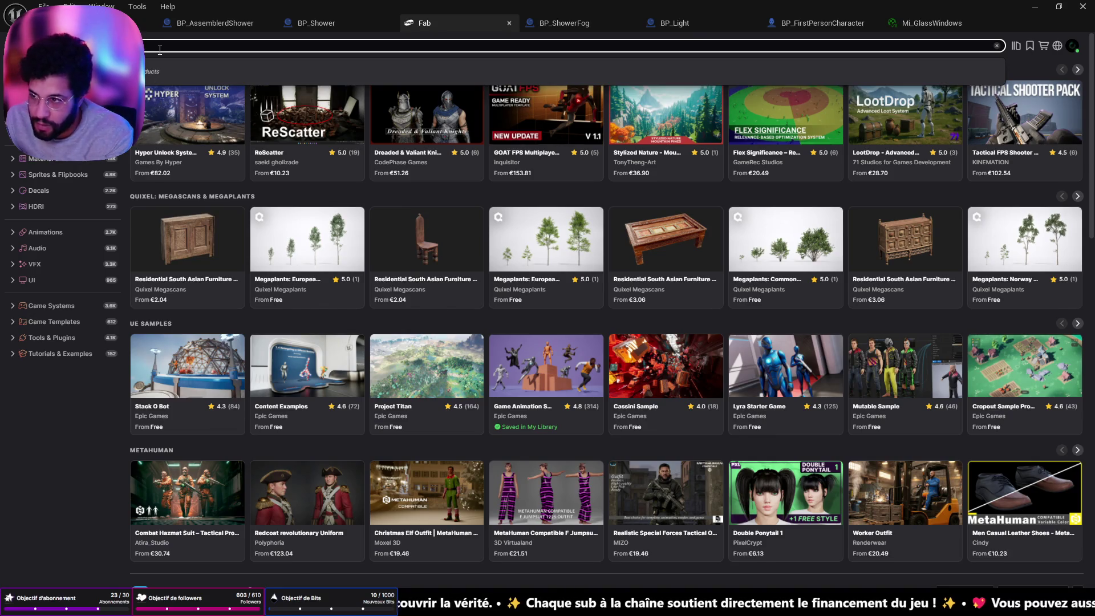
{"action": "key", "text": "Return"}
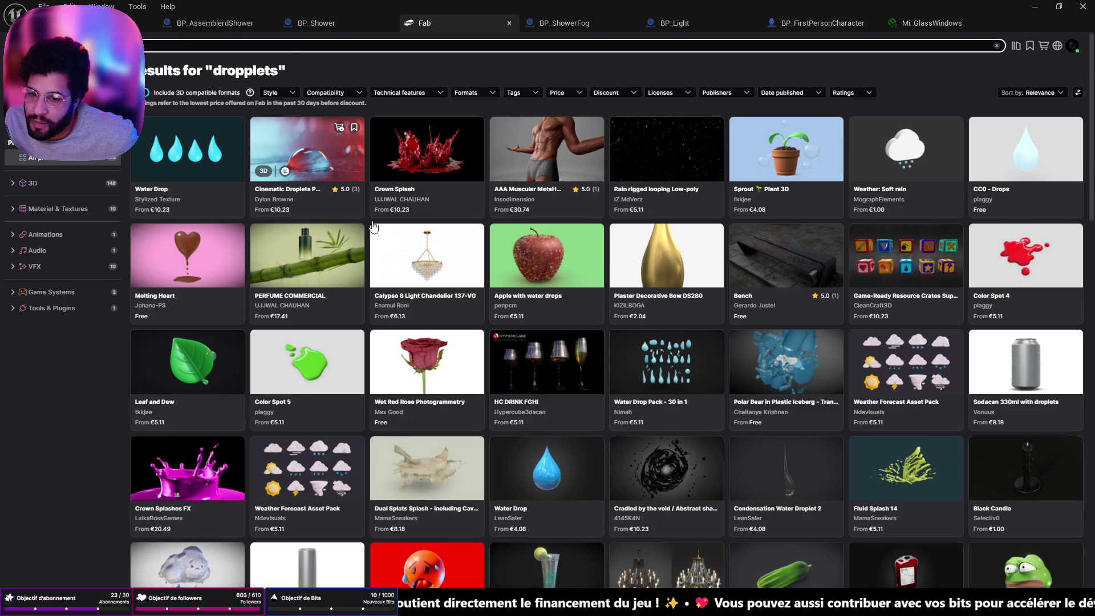
Filter results to Material & Textures and open the Premium Rain Overlay Texture Pack.
{"action": "scroll", "coordinate": [637, 377], "scroll_direction": "down", "scroll_amount": 5}
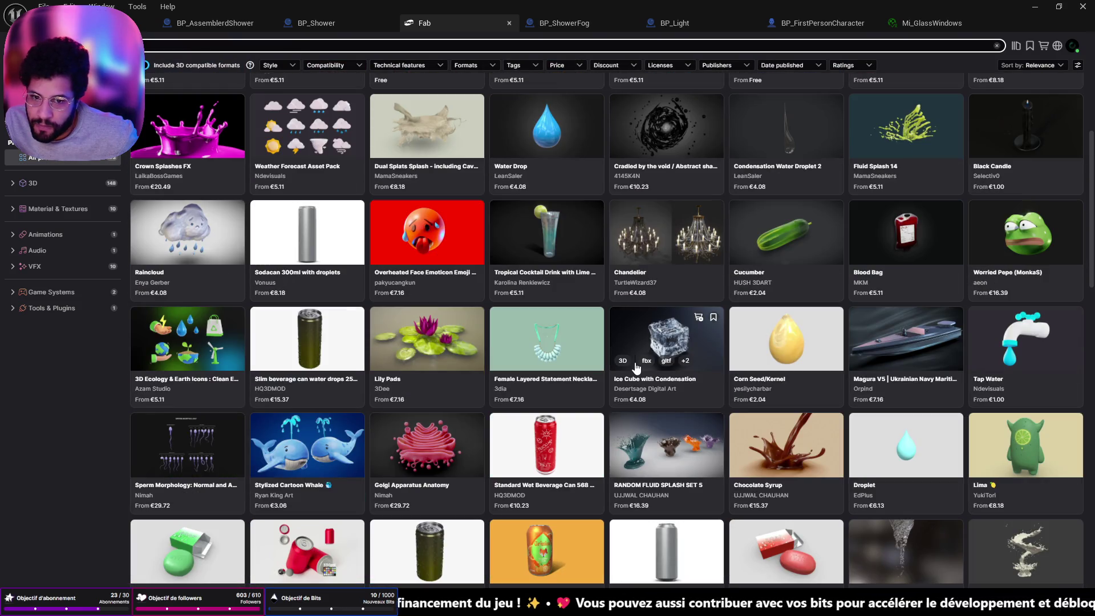
{"action": "scroll", "coordinate": [637, 368], "scroll_direction": "down", "scroll_amount": 4}
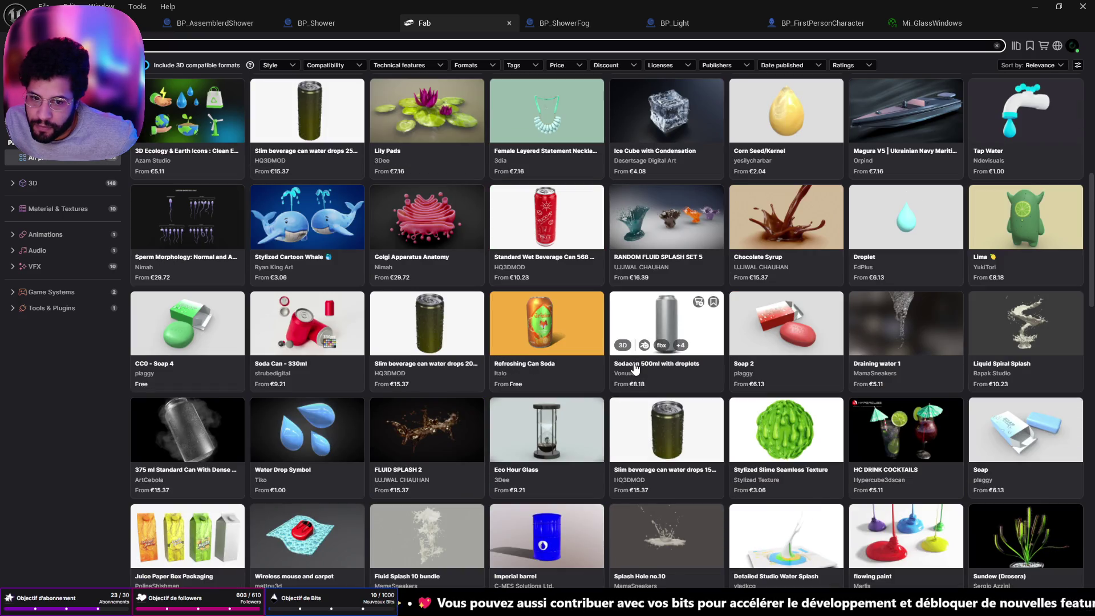
{"action": "scroll", "coordinate": [634, 365], "scroll_direction": "up", "scroll_amount": 10}
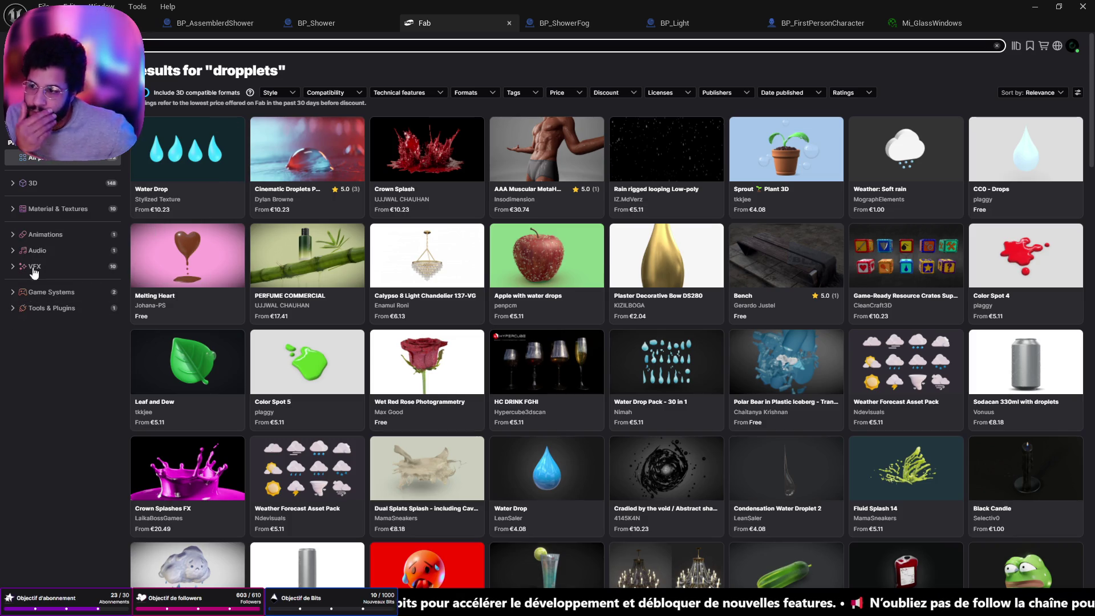
{"action": "left_click", "coordinate": [35, 211]}
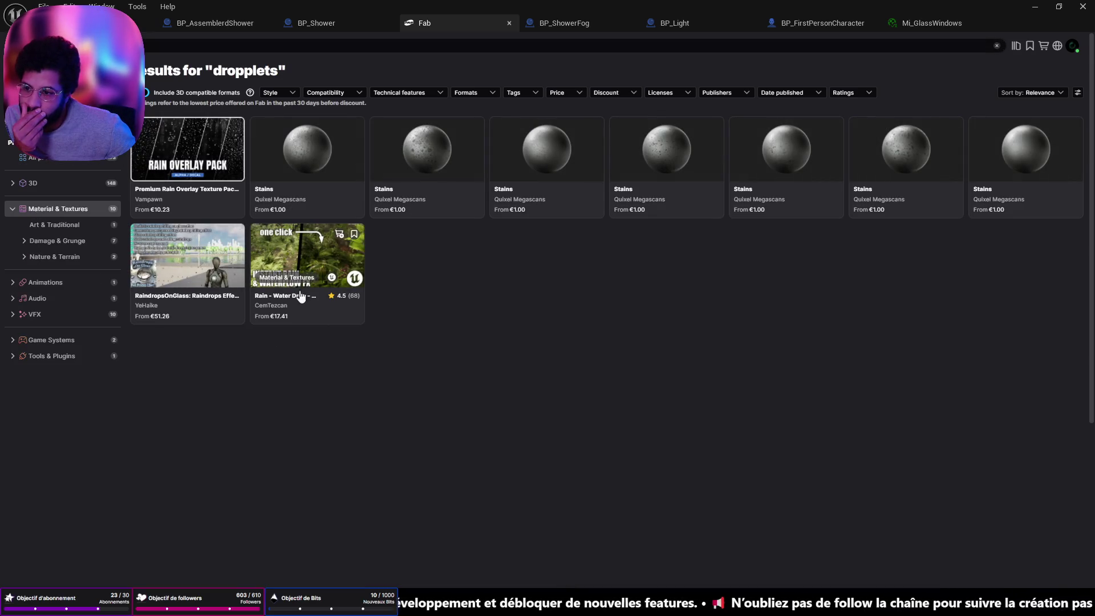
{"action": "left_click", "coordinate": [208, 147]}
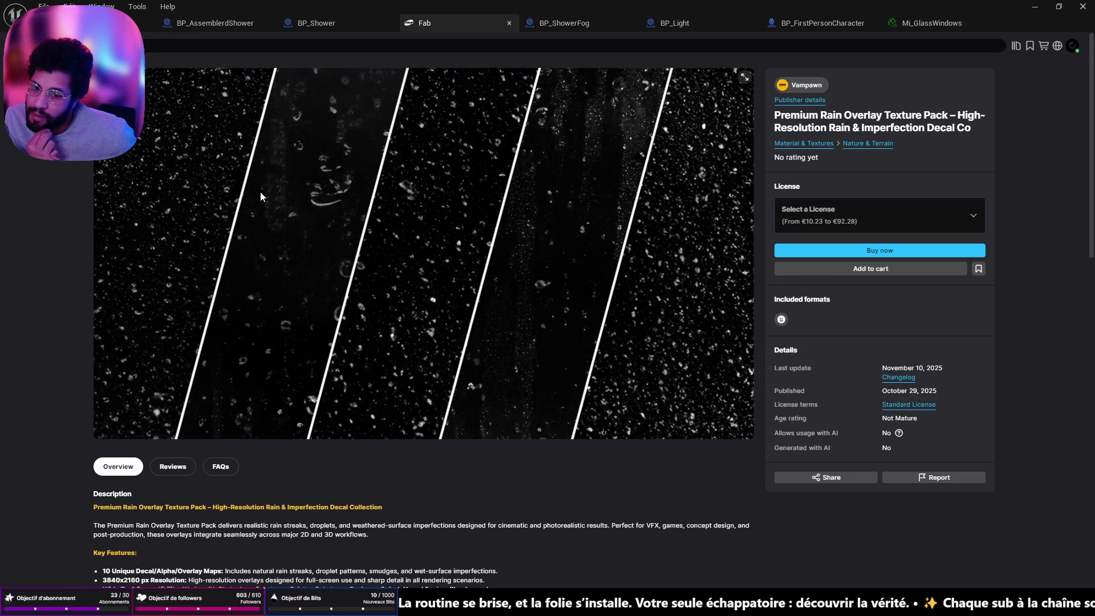
Search Fab for rain overlay and browse only the free results.
{"action": "left_click", "coordinate": [210, 51]}
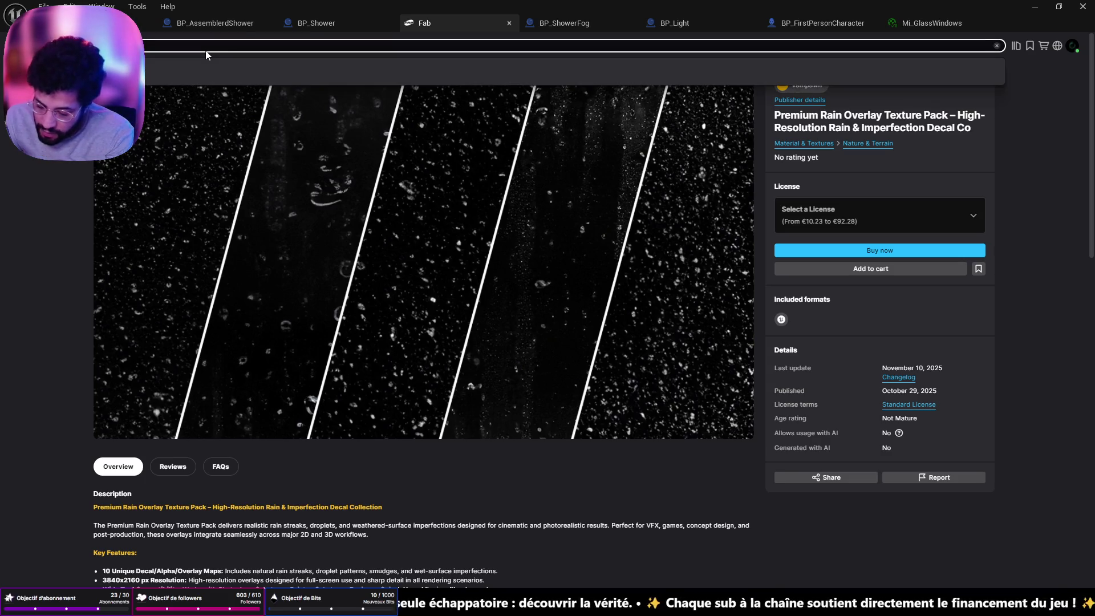
{"action": "key", "text": "Return"}
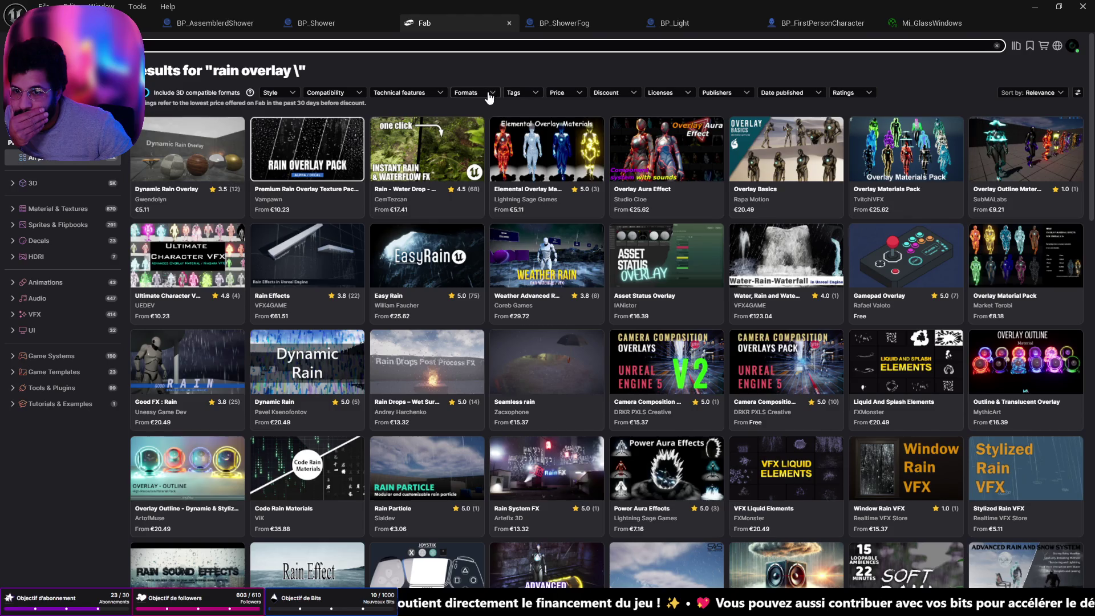
{"action": "left_click", "coordinate": [559, 94]}
{"action": "left_click", "coordinate": [515, 145]}
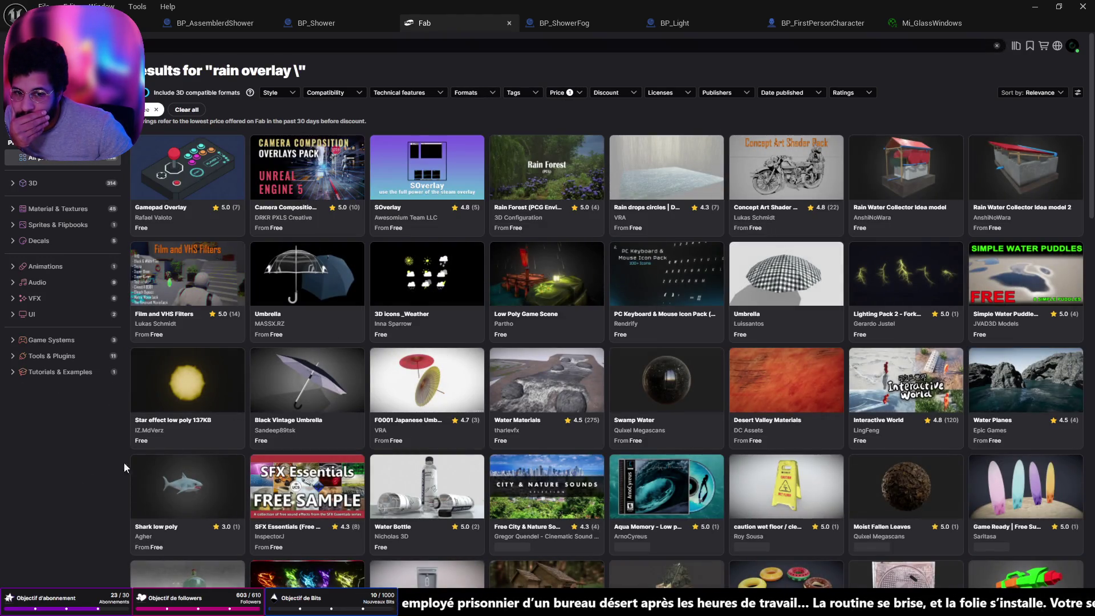
{"action": "scroll", "coordinate": [697, 291], "scroll_direction": "down", "scroll_amount": 5}
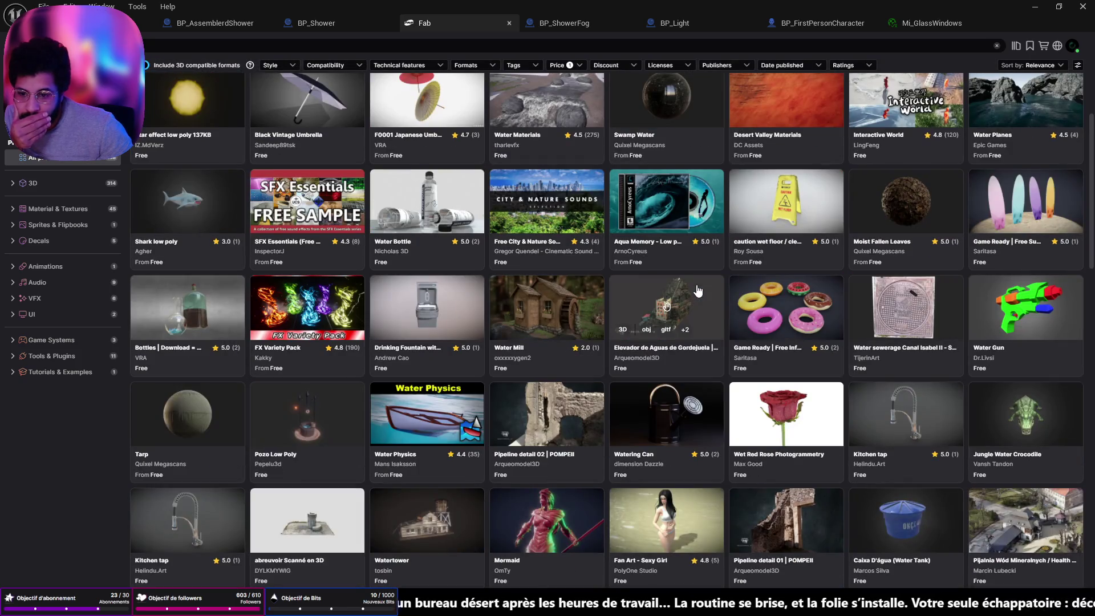
{"action": "scroll", "coordinate": [699, 292], "scroll_direction": "down", "scroll_amount": 7}
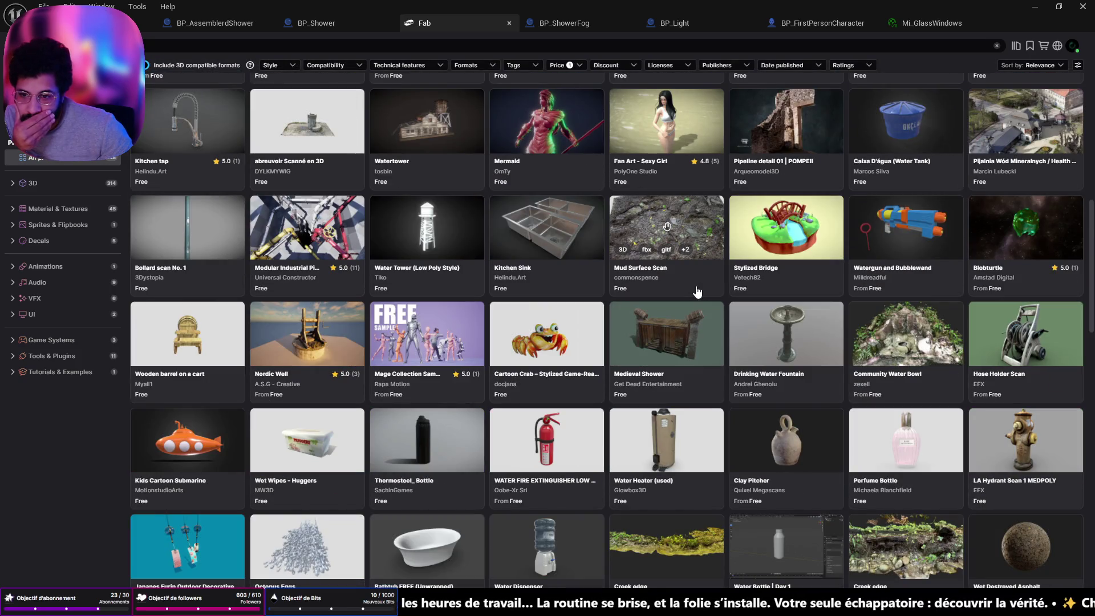
{"action": "scroll", "coordinate": [697, 292], "scroll_direction": "down", "scroll_amount": 4}
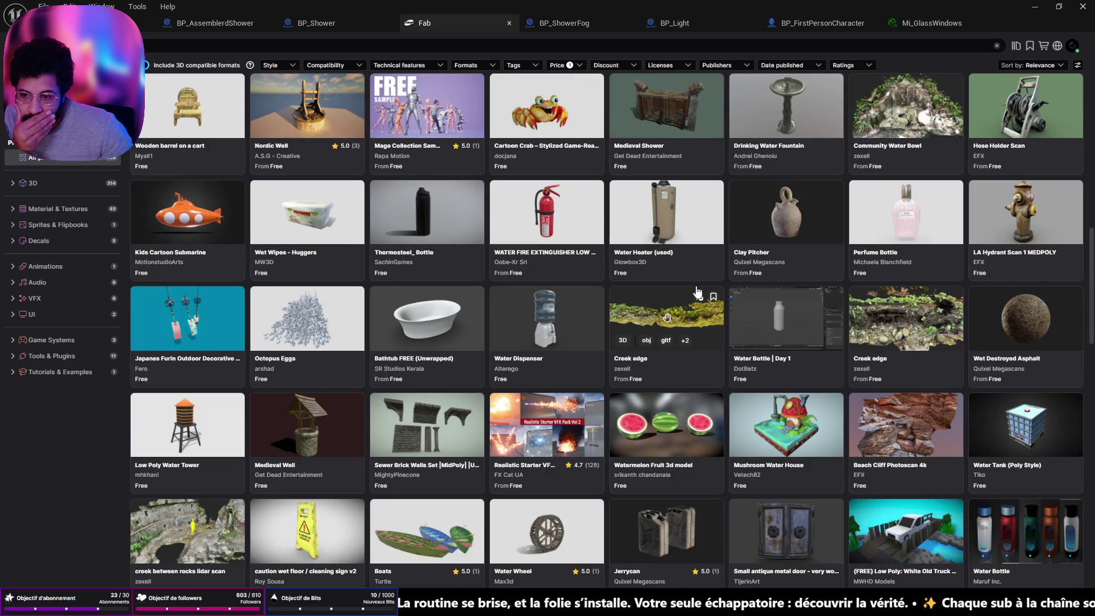
{"action": "scroll", "coordinate": [698, 291], "scroll_direction": "down", "scroll_amount": 15}
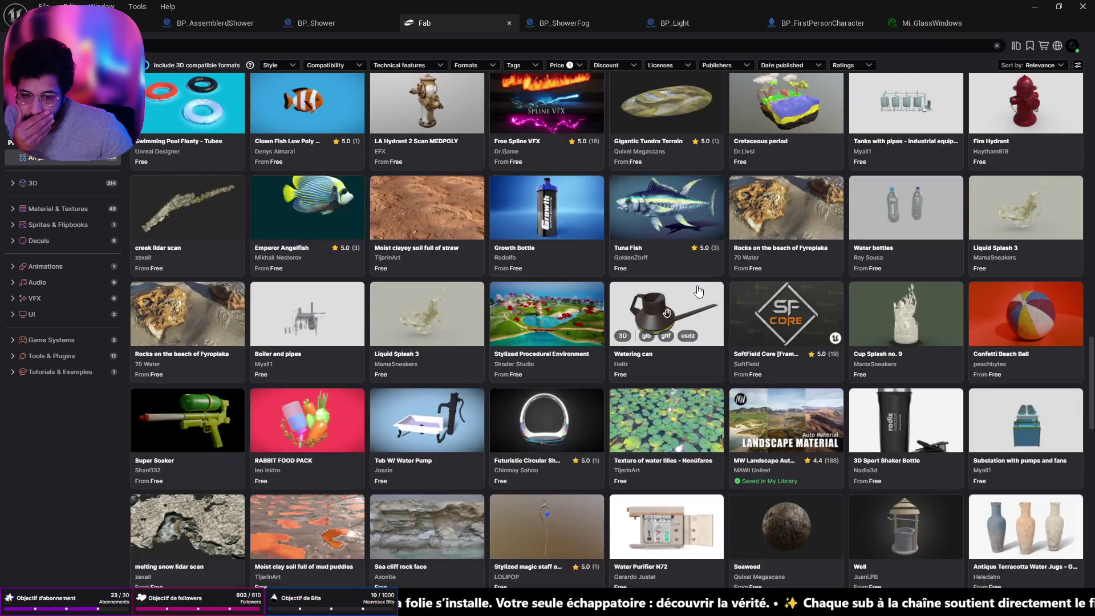
{"action": "scroll", "coordinate": [698, 292], "scroll_direction": "down", "scroll_amount": 5}
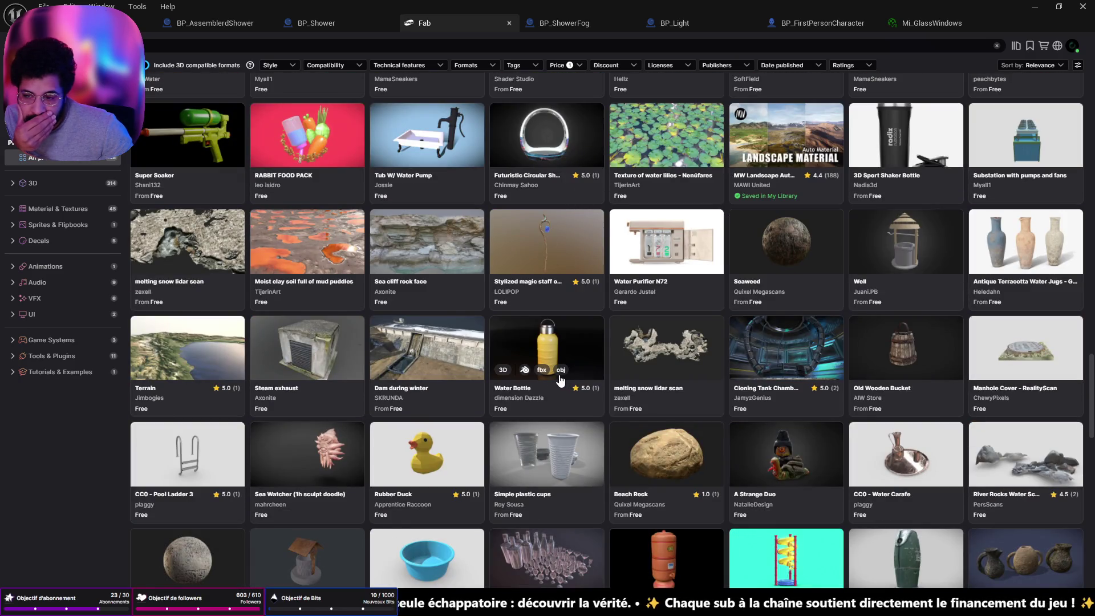
{"action": "scroll", "coordinate": [547, 365], "scroll_direction": "down", "scroll_amount": 7}
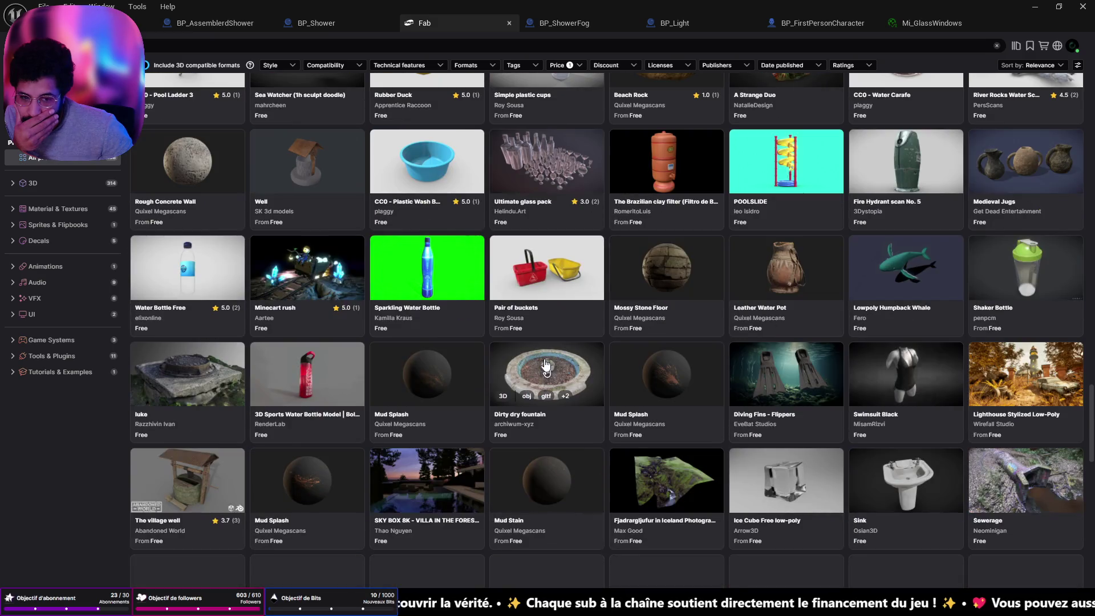
{"action": "scroll", "coordinate": [546, 368], "scroll_direction": "down", "scroll_amount": 15}
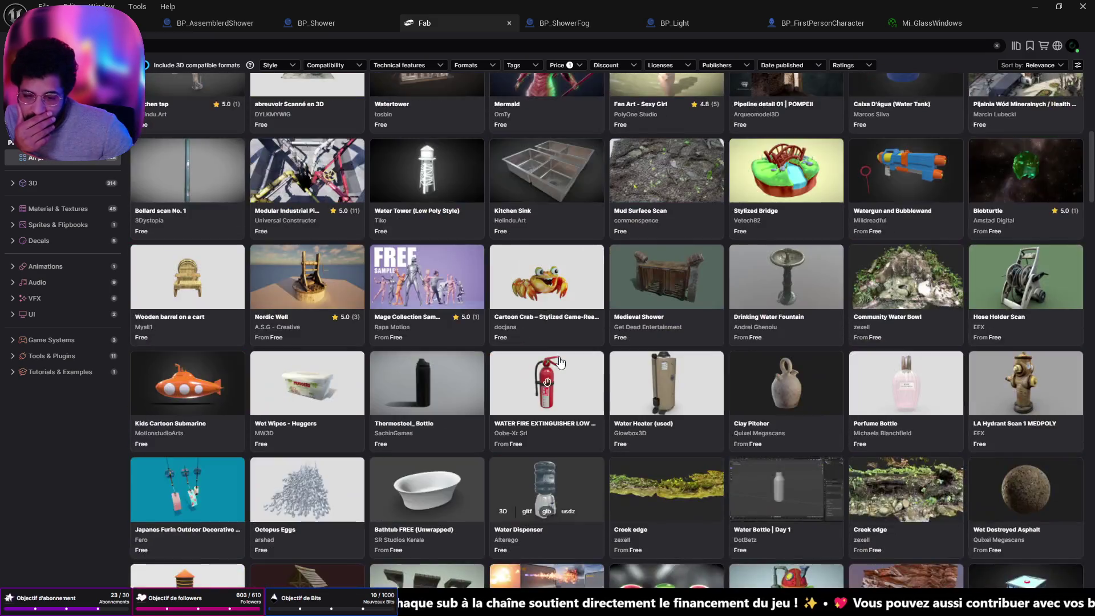
{"action": "scroll", "coordinate": [559, 361], "scroll_direction": "up", "scroll_amount": 20}
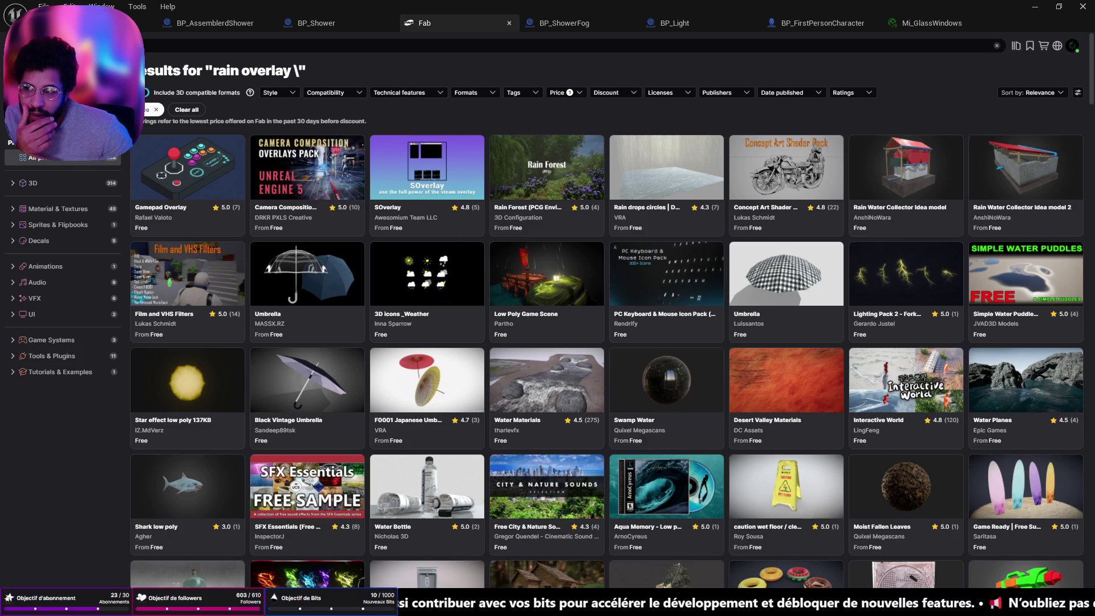
Clear the free-only filter and view the Premium Rain Overlay Texture Pack page.
{"action": "left_click", "coordinate": [156, 110]}
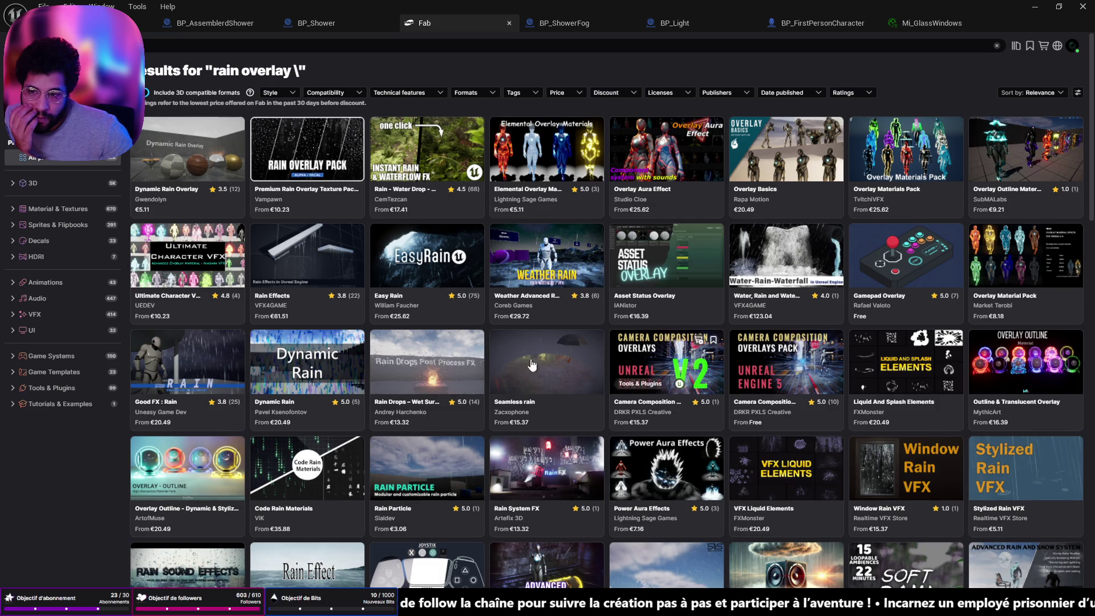
{"action": "left_click", "coordinate": [326, 152]}
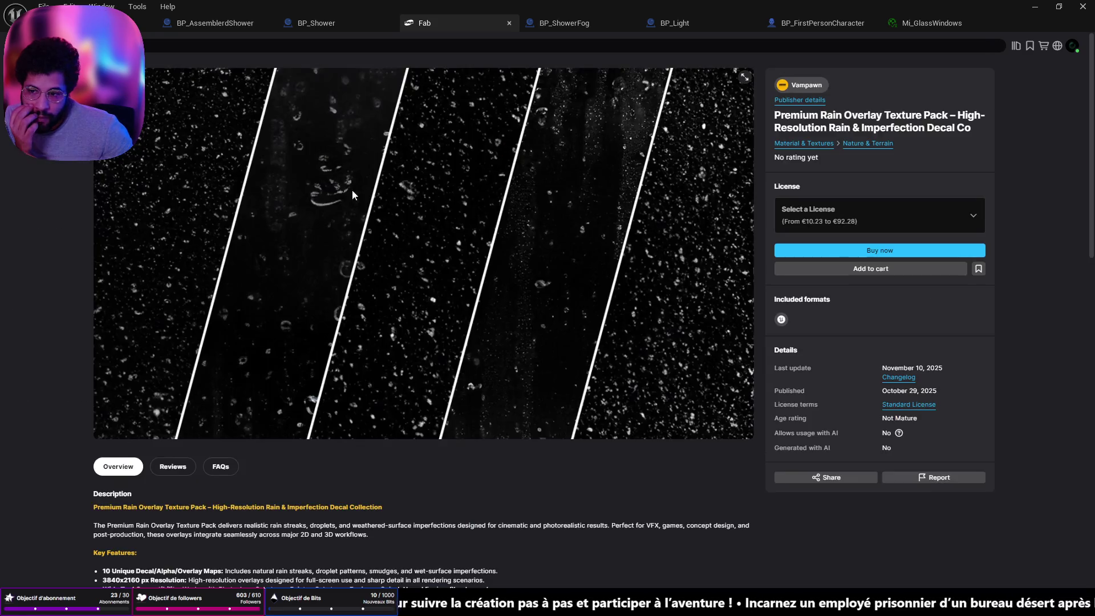
{"action": "scroll", "coordinate": [543, 419], "scroll_direction": "down", "scroll_amount": 3}
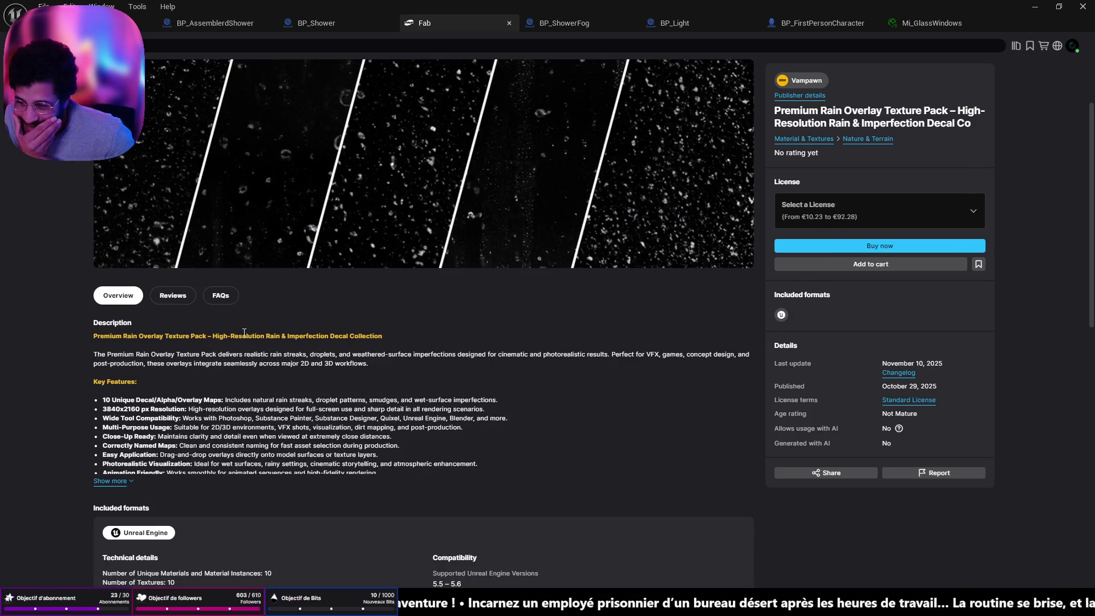
{"action": "scroll", "coordinate": [202, 319], "scroll_direction": "down", "scroll_amount": 3}
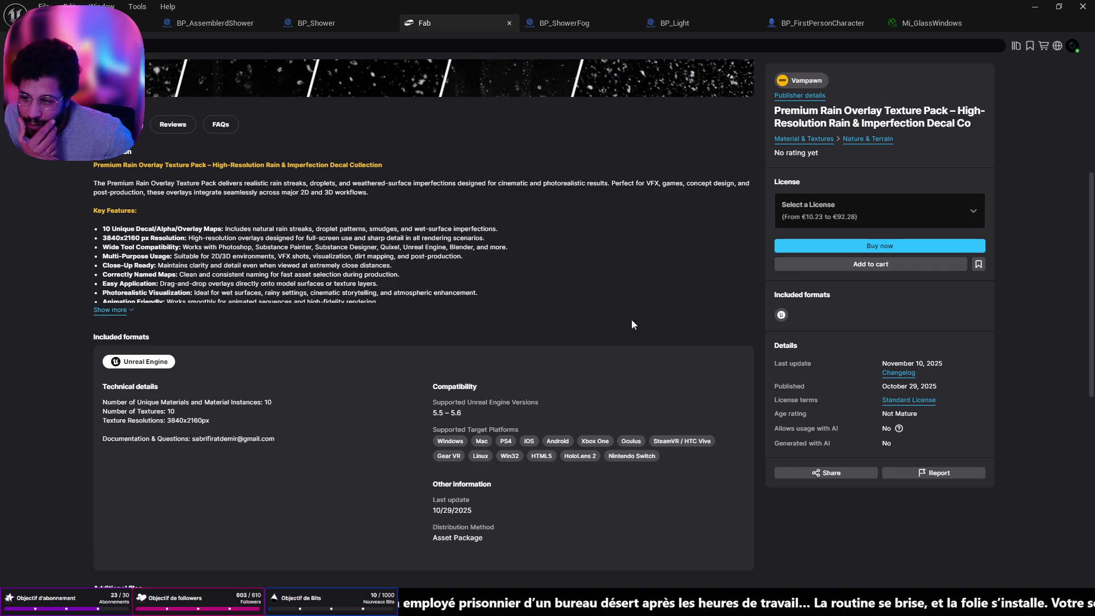
{"action": "scroll", "coordinate": [556, 335], "scroll_direction": "up", "scroll_amount": 6}
Show only the free products on the publisher Vampawn's page.
{"action": "left_click", "coordinate": [804, 83]}
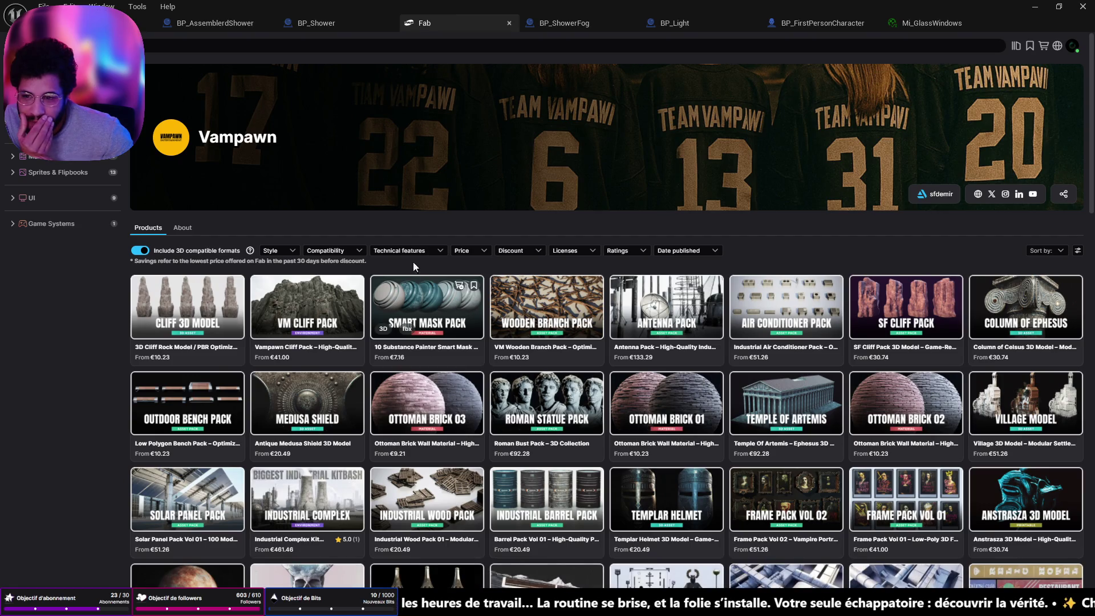
{"action": "left_click", "coordinate": [462, 251]}
{"action": "left_click", "coordinate": [408, 302]}
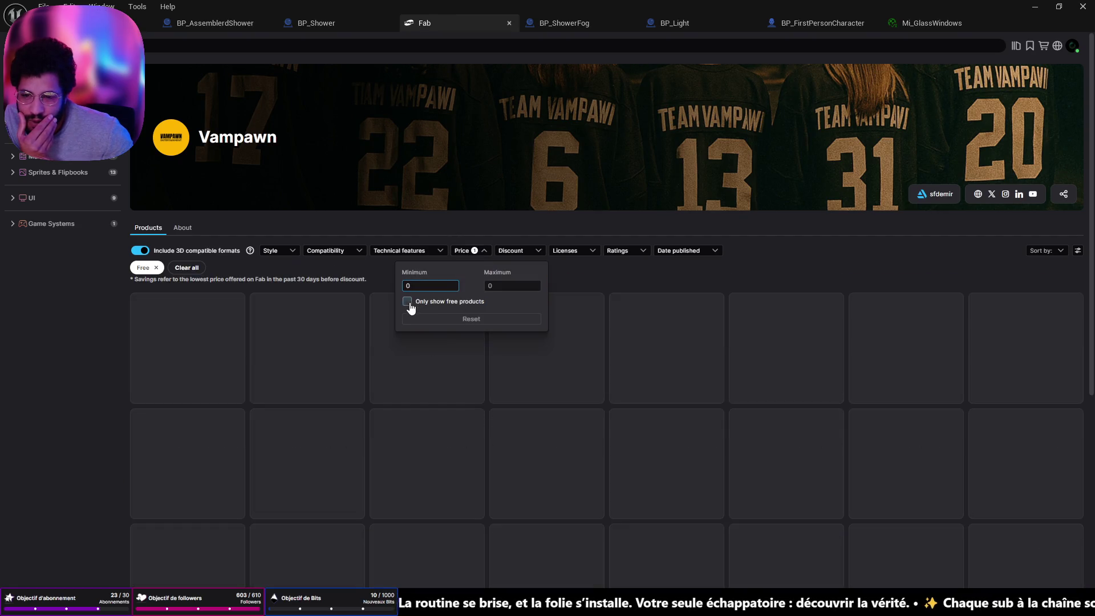
{"action": "left_click", "coordinate": [451, 478]}
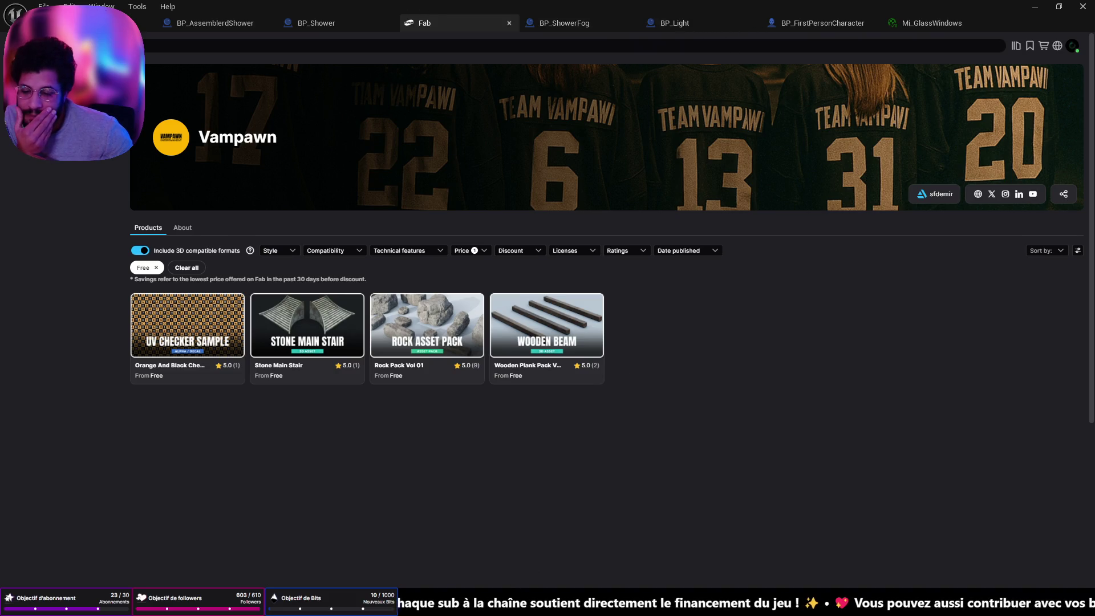
Search Google for 'rain overlay' in Chrome.
{"action": "left_click", "coordinate": [513, 604]}
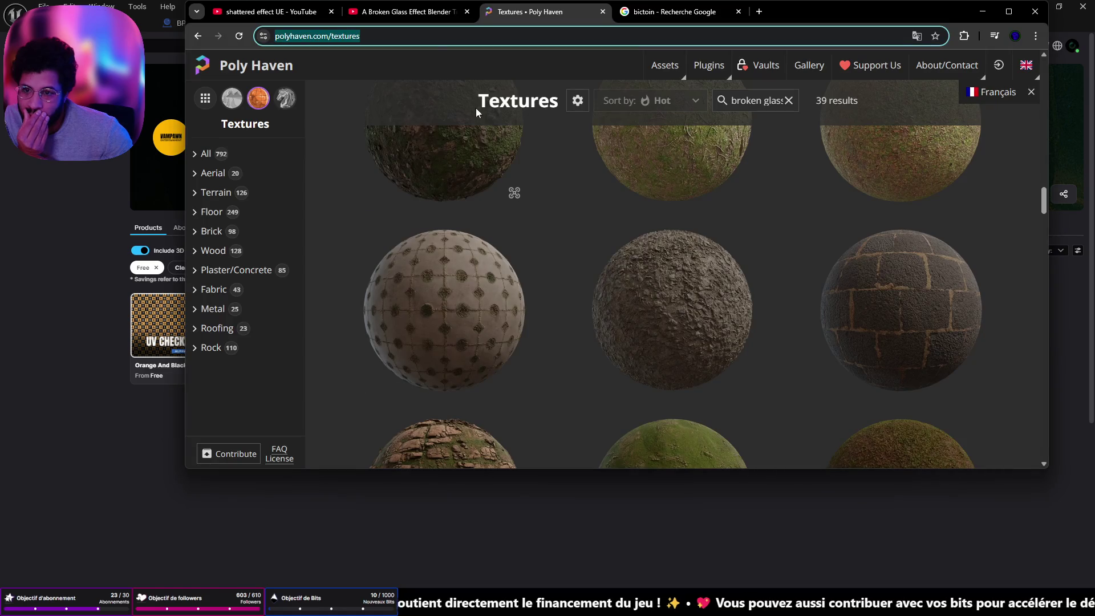
{"action": "type", "text": "rAIN"}
{"action": "key", "text": "BackSpace"}
{"action": "key", "text": "BackSpace"}
{"action": "key", "text": "BackSpace"}
{"action": "type", "text": "rain overlay"}
{"action": "key", "text": "Return"}
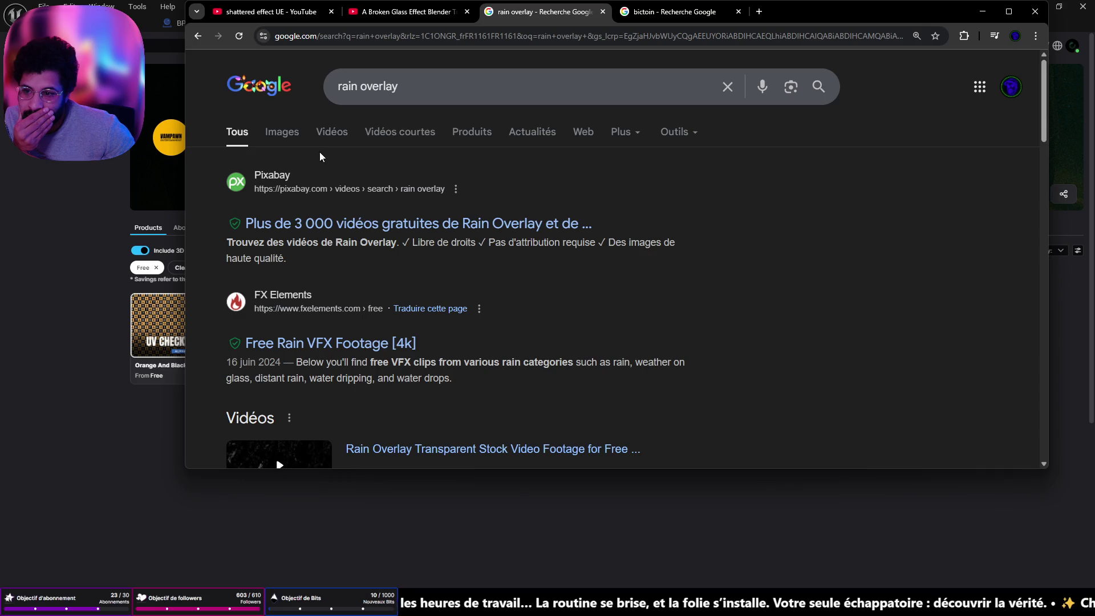
Browse the Google Images results for rain overlay.
{"action": "left_click", "coordinate": [292, 137]}
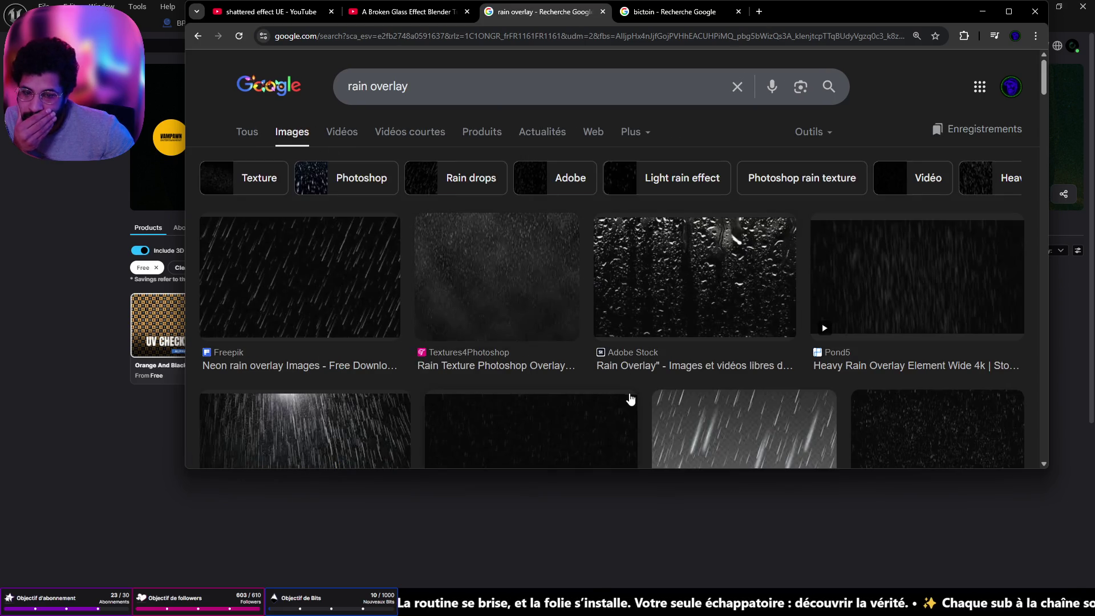
{"action": "scroll", "coordinate": [543, 338], "scroll_direction": "down", "scroll_amount": 5}
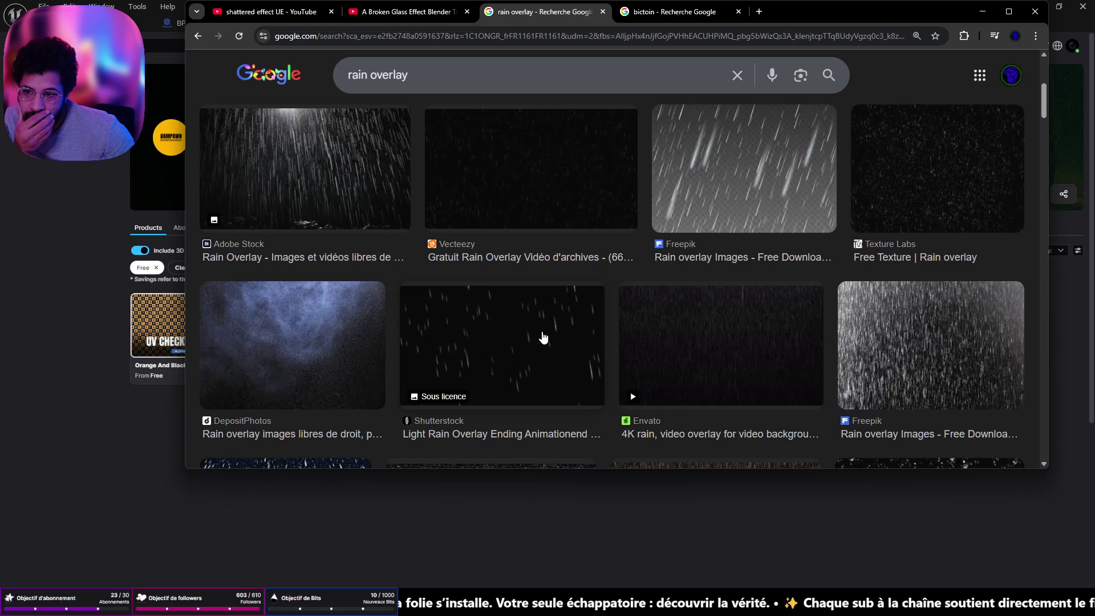
{"action": "scroll", "coordinate": [542, 340], "scroll_direction": "up", "scroll_amount": 5}
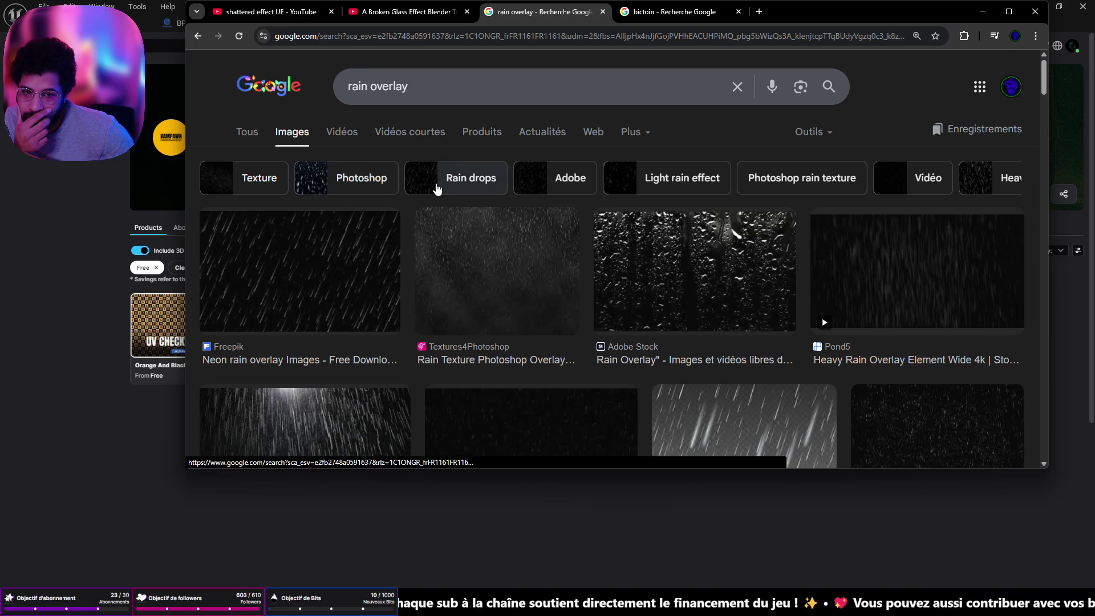
{"action": "scroll", "coordinate": [447, 318], "scroll_direction": "down", "scroll_amount": 6}
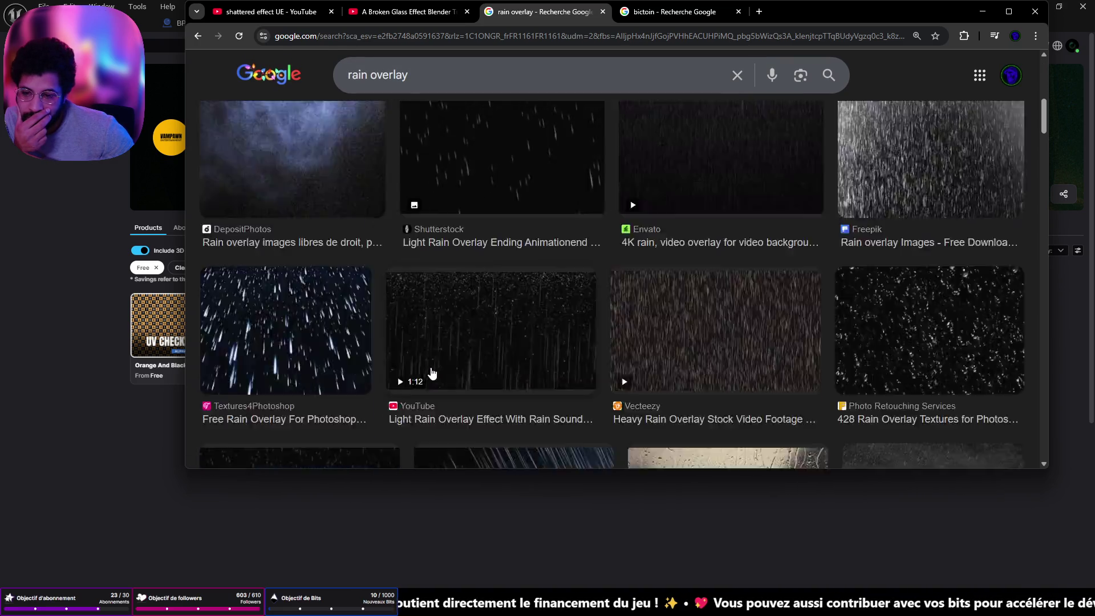
{"action": "scroll", "coordinate": [432, 373], "scroll_direction": "down", "scroll_amount": 4}
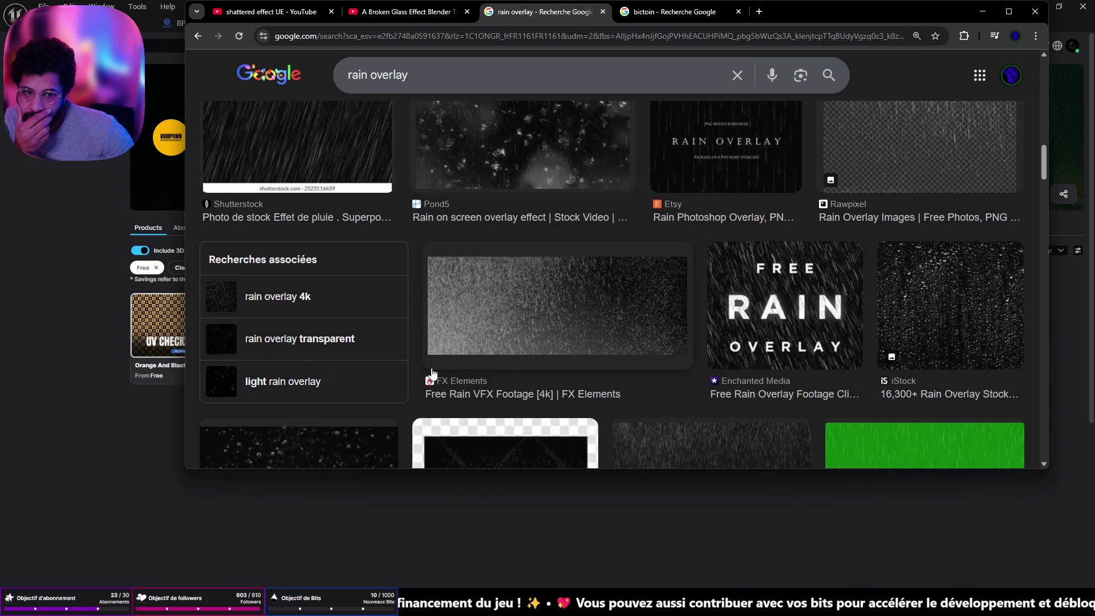
{"action": "scroll", "coordinate": [430, 372], "scroll_direction": "down", "scroll_amount": 5}
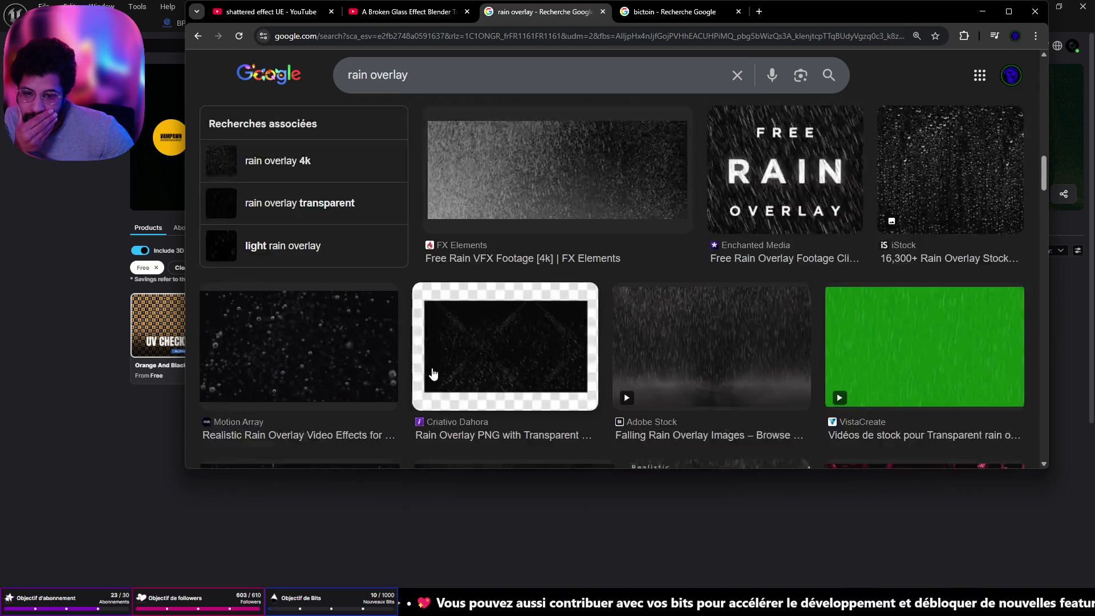
{"action": "scroll", "coordinate": [427, 362], "scroll_direction": "up", "scroll_amount": 7}
{"action": "left_click", "coordinate": [411, 76]}
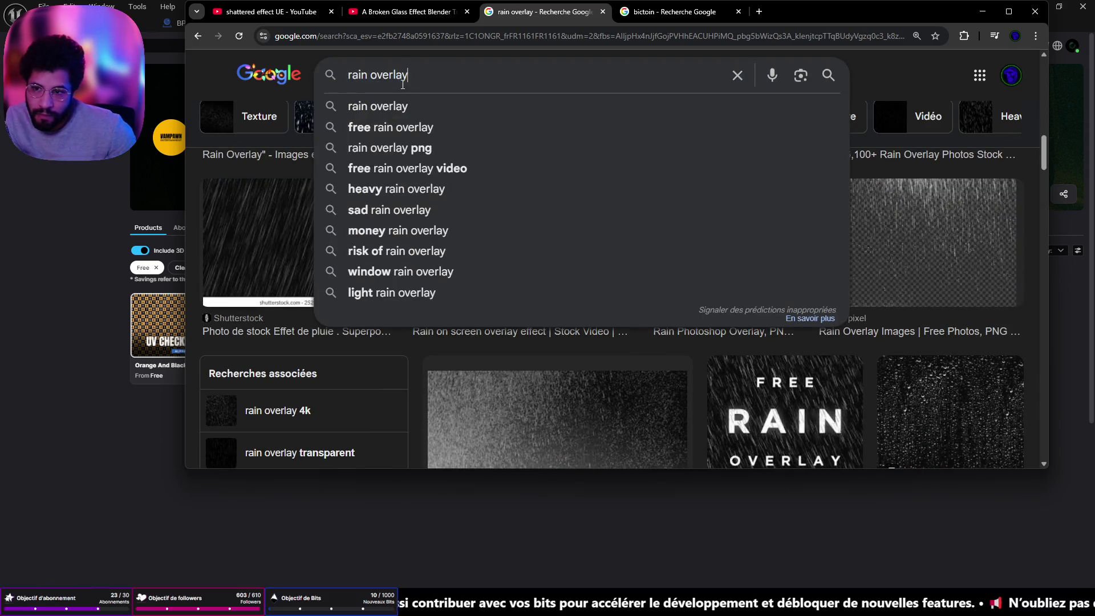
{"action": "type", "text": " texture"}
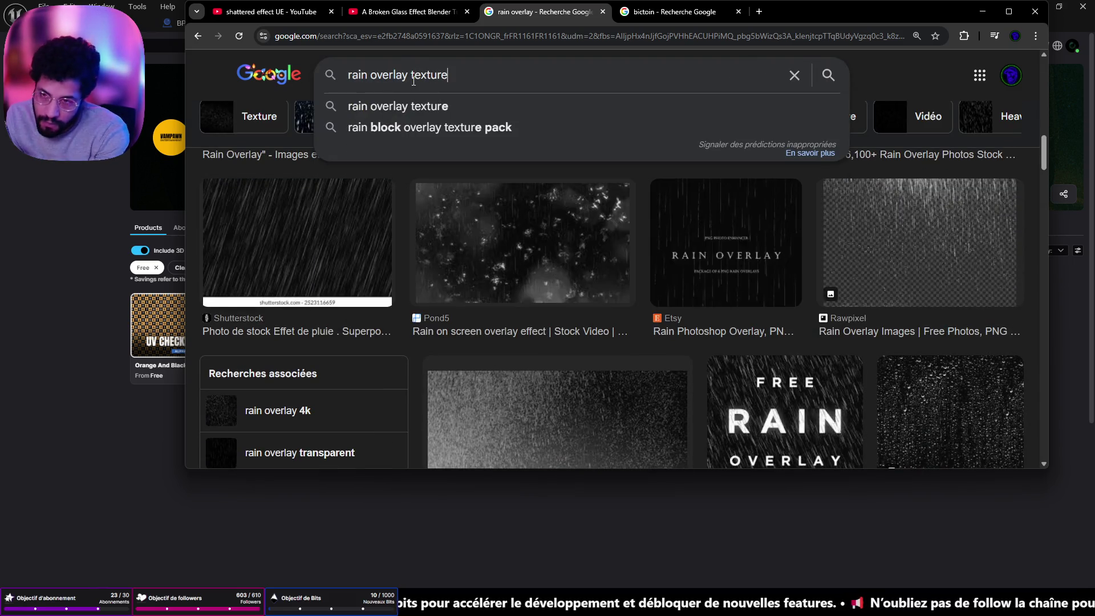
{"action": "key", "text": "Return"}
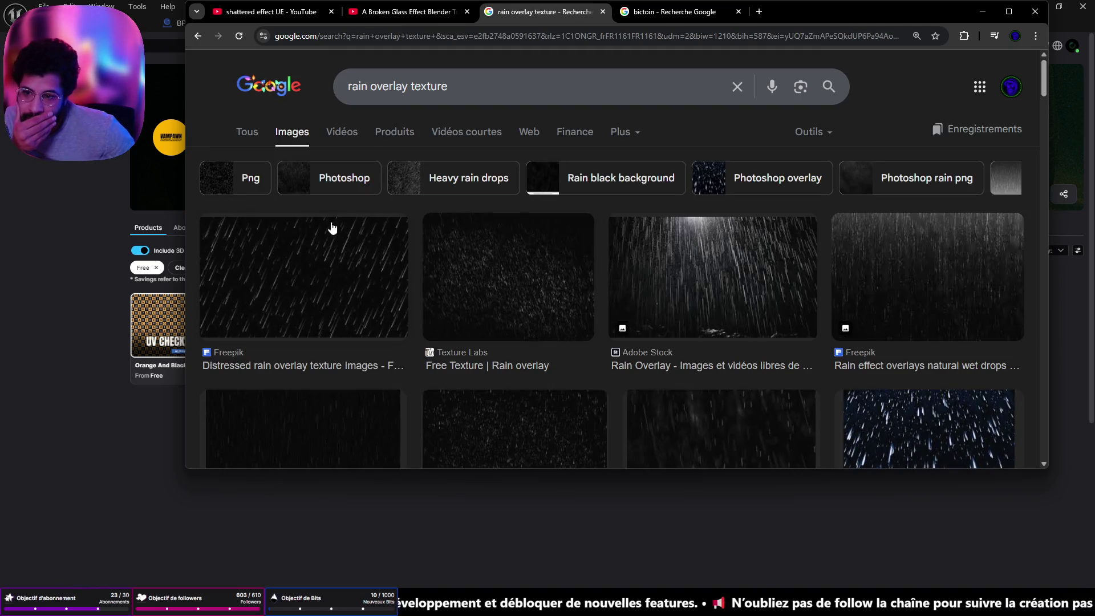
{"action": "left_click", "coordinate": [247, 132]}
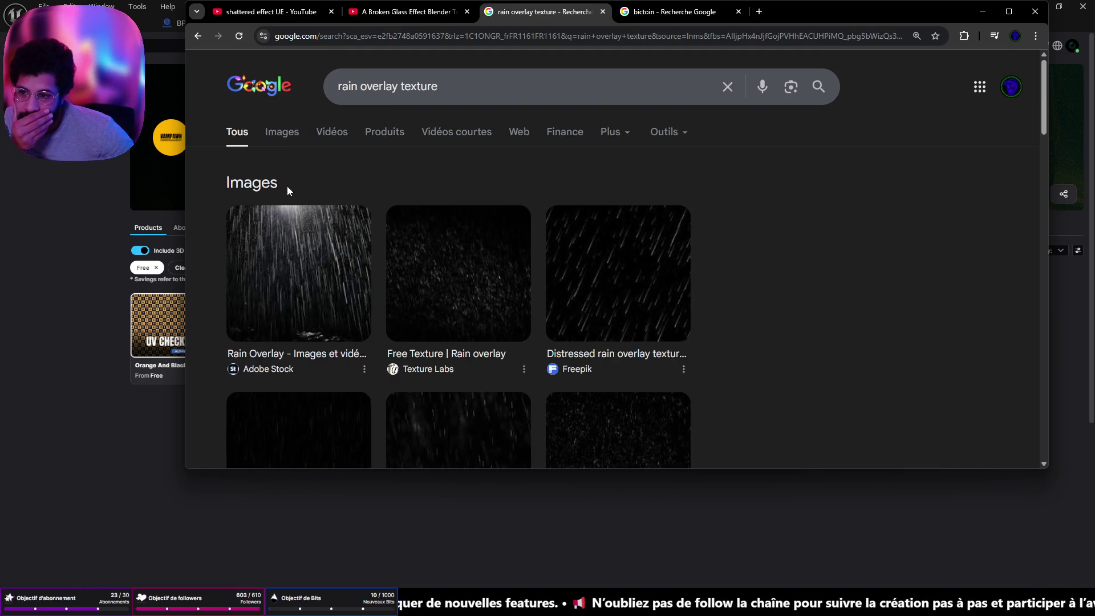
{"action": "scroll", "coordinate": [325, 253], "scroll_direction": "down", "scroll_amount": 8}
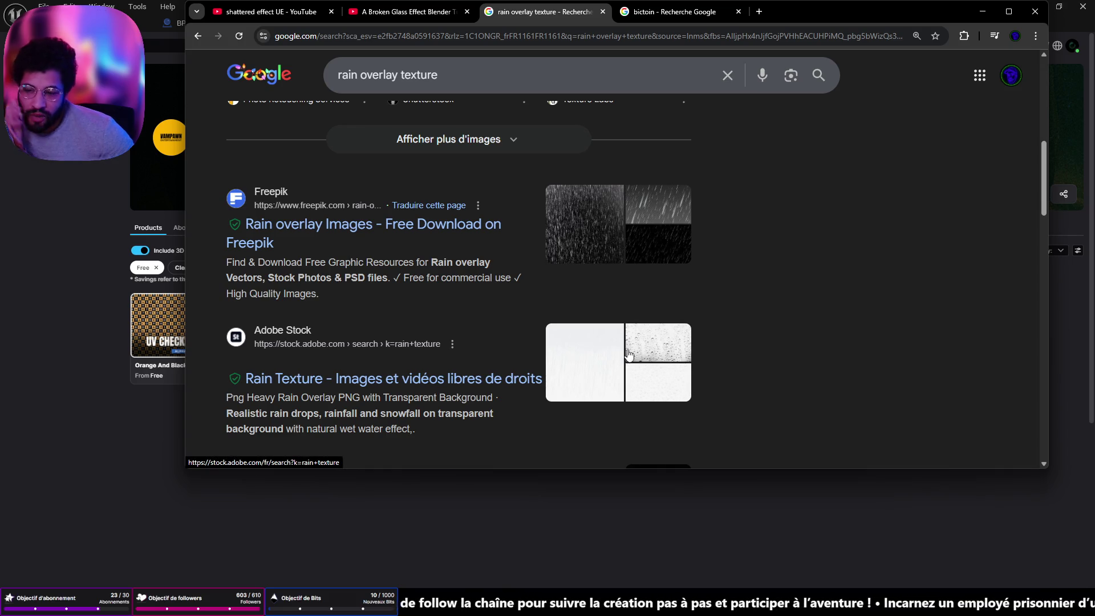
{"action": "scroll", "coordinate": [629, 357], "scroll_direction": "down", "scroll_amount": 3}
{"action": "scroll", "coordinate": [632, 363], "scroll_direction": "down", "scroll_amount": 2}
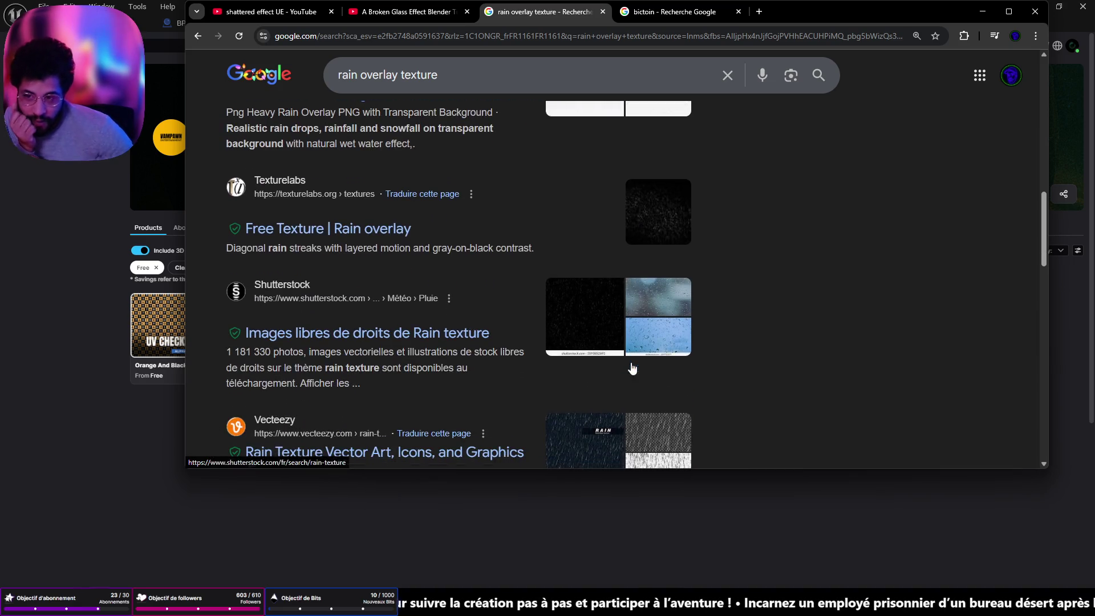
{"action": "scroll", "coordinate": [573, 389], "scroll_direction": "down", "scroll_amount": 3}
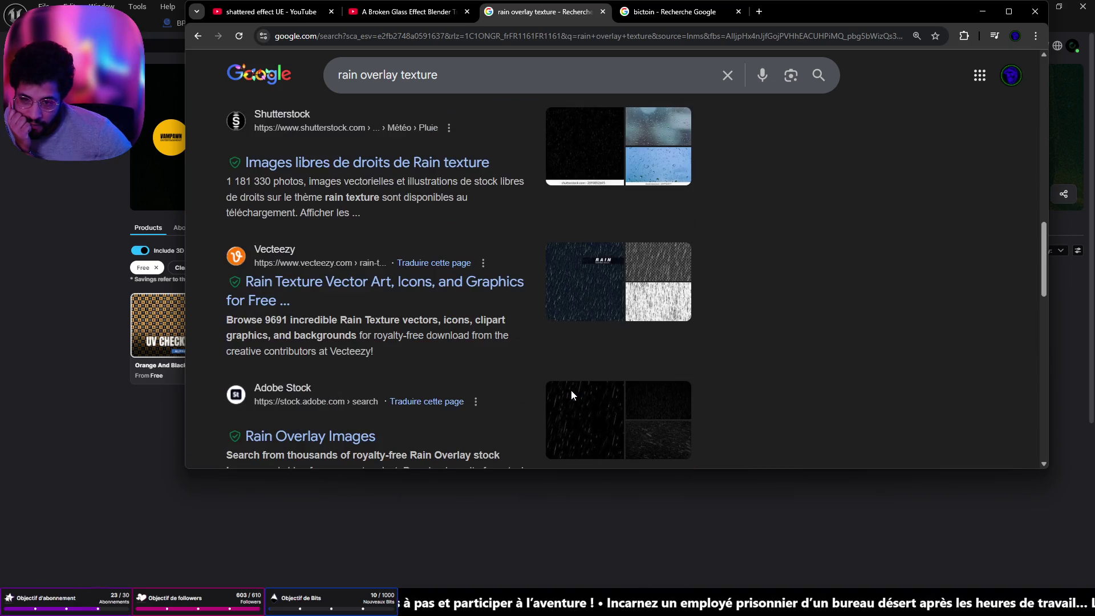
{"action": "scroll", "coordinate": [572, 391], "scroll_direction": "down", "scroll_amount": 2}
{"action": "scroll", "coordinate": [572, 394], "scroll_direction": "down", "scroll_amount": 3}
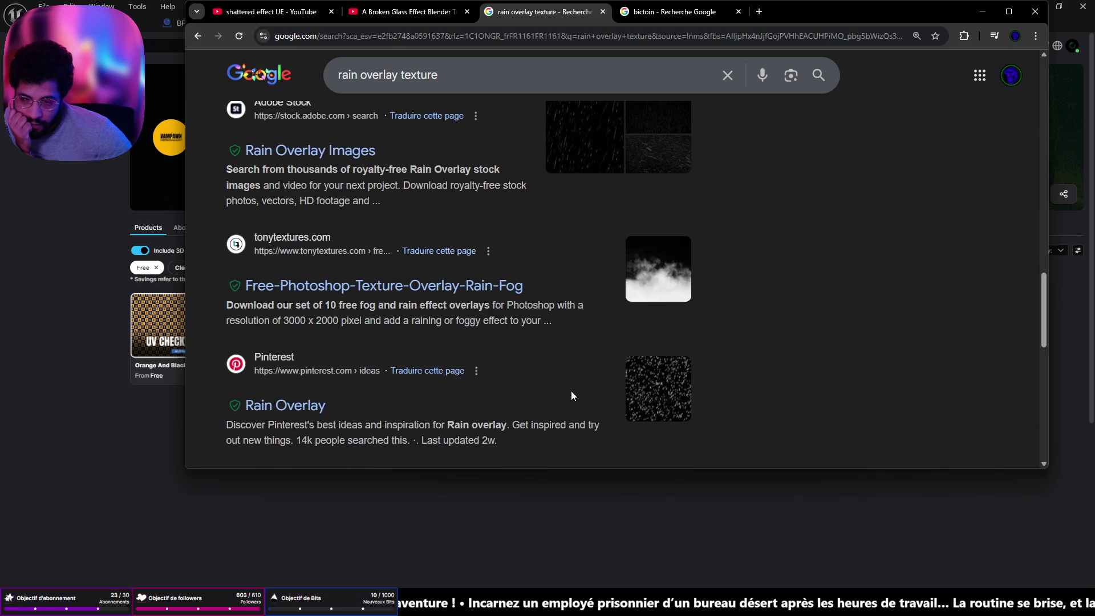
{"action": "scroll", "coordinate": [572, 395], "scroll_direction": "down", "scroll_amount": 4}
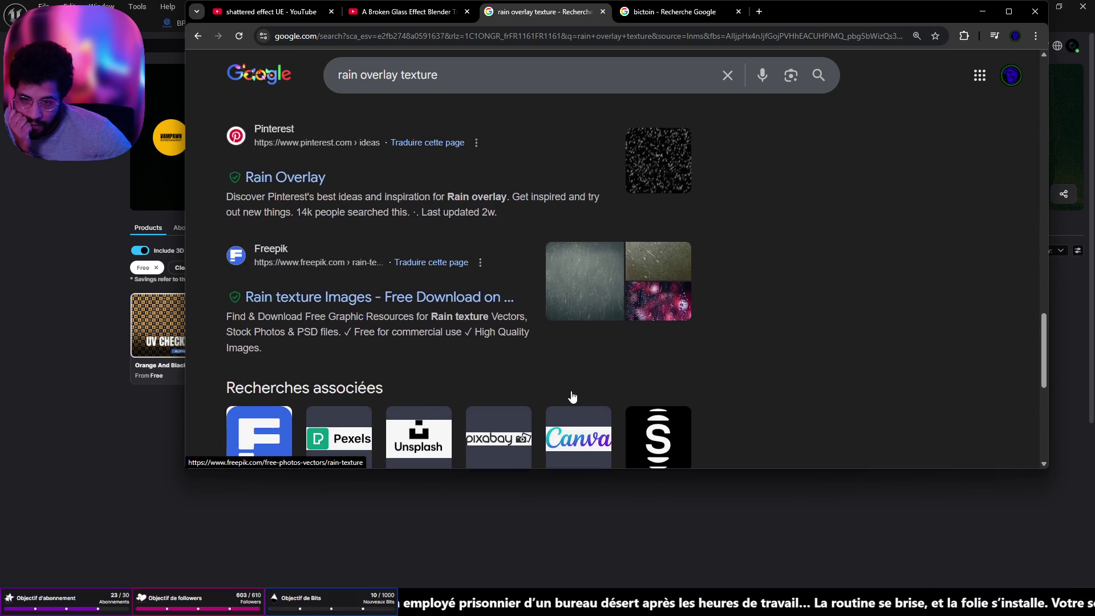
{"action": "scroll", "coordinate": [571, 395], "scroll_direction": "down", "scroll_amount": 4}
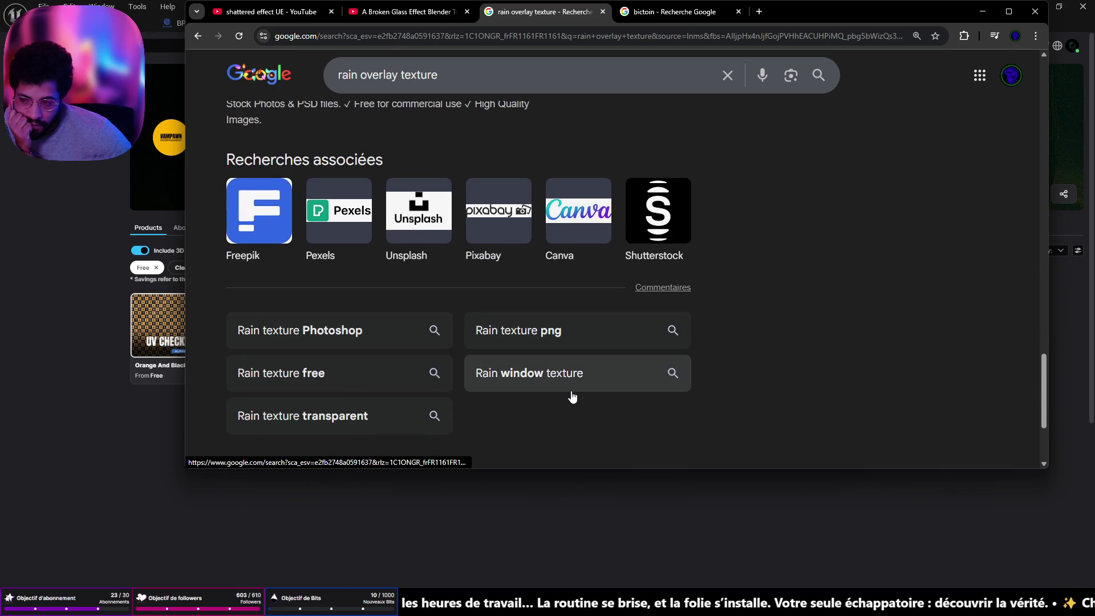
{"action": "scroll", "coordinate": [517, 359], "scroll_direction": "up", "scroll_amount": 10}
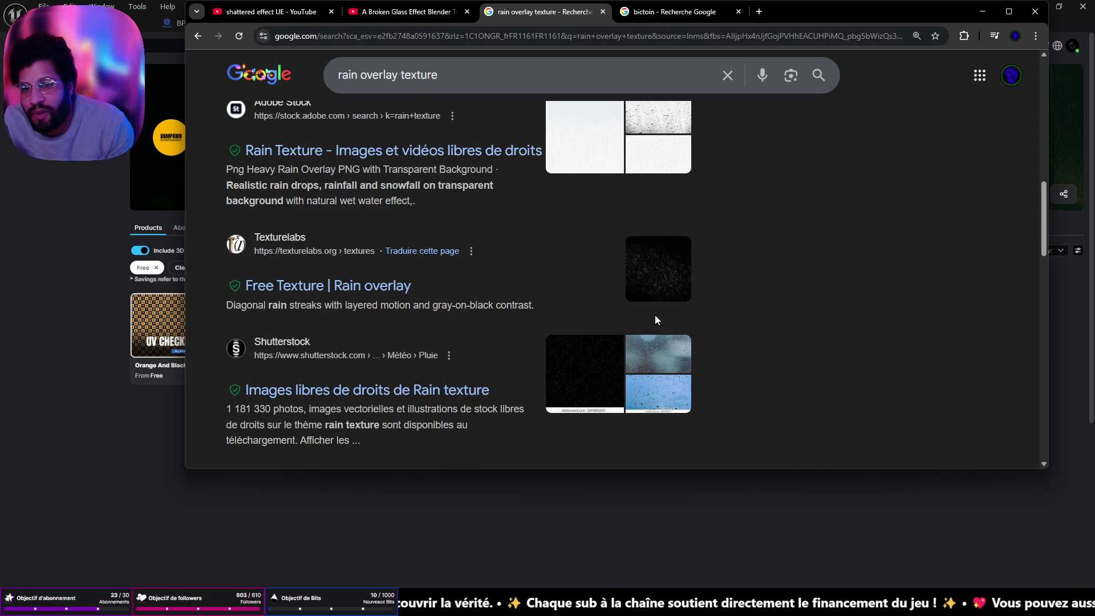
{"action": "scroll", "coordinate": [635, 165], "scroll_direction": "up", "scroll_amount": 2}
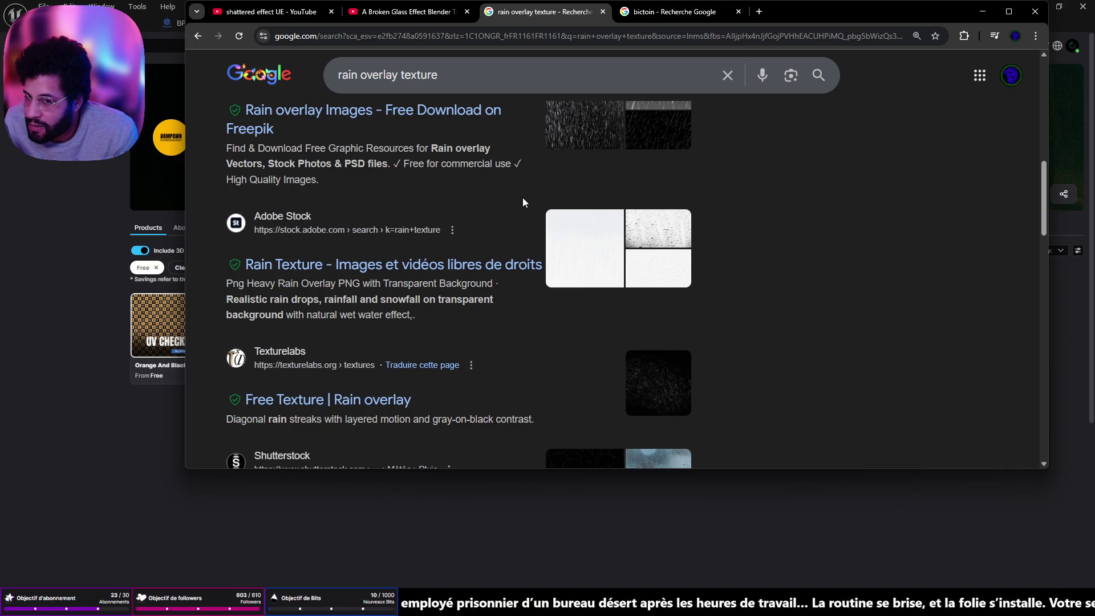
{"action": "scroll", "coordinate": [523, 197], "scroll_direction": "up", "scroll_amount": 5}
{"action": "scroll", "coordinate": [529, 369], "scroll_direction": "down", "scroll_amount": 4}
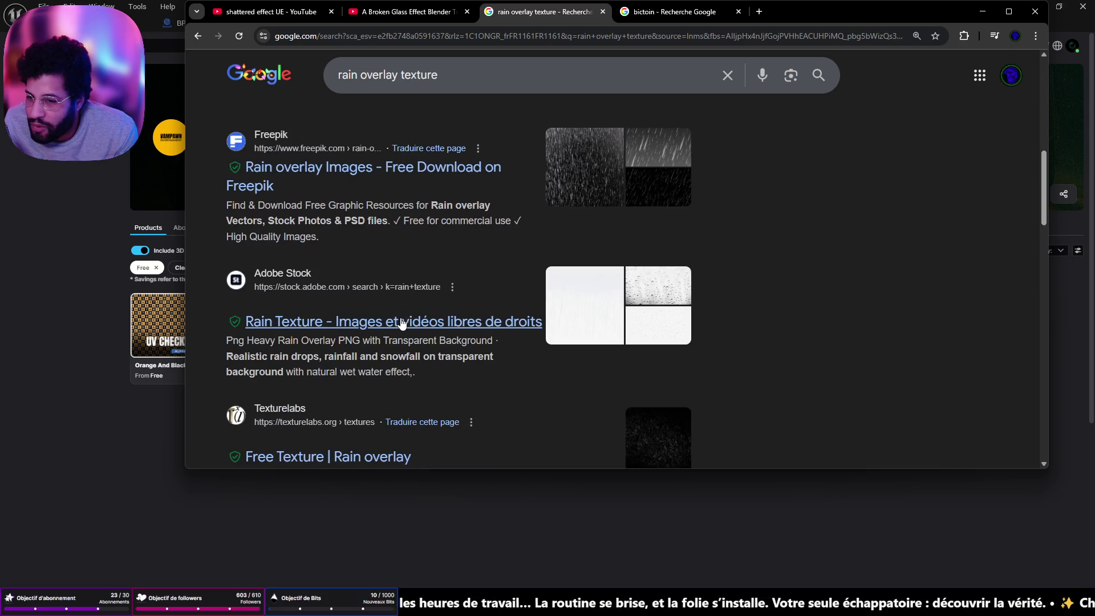
Open Adobe Stock's rain texture results and the water droplets image's details.
{"action": "left_click", "coordinate": [402, 322]}
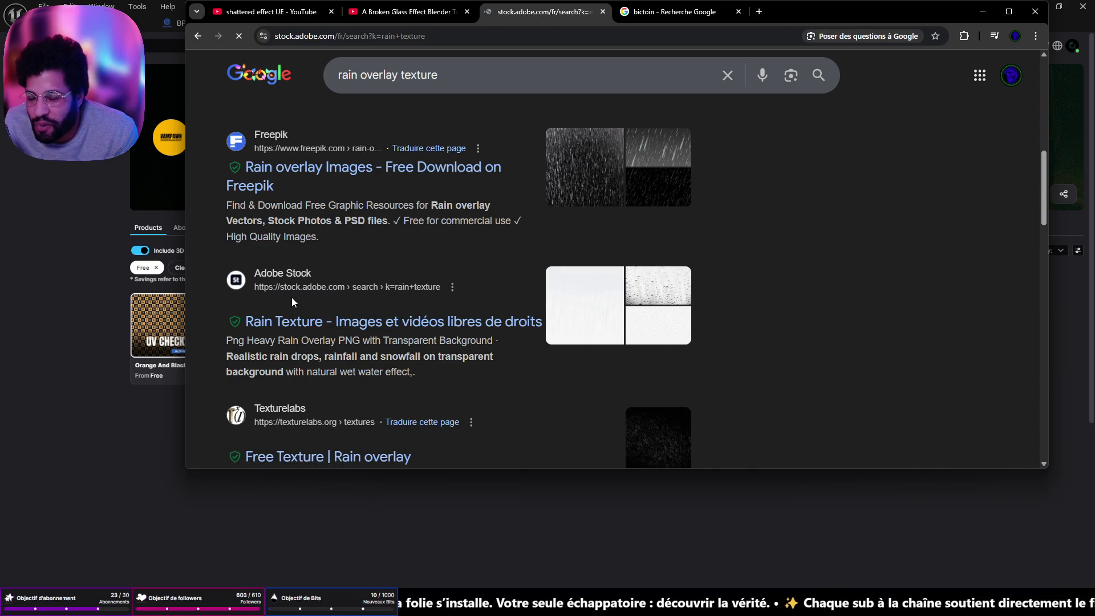
{"action": "scroll", "coordinate": [690, 298], "scroll_direction": "down", "scroll_amount": 1}
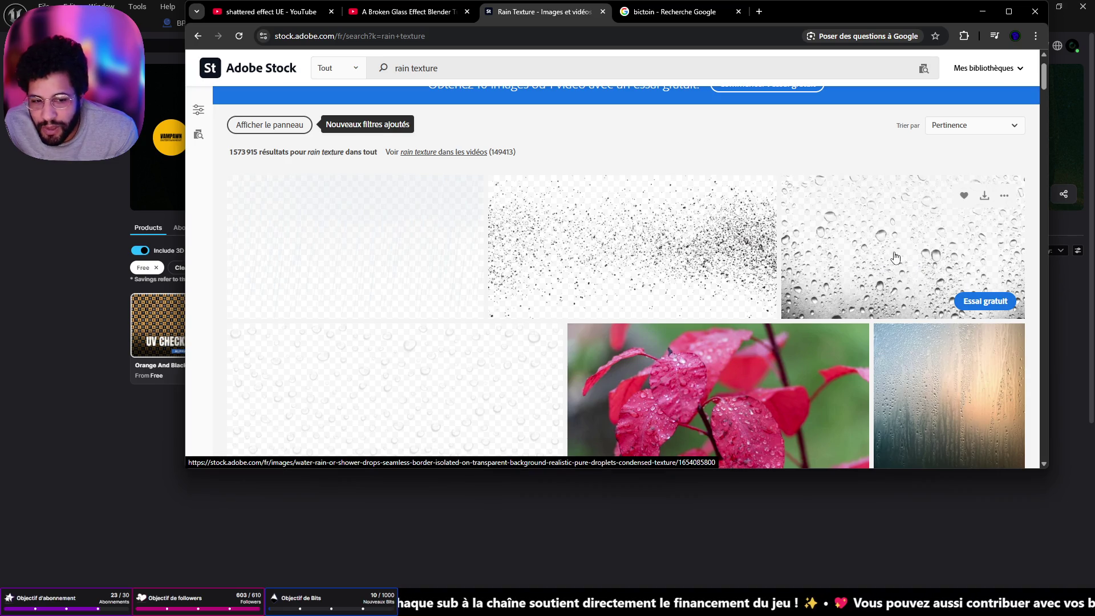
{"action": "scroll", "coordinate": [896, 257], "scroll_direction": "down", "scroll_amount": 2}
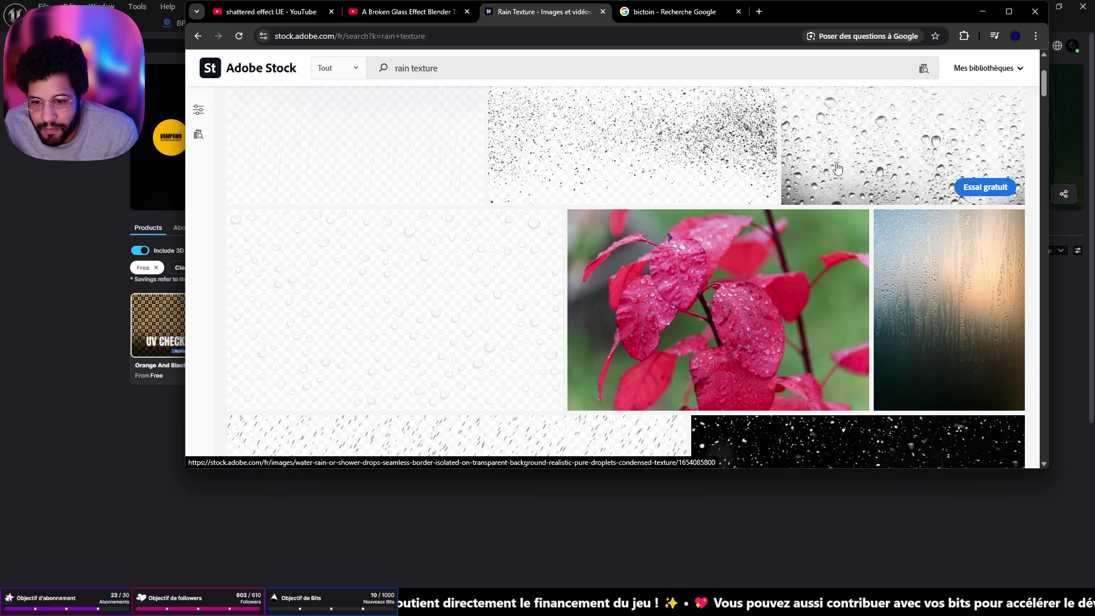
{"action": "scroll", "coordinate": [832, 164], "scroll_direction": "down", "scroll_amount": 2}
{"action": "scroll", "coordinate": [871, 183], "scroll_direction": "up", "scroll_amount": 3}
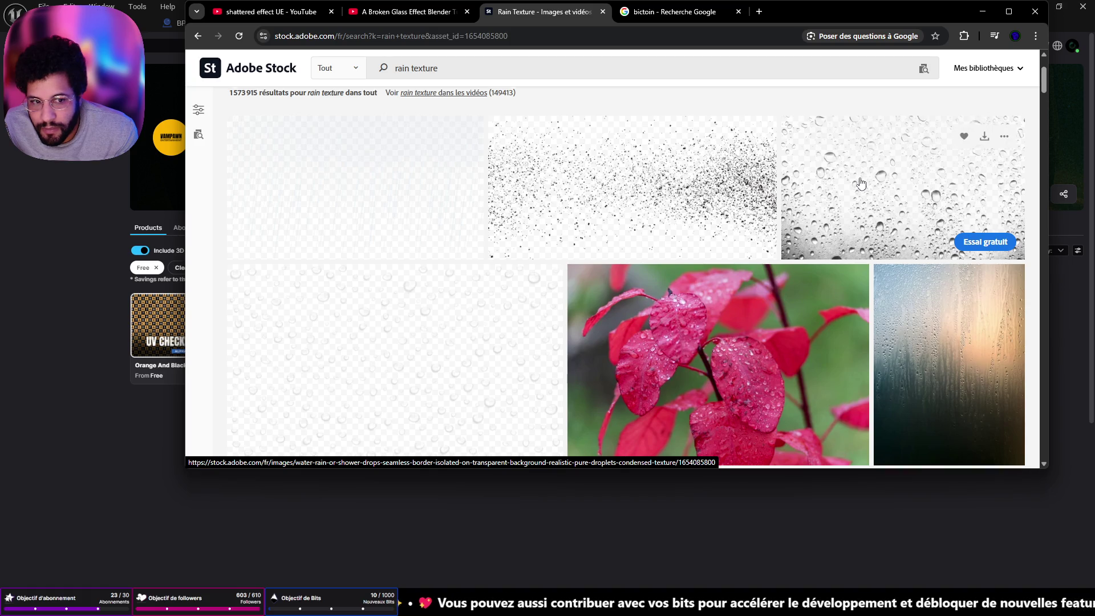
{"action": "left_click", "coordinate": [859, 185]}
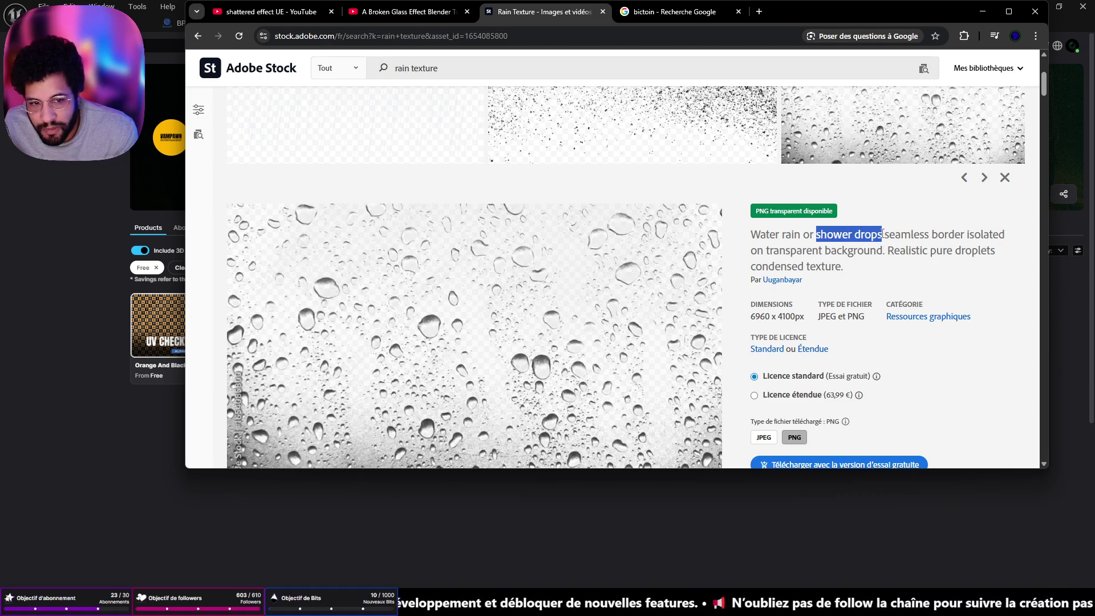
{"action": "right_click", "coordinate": [865, 232]}
Copy 'shower drops' and search Google for it in the other tab.
{"action": "left_click", "coordinate": [882, 247]}
{"action": "left_click", "coordinate": [675, 11]}
{"action": "left_click", "coordinate": [666, 37]}
{"action": "right_click", "coordinate": [666, 37]}
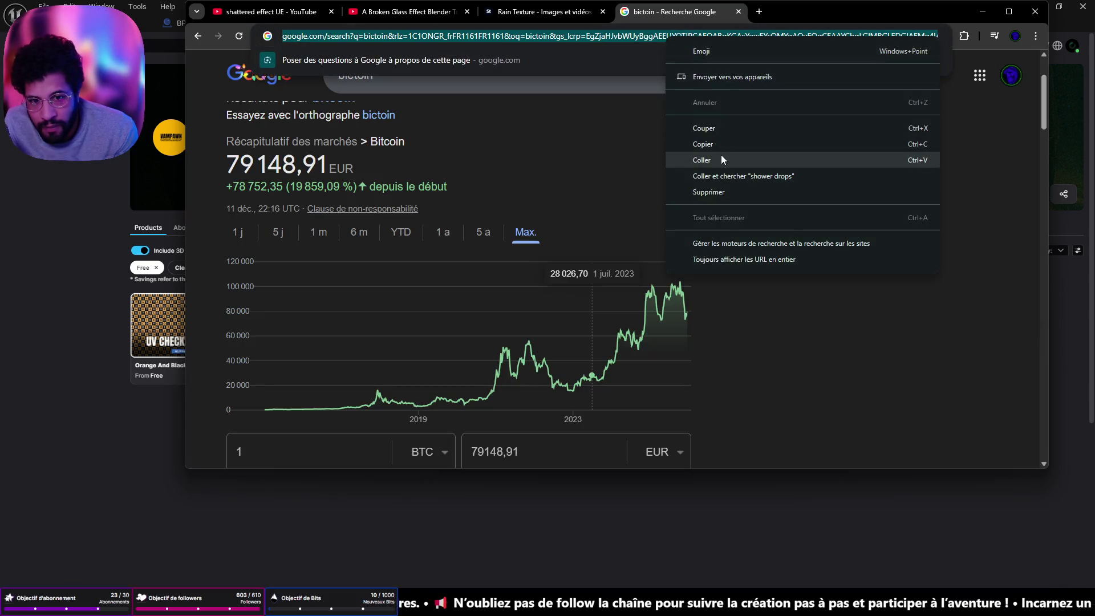
{"action": "left_click", "coordinate": [725, 166]}
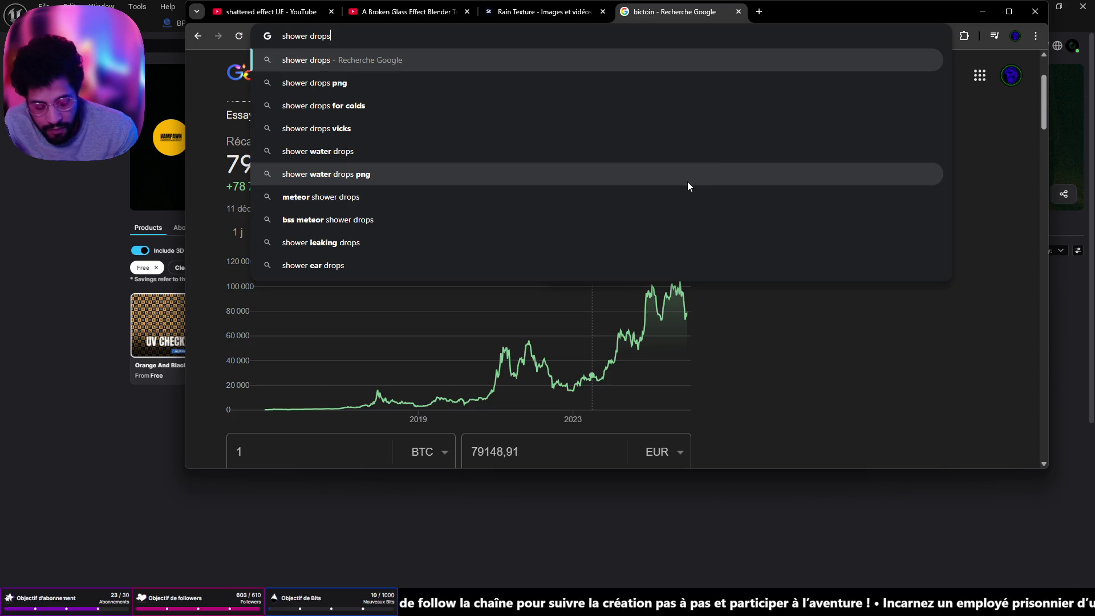
{"action": "key", "text": "Return"}
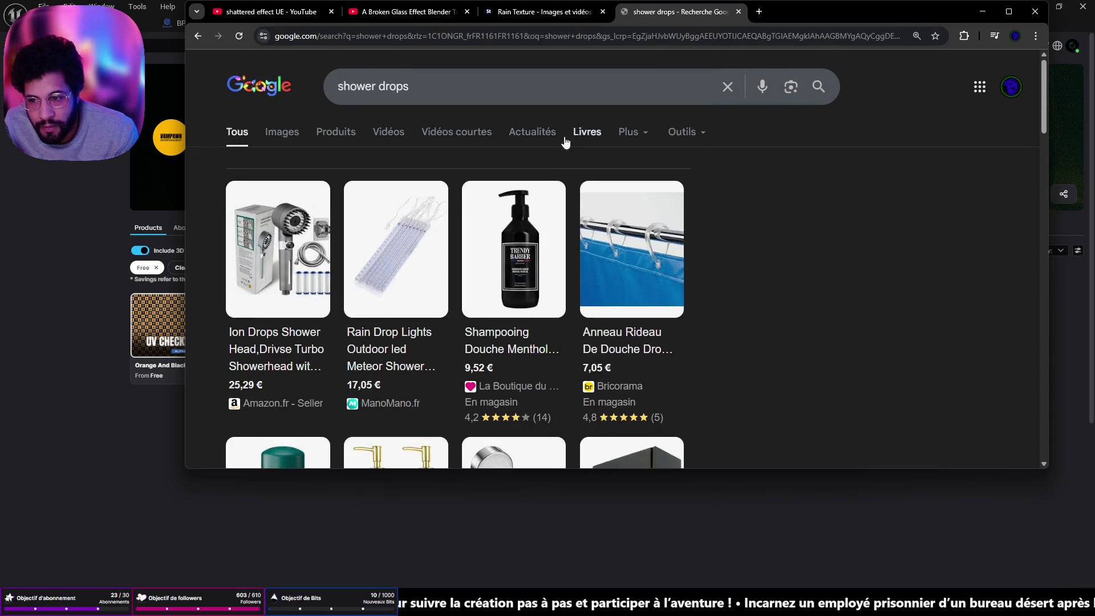
{"action": "left_click", "coordinate": [450, 89]}
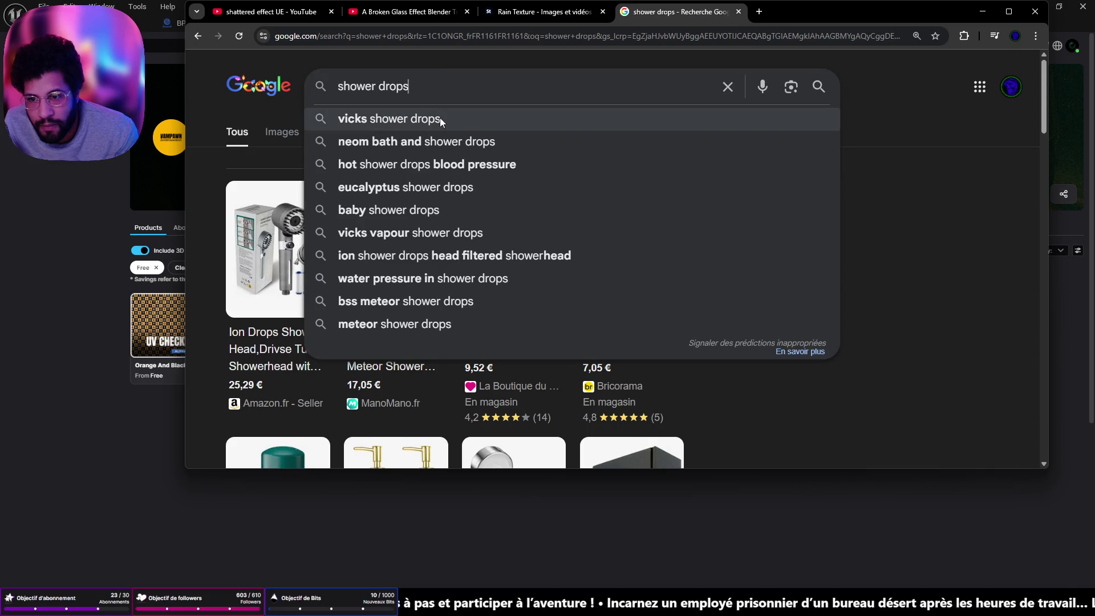
Copy 'droplets condensed texture' from the Adobe Stock image description.
{"action": "left_click", "coordinate": [554, 11]}
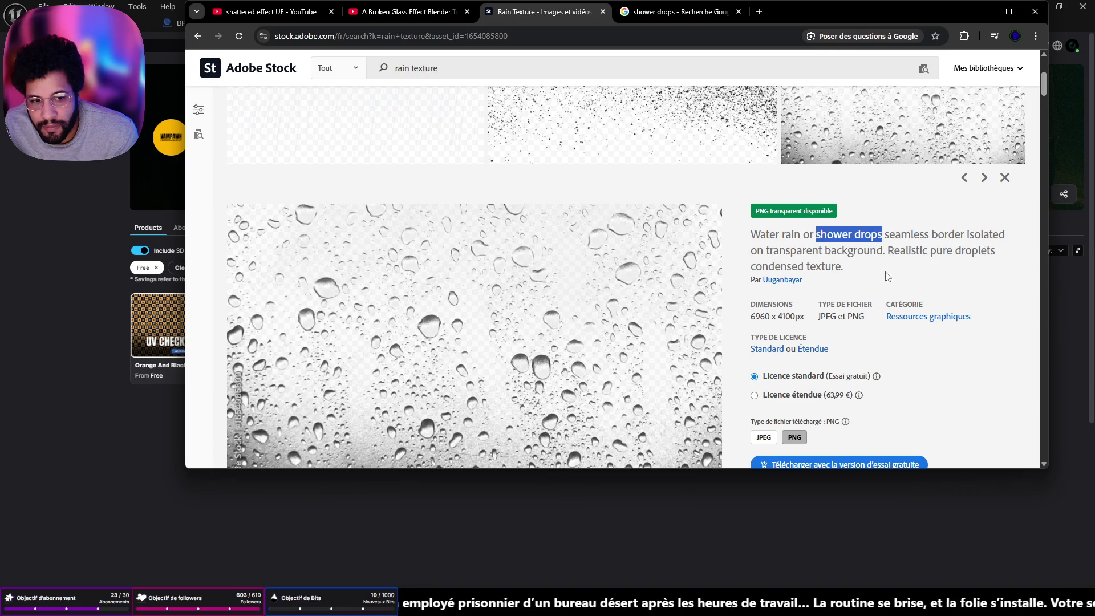
{"action": "left_click_drag", "start_coordinate": [932, 263], "coordinate": [974, 253]}
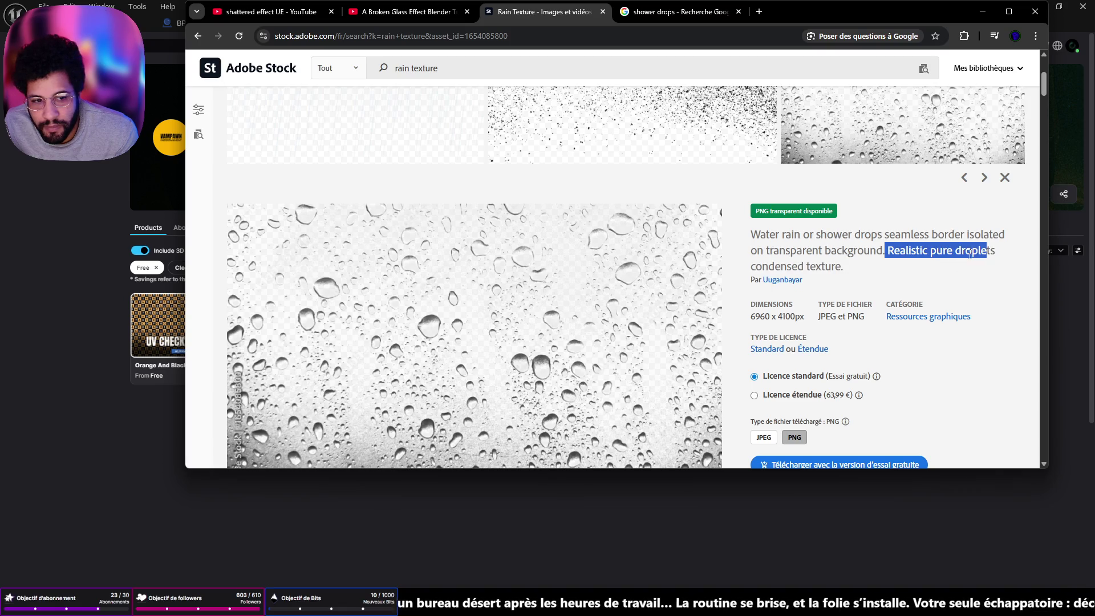
{"action": "left_click", "coordinate": [801, 265]}
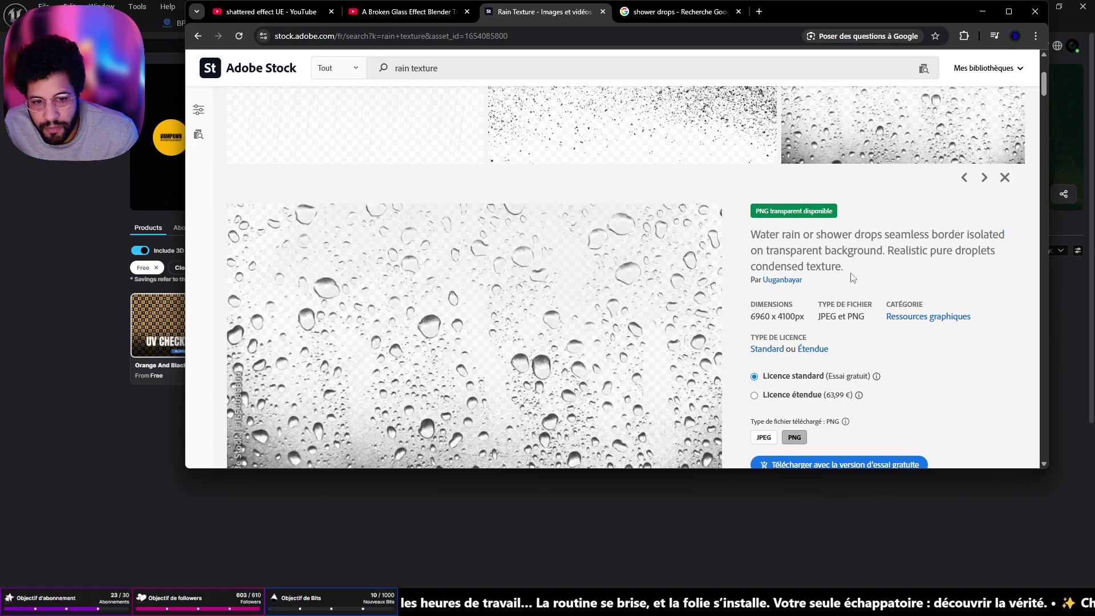
{"action": "left_click_drag", "start_coordinate": [841, 266], "coordinate": [941, 255]}
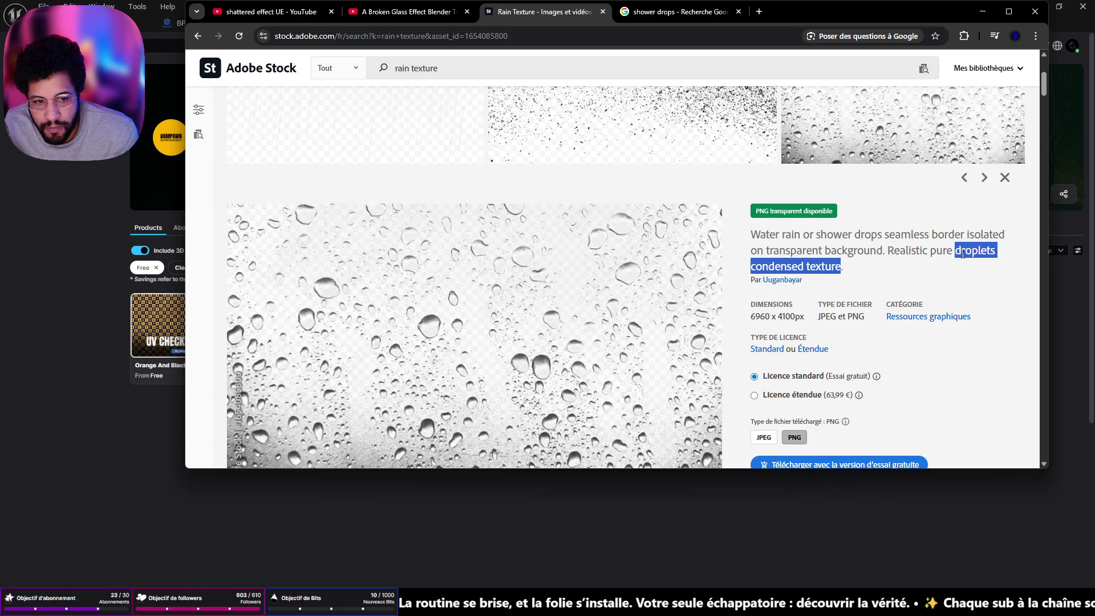
{"action": "right_click", "coordinate": [961, 254]}
{"action": "left_click", "coordinate": [920, 264]}
Search Google for 'droplets condensed texture' and browse the results.
{"action": "left_click", "coordinate": [682, 12]}
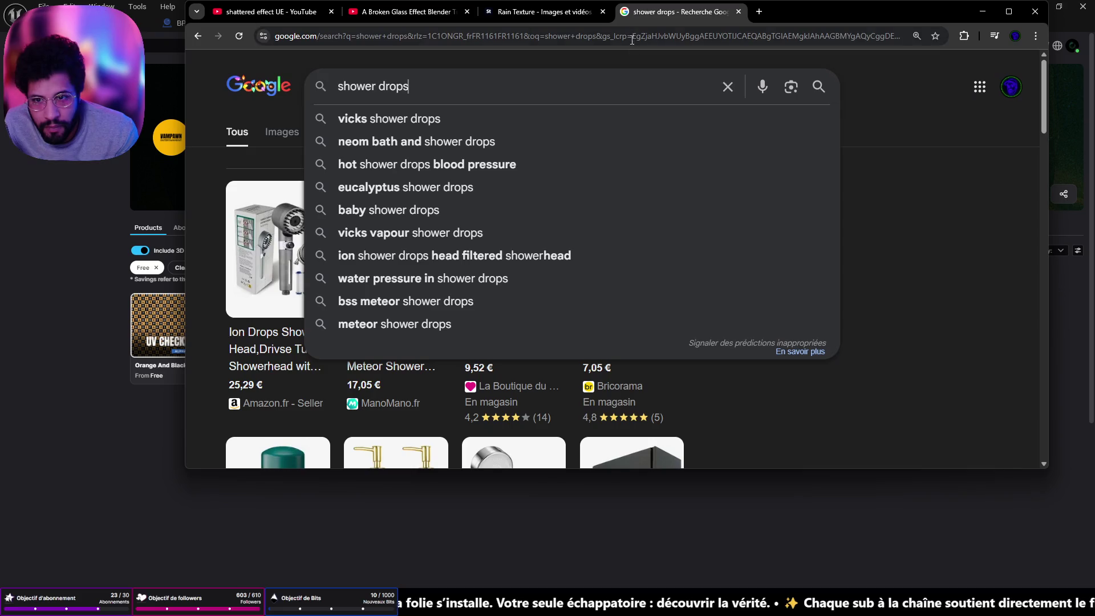
{"action": "left_click", "coordinate": [632, 40]}
{"action": "right_click", "coordinate": [630, 36]}
{"action": "left_click", "coordinate": [694, 177]}
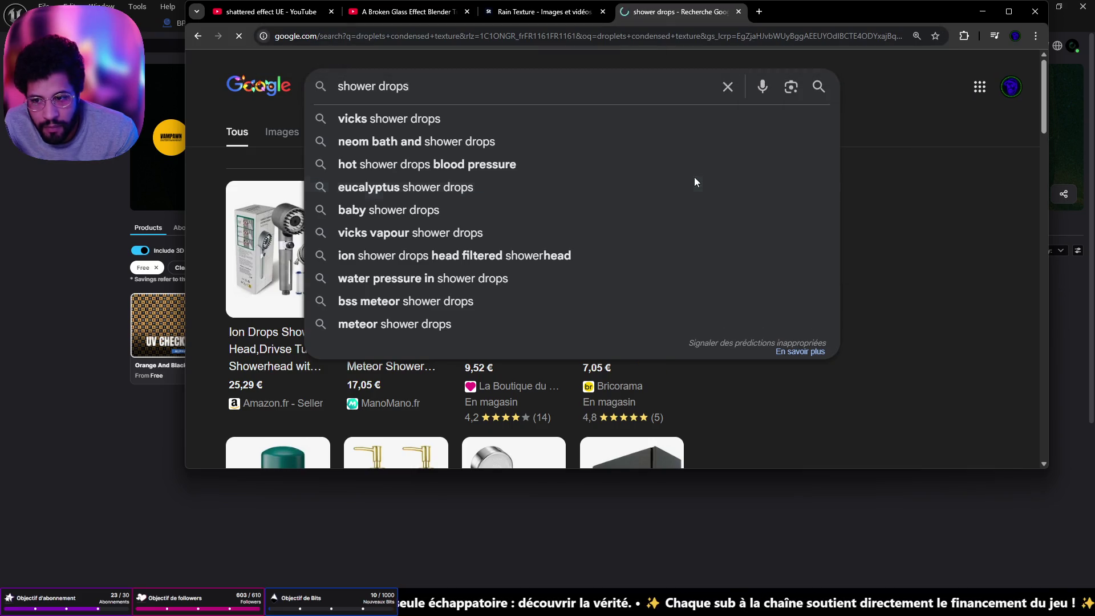
{"action": "scroll", "coordinate": [487, 217], "scroll_direction": "down", "scroll_amount": 4}
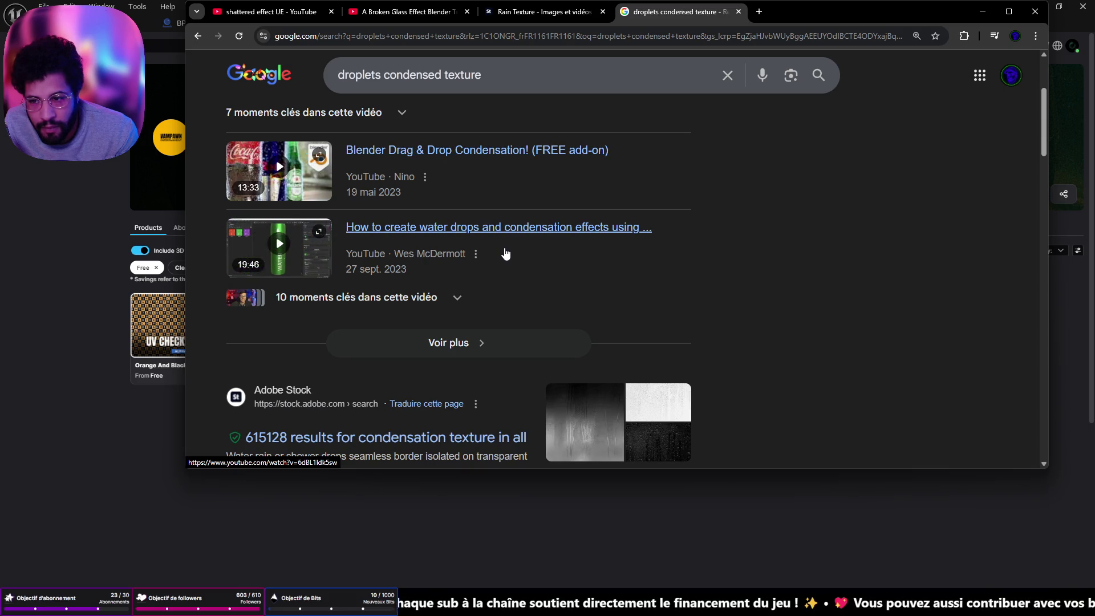
{"action": "scroll", "coordinate": [573, 275], "scroll_direction": "down", "scroll_amount": 2}
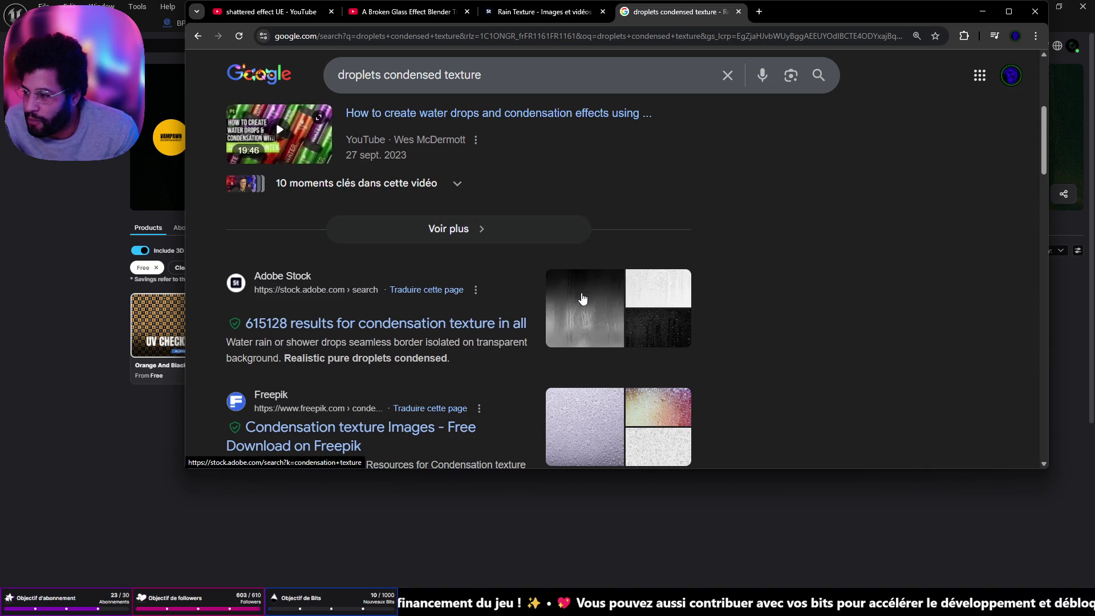
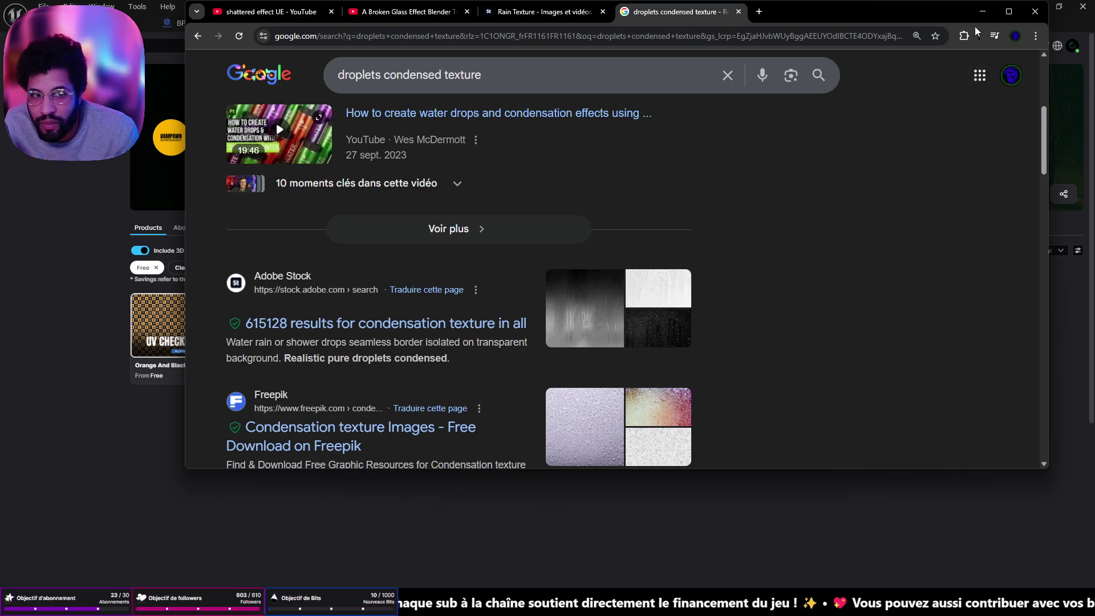
Minimize Chrome's droplets texture results so Substance 3D Painter's Home screen shows.
{"action": "left_click", "coordinate": [983, 14]}
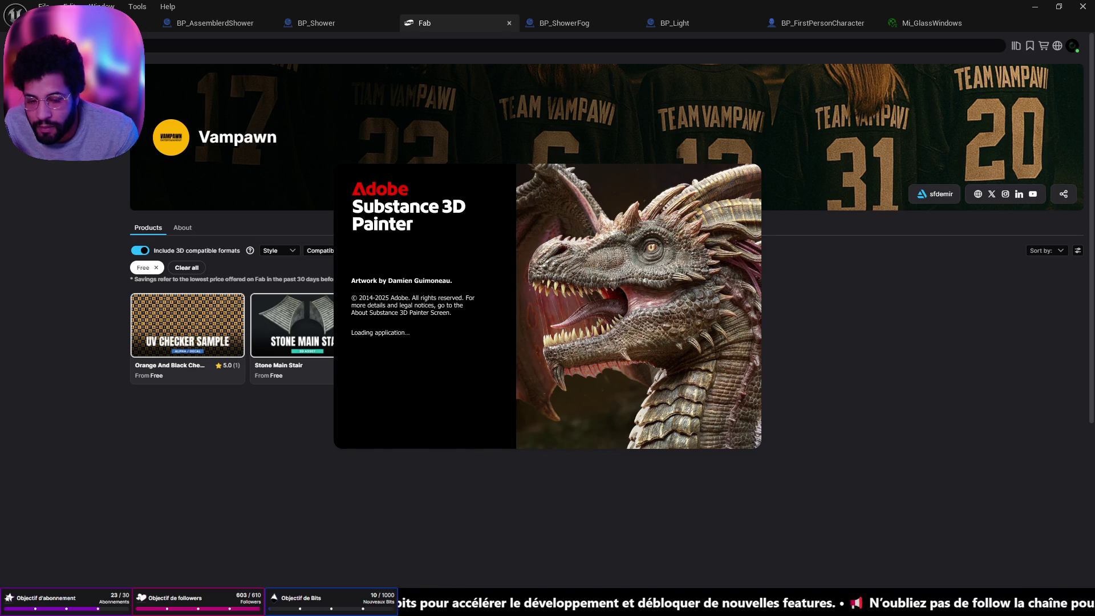
{"action": "mouse_move", "coordinate": [412, 586]}
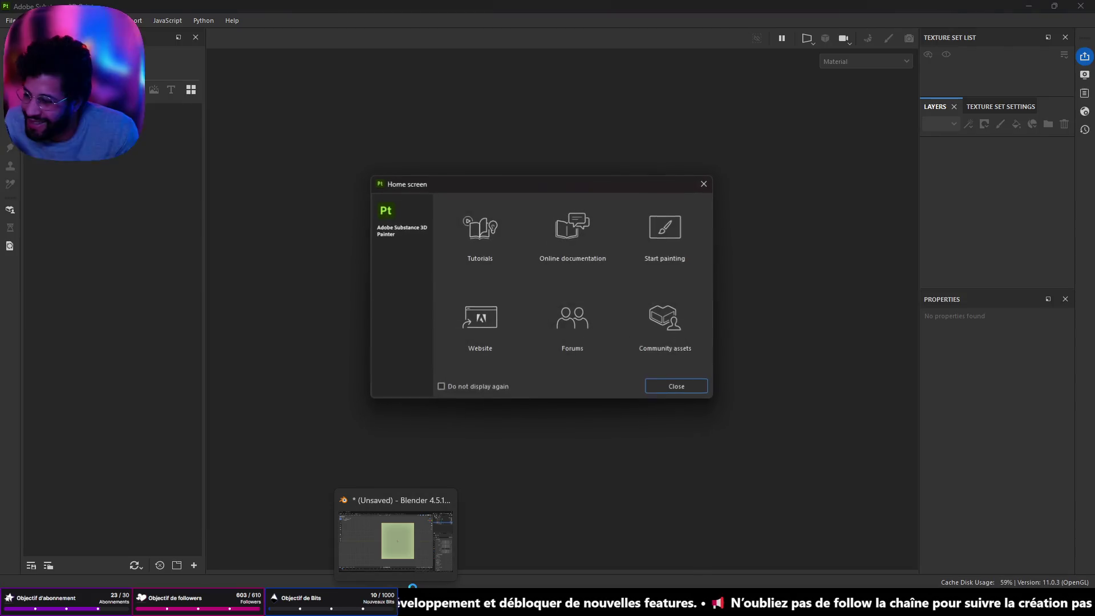
Close the Home screen and start a new project from the File menu.
{"action": "left_click", "coordinate": [675, 385]}
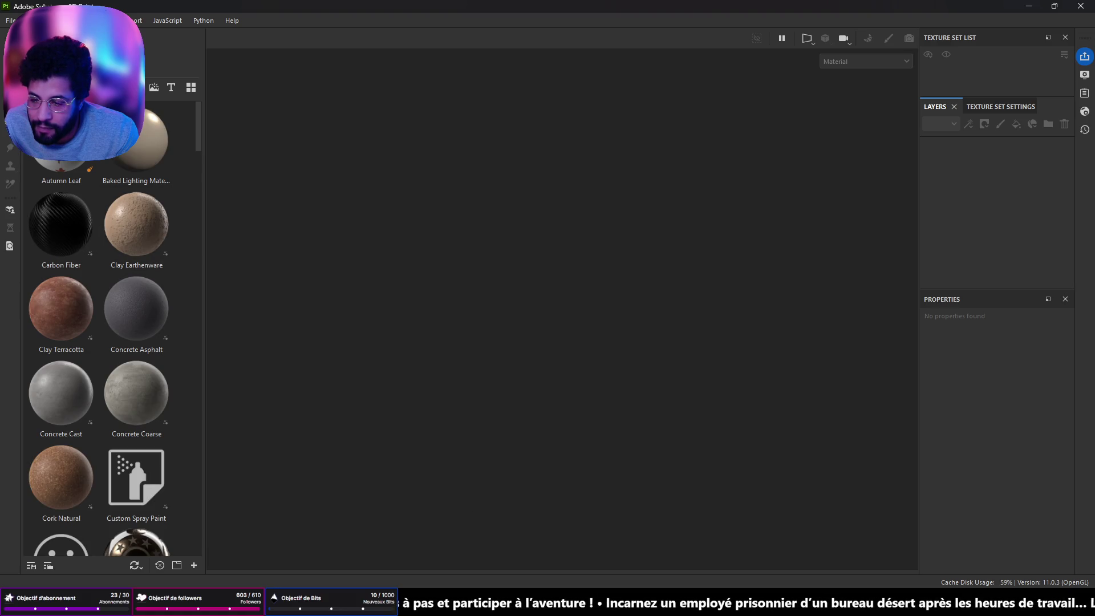
{"action": "left_click", "coordinate": [10, 20]}
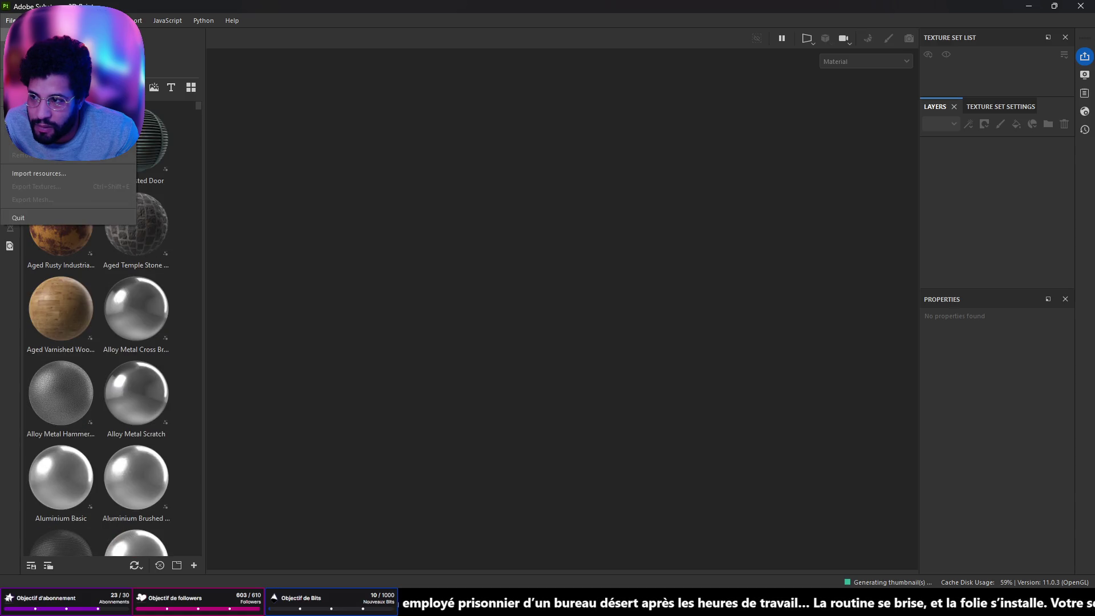
{"action": "left_click", "coordinate": [23, 33]}
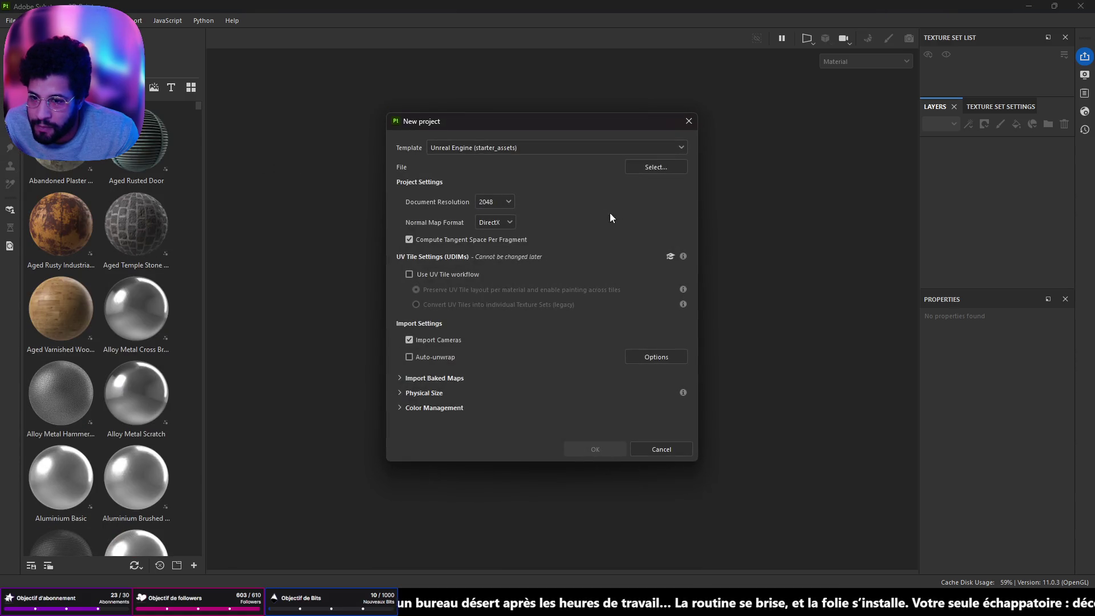
Browse the TodoInBlender folder for a mesh, then cancel and close the New project dialog.
{"action": "left_click", "coordinate": [663, 166]}
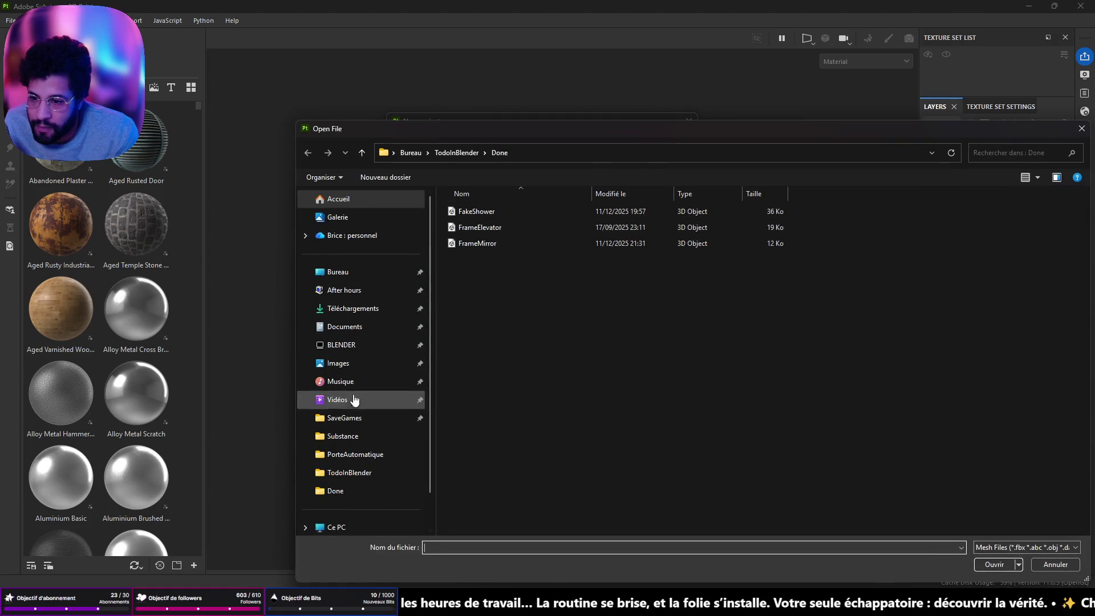
{"action": "left_click", "coordinate": [349, 472]}
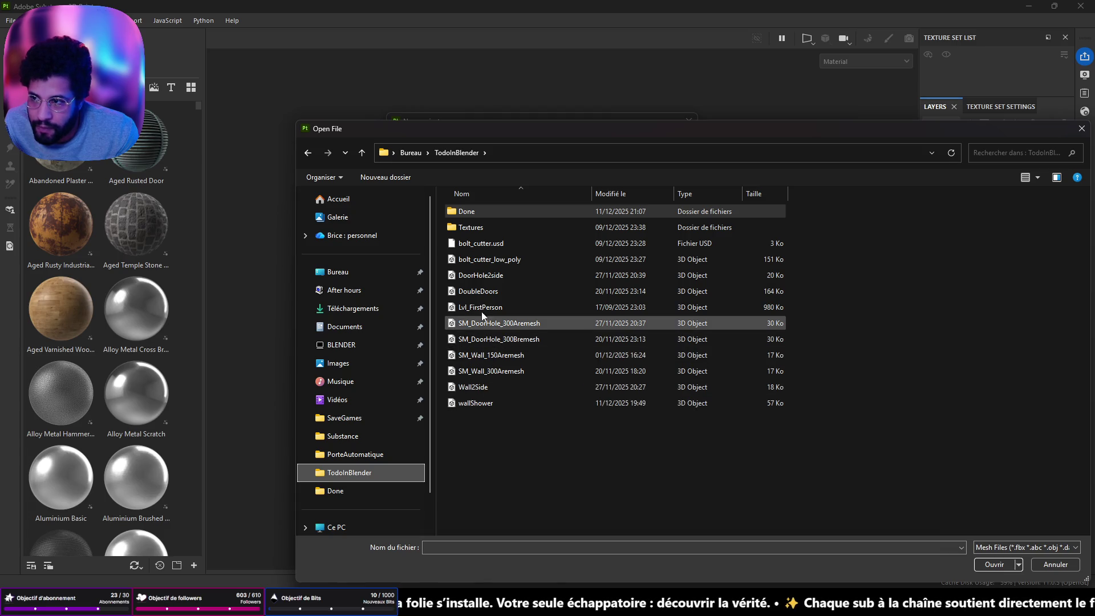
{"action": "key", "text": "Escape"}
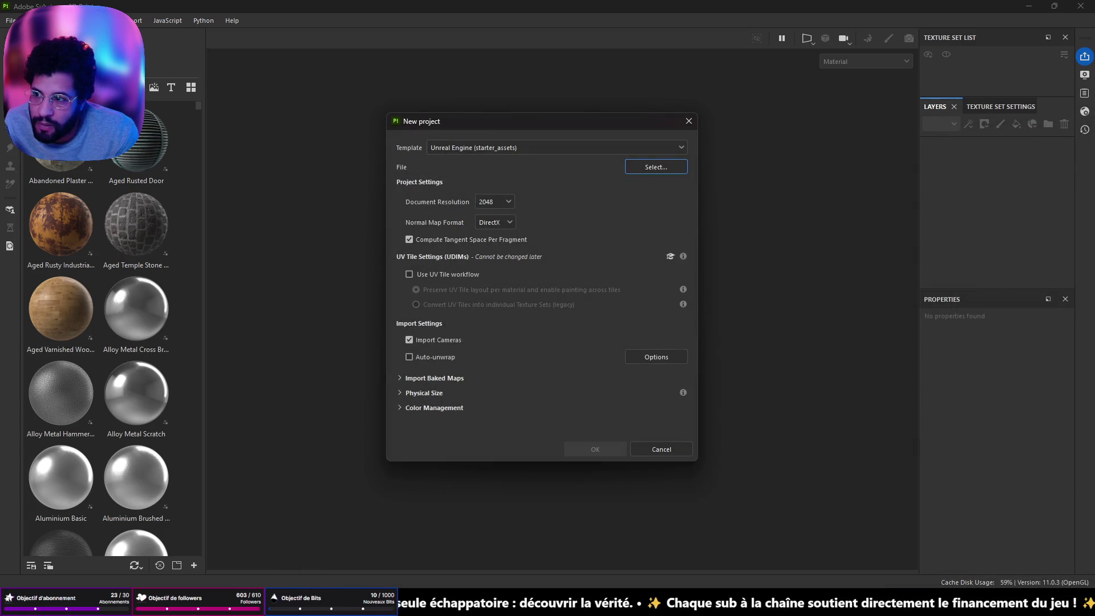
{"action": "left_click", "coordinate": [688, 122]}
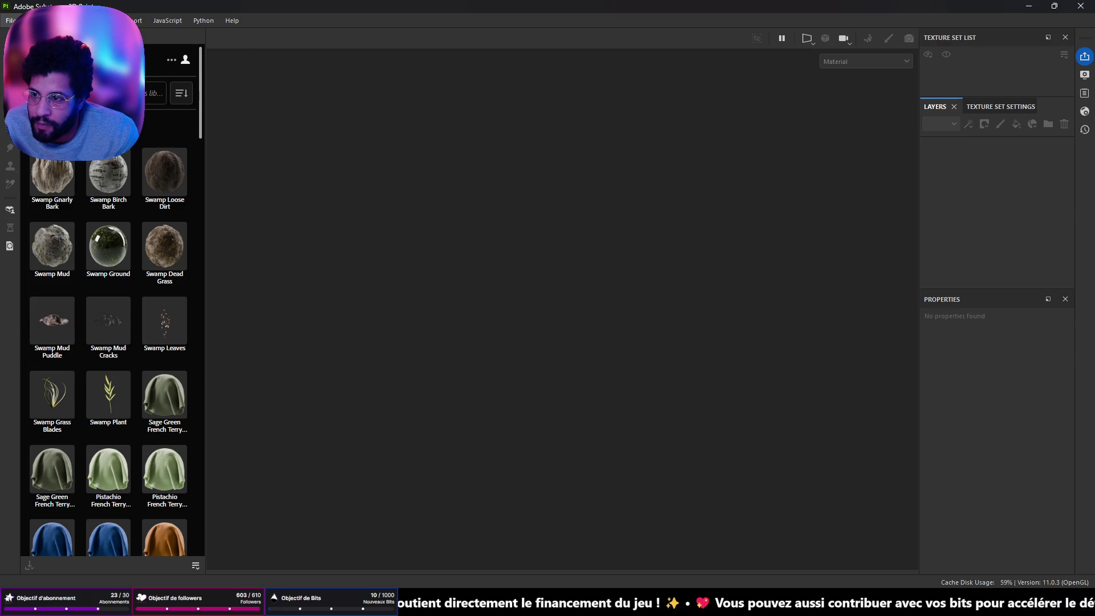
Cancel opening an existing project and switch to Blender to view the plane.
{"action": "key", "text": "alt+f"}
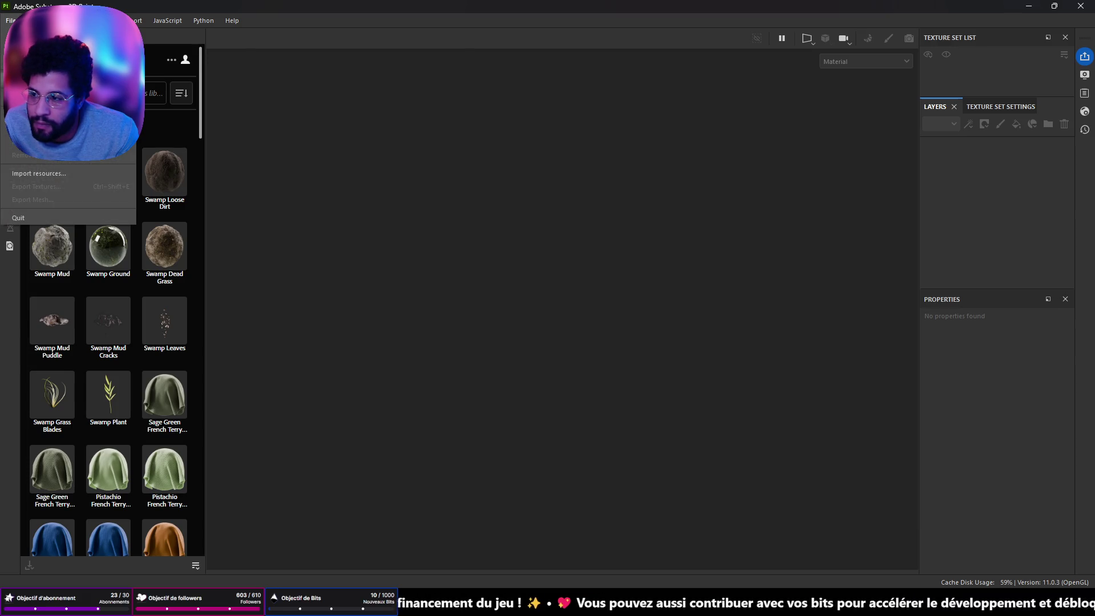
{"action": "key", "text": "ctrl+o"}
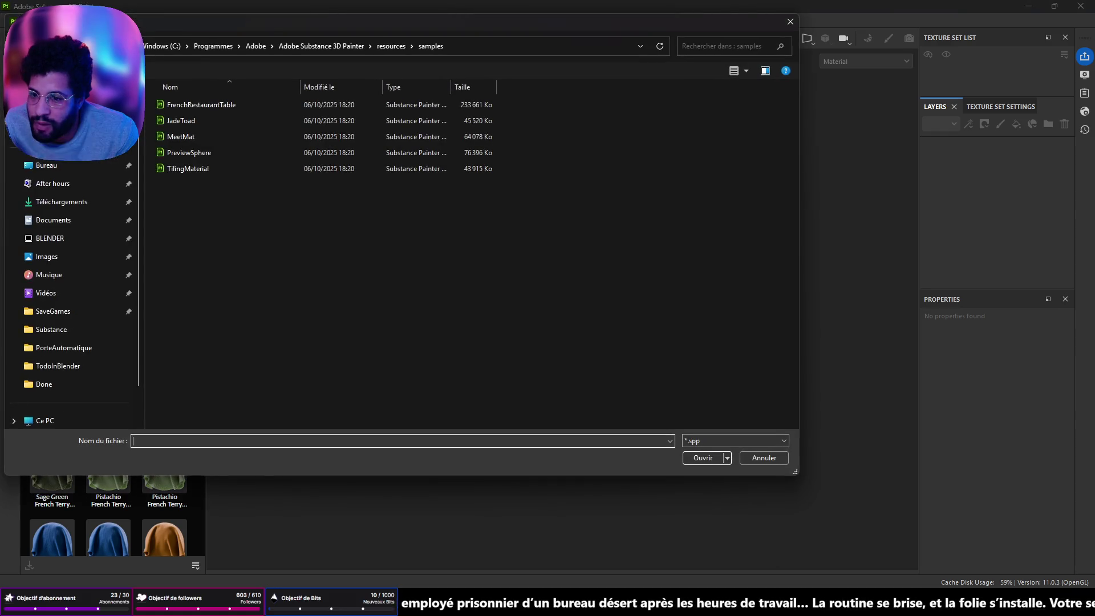
{"action": "left_click", "coordinate": [761, 458]}
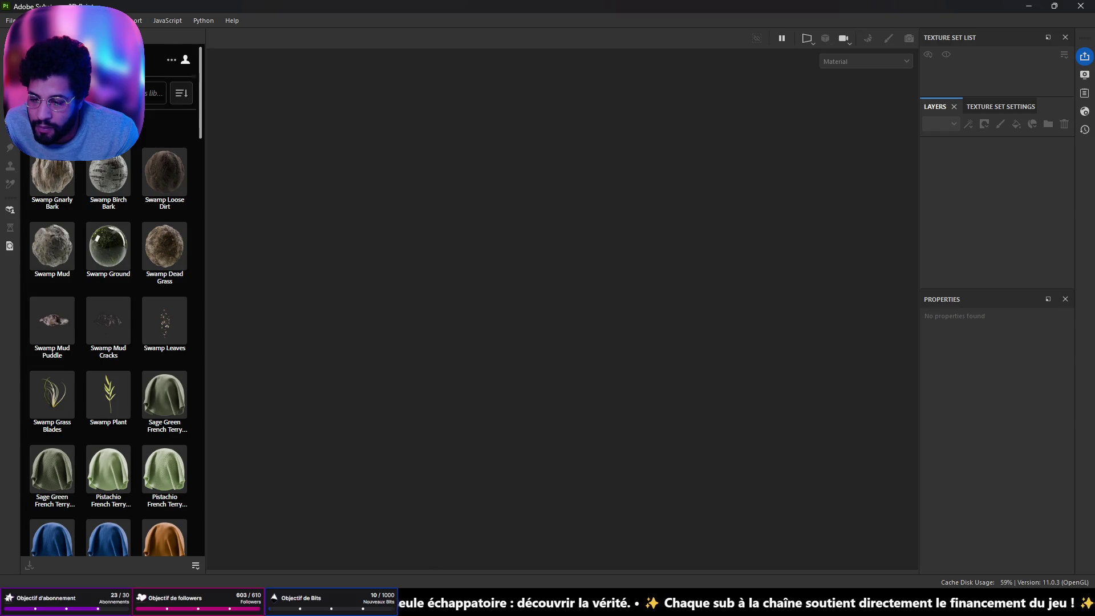
{"action": "key", "text": "alt+Tab"}
{"action": "mouse_move", "coordinate": [514, 285]}
{"action": "left_mouse_down"}
{"action": "mouse_move", "coordinate": [666, 317]}
{"action": "mouse_move", "coordinate": [573, 271]}
{"action": "mouse_move", "coordinate": [643, 198]}
{"action": "mouse_move", "coordinate": [635, 225]}
{"action": "mouse_move", "coordinate": [481, 142]}
{"action": "mouse_move", "coordinate": [486, 167]}
{"action": "mouse_move", "coordinate": [467, 163]}
{"action": "mouse_move", "coordinate": [547, 203]}
{"action": "mouse_move", "coordinate": [515, 217]}
{"action": "left_mouse_up"}
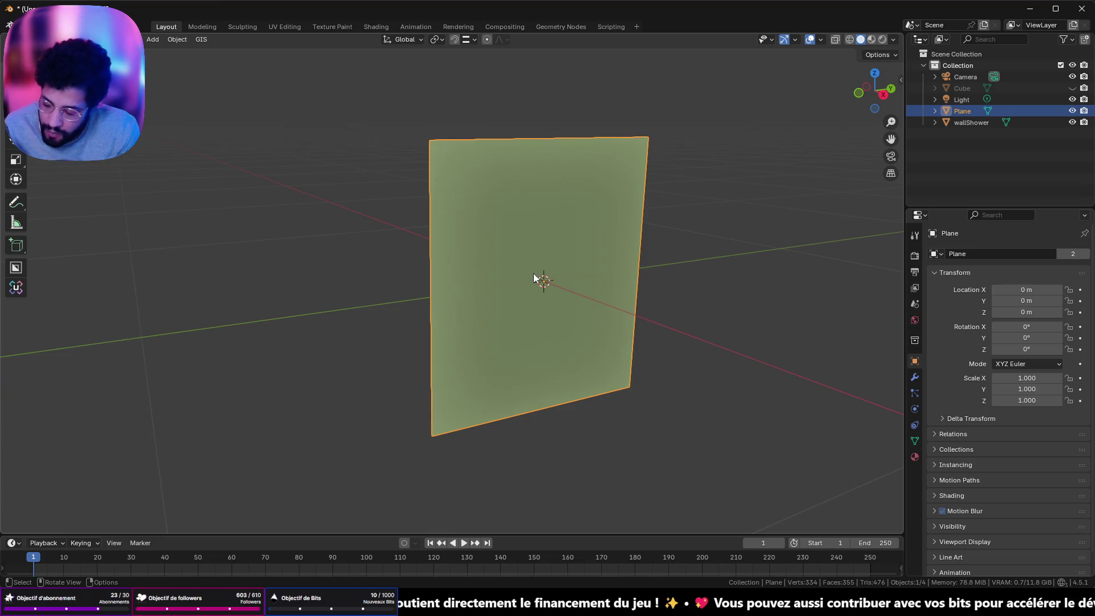
Inspect the plane's mesh in the UV Editing workspace and frame it in view.
{"action": "key", "text": "Tab"}
{"action": "left_click", "coordinate": [285, 27]}
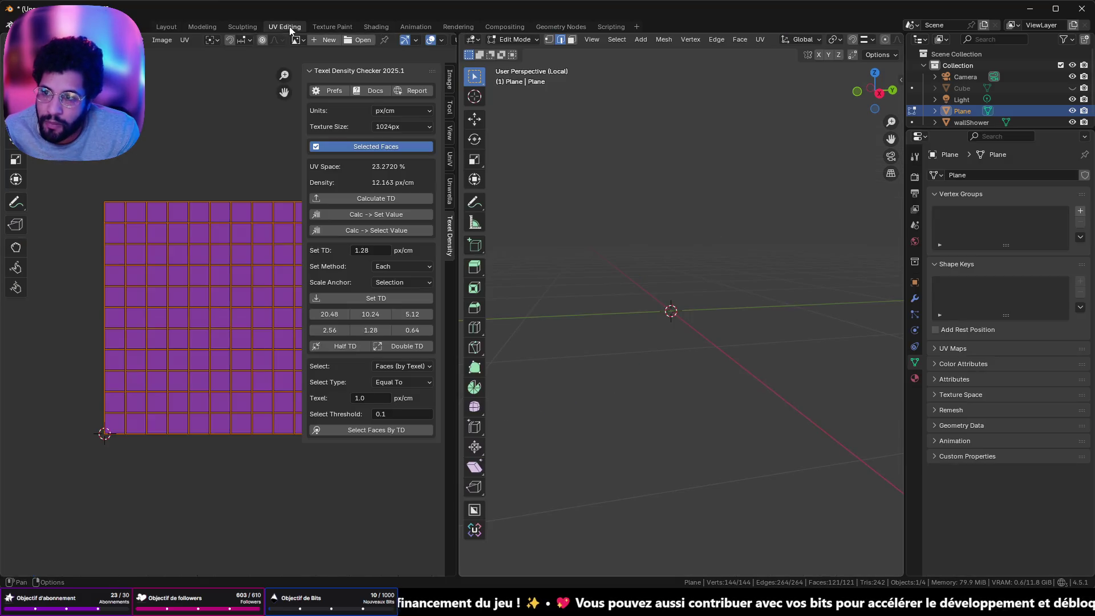
{"action": "mouse_move", "coordinate": [598, 313]}
{"action": "left_mouse_down"}
{"action": "mouse_move", "coordinate": [685, 318]}
{"action": "mouse_move", "coordinate": [631, 317]}
{"action": "mouse_move", "coordinate": [668, 361]}
{"action": "mouse_move", "coordinate": [665, 325]}
{"action": "mouse_move", "coordinate": [573, 251]}
{"action": "left_mouse_up"}
{"action": "key", "text": "Tab"}
{"action": "key", "text": "Tab"}
{"action": "key", "text": "Tab"}
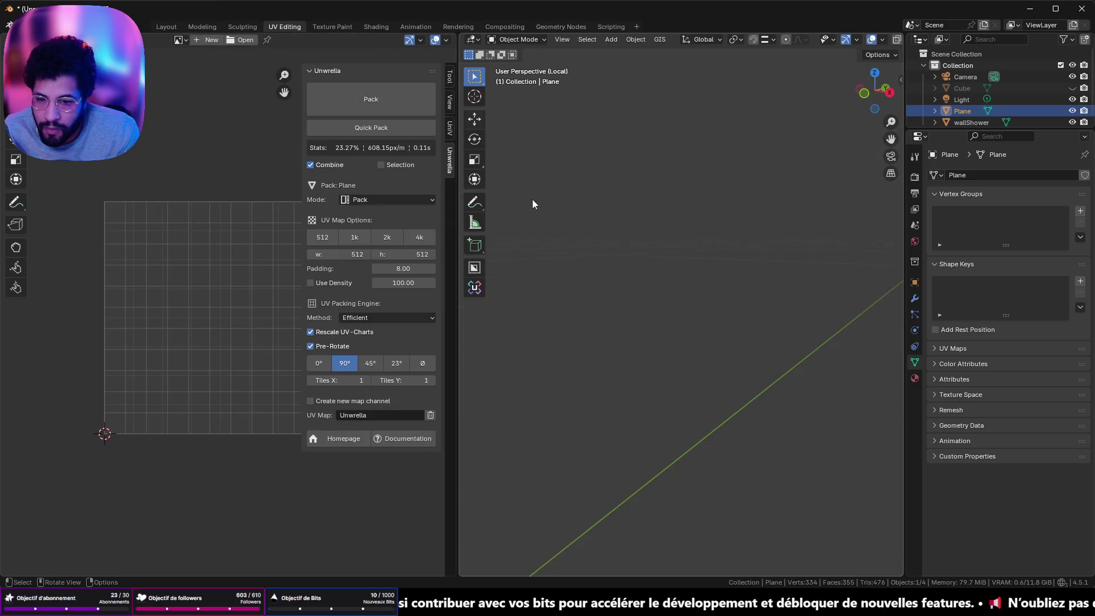
{"action": "key", "text": "Home"}
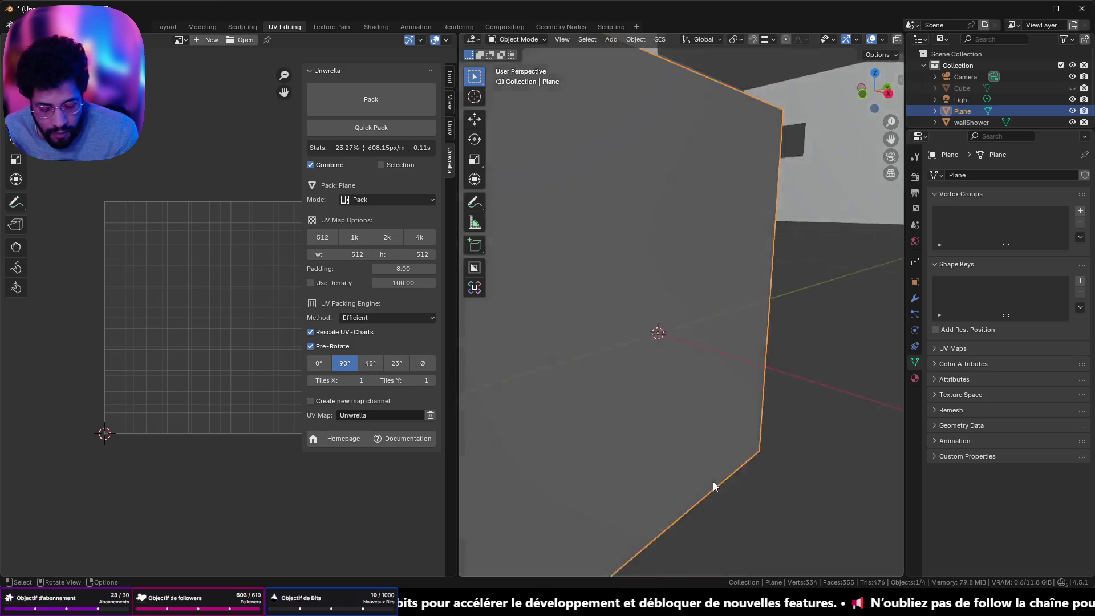
{"action": "scroll", "coordinate": [669, 277], "scroll_direction": "up", "scroll_amount": 5}
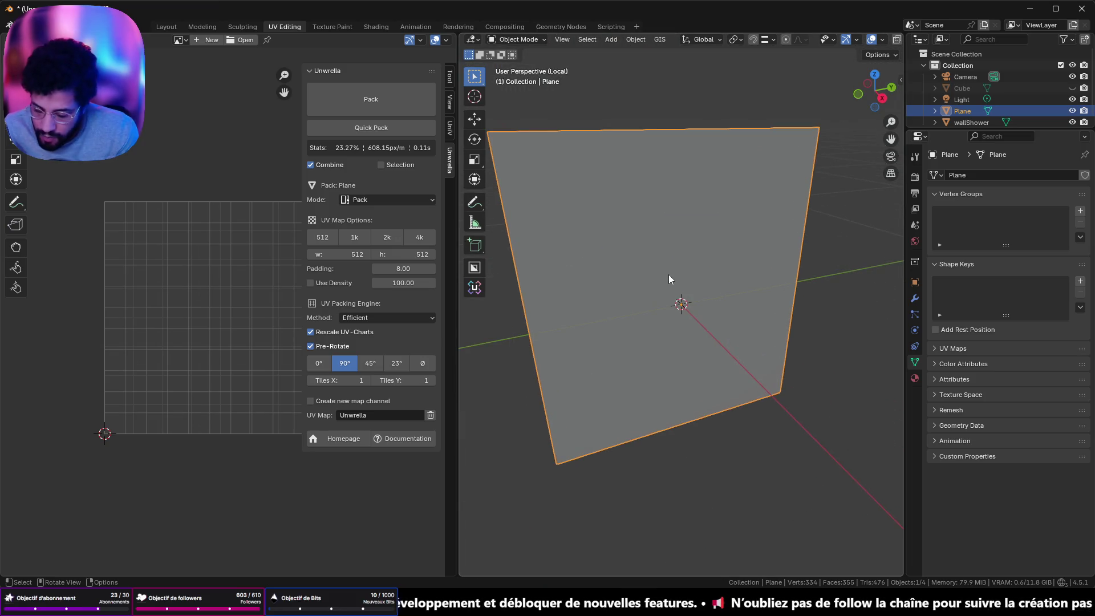
Export the plane as fakemirror.fbx from the Quick Favorites menu.
{"action": "key", "text": "q"}
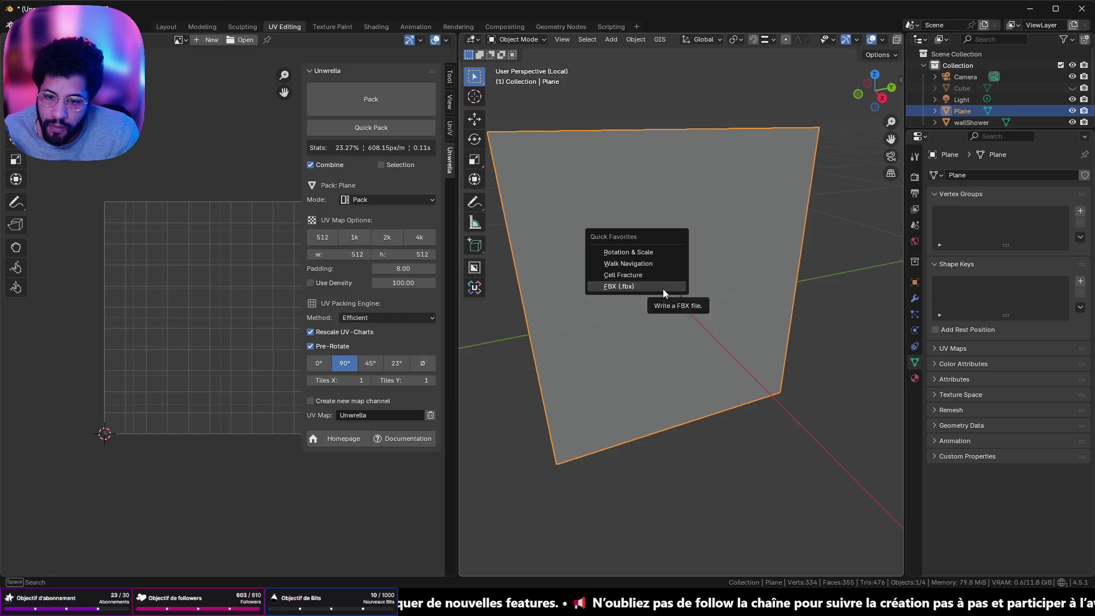
{"action": "left_click", "coordinate": [664, 284]}
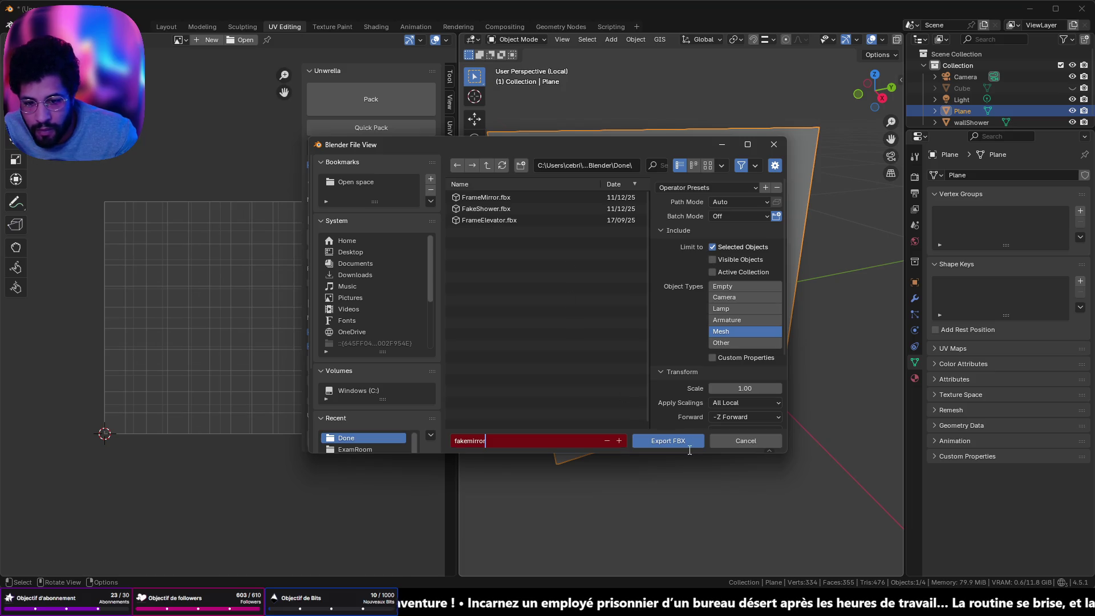
{"action": "key", "text": "Return"}
{"action": "key", "text": "alt+Tab"}
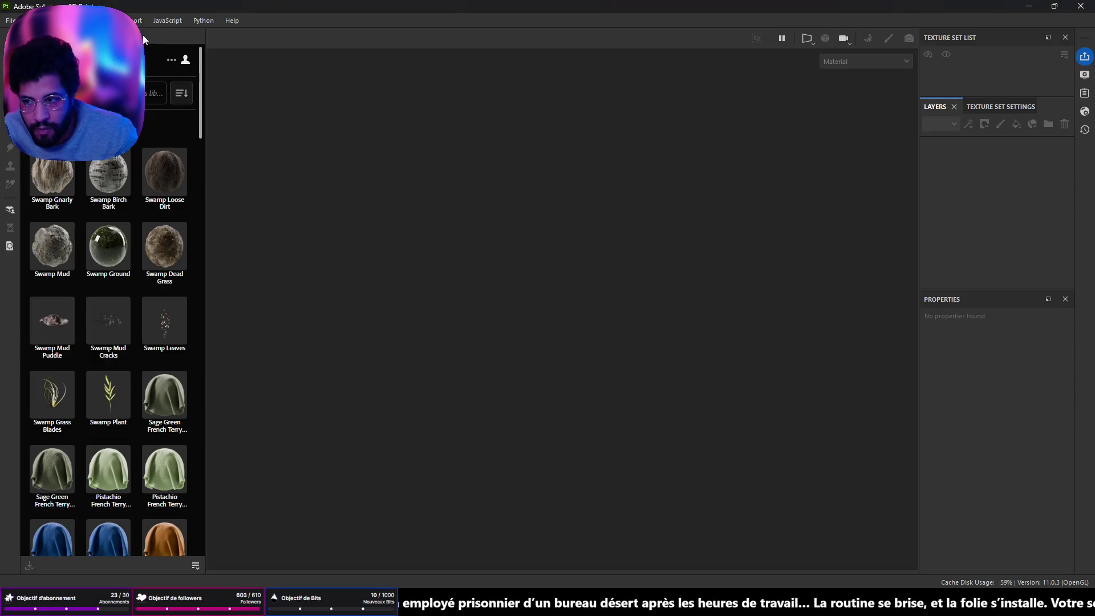
Create a new project at 1024 resolution using the fakemirror.fbx mesh.
{"action": "left_click", "coordinate": [11, 20]}
{"action": "left_click", "coordinate": [11, 19]}
{"action": "left_click", "coordinate": [10, 20]}
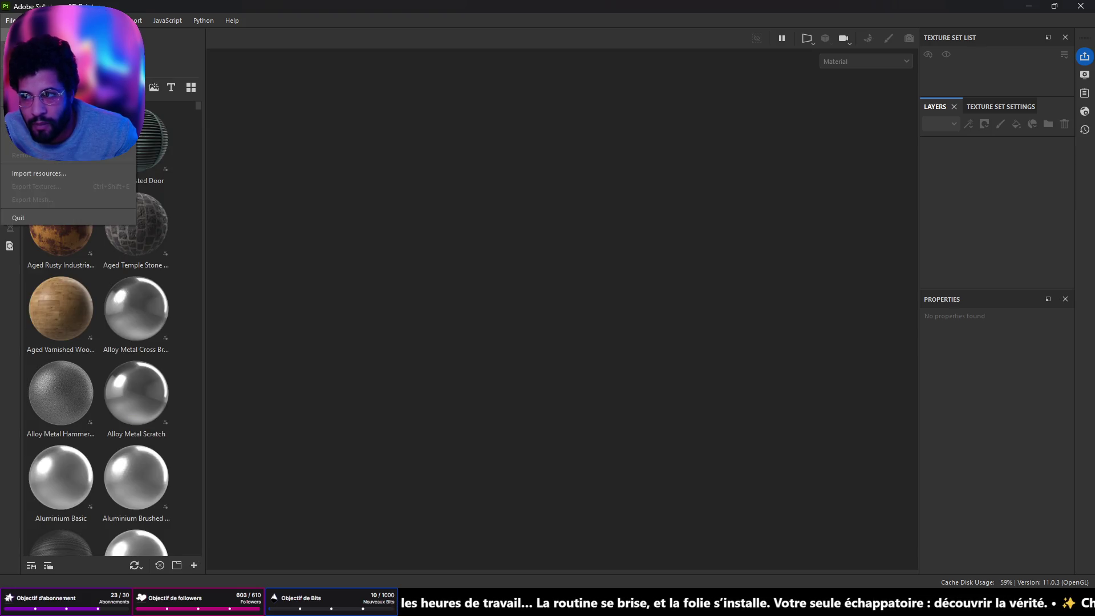
{"action": "left_click", "coordinate": [23, 33]}
{"action": "left_click", "coordinate": [509, 201]}
{"action": "left_click", "coordinate": [492, 248]}
{"action": "left_click", "coordinate": [654, 167]}
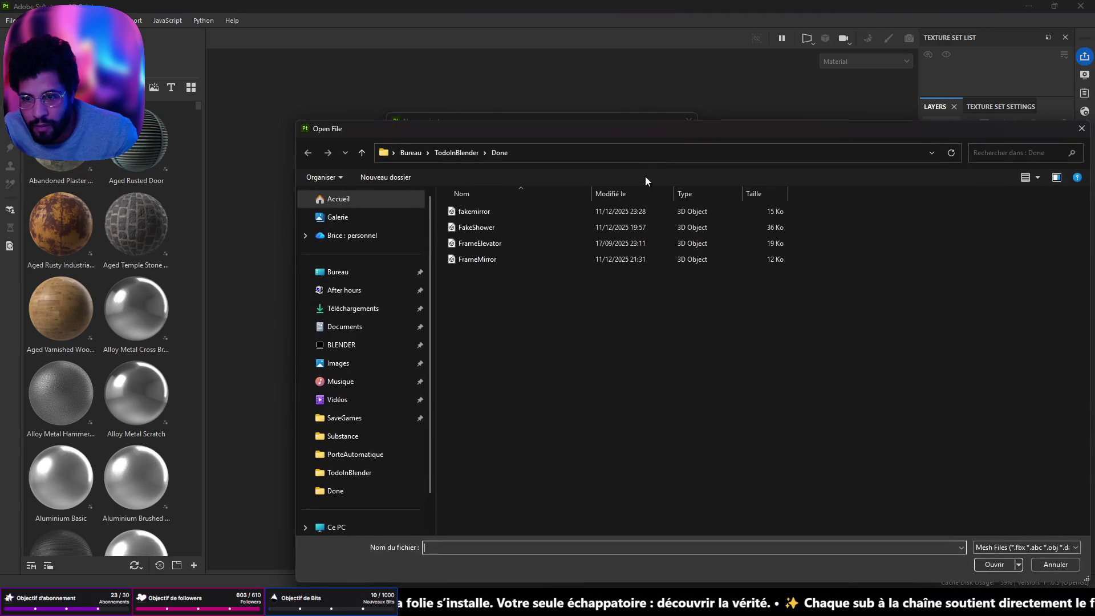
{"action": "left_click", "coordinate": [474, 211]}
{"action": "left_click", "coordinate": [994, 564]}
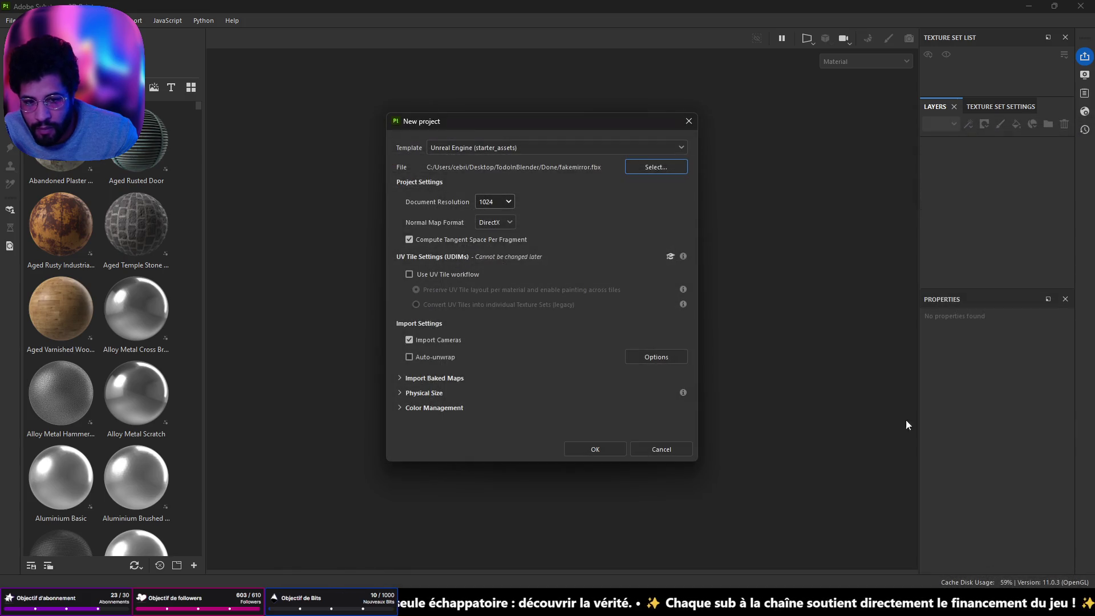
{"action": "left_click", "coordinate": [619, 446]}
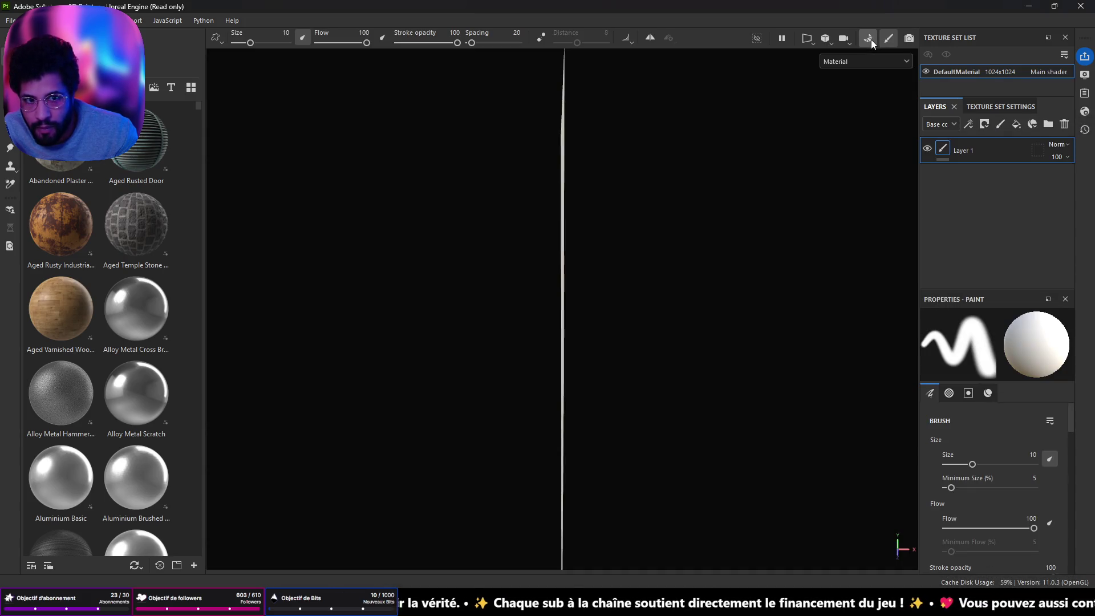
Bake the plane's mesh maps and return to painting mode.
{"action": "left_click", "coordinate": [870, 39]}
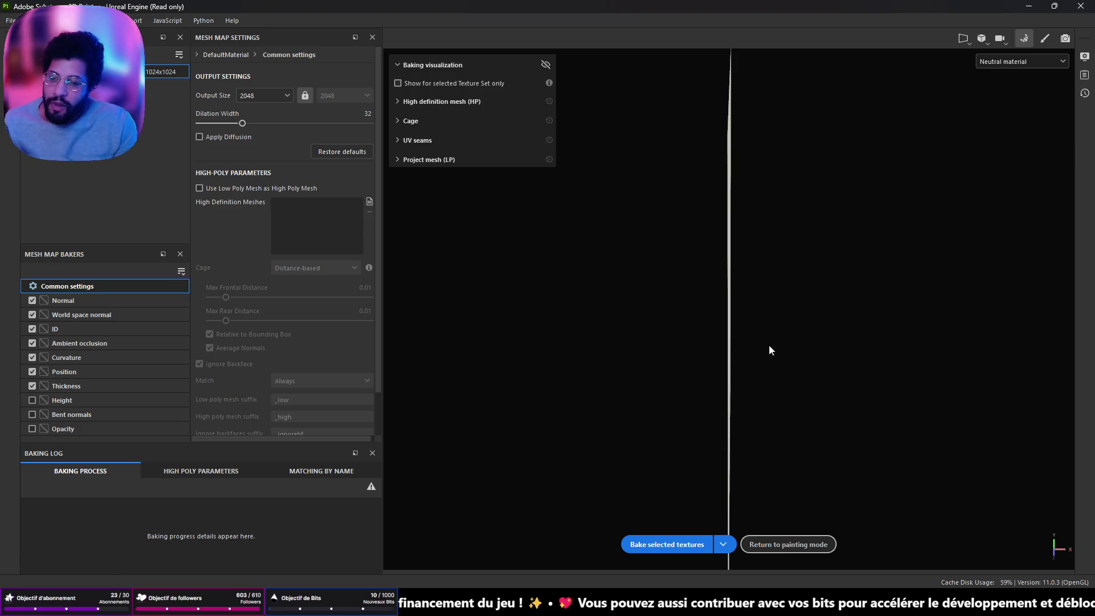
{"action": "left_click", "coordinate": [644, 543]}
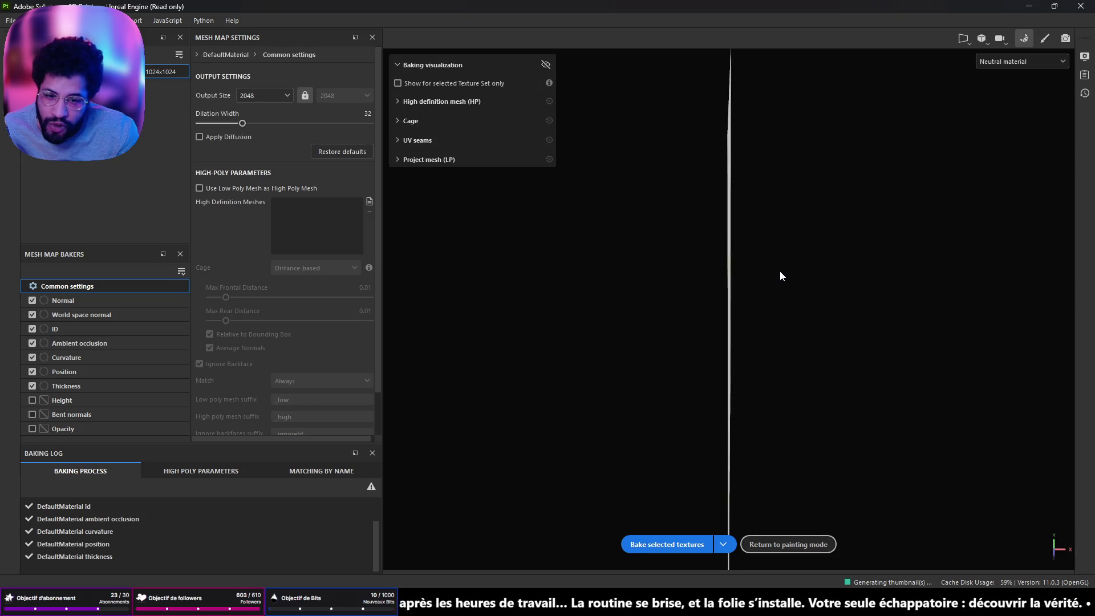
{"action": "mouse_move", "coordinate": [779, 272]}
{"action": "left_mouse_down"}
{"action": "mouse_move", "coordinate": [696, 261]}
{"action": "mouse_move", "coordinate": [601, 220]}
{"action": "mouse_move", "coordinate": [854, 154]}
{"action": "left_mouse_up"}
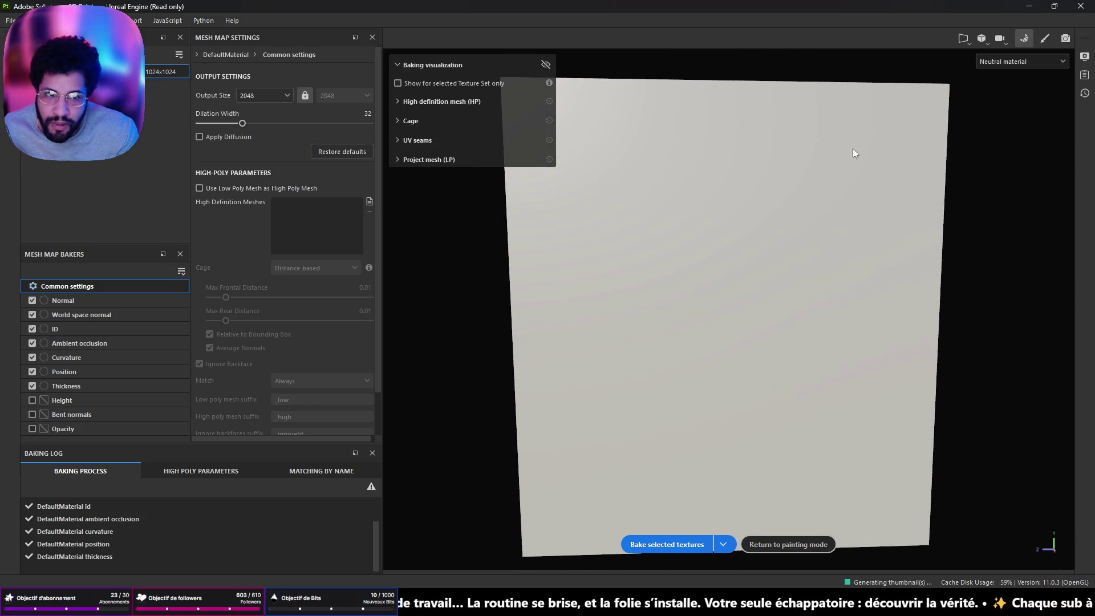
{"action": "left_click", "coordinate": [788, 544]}
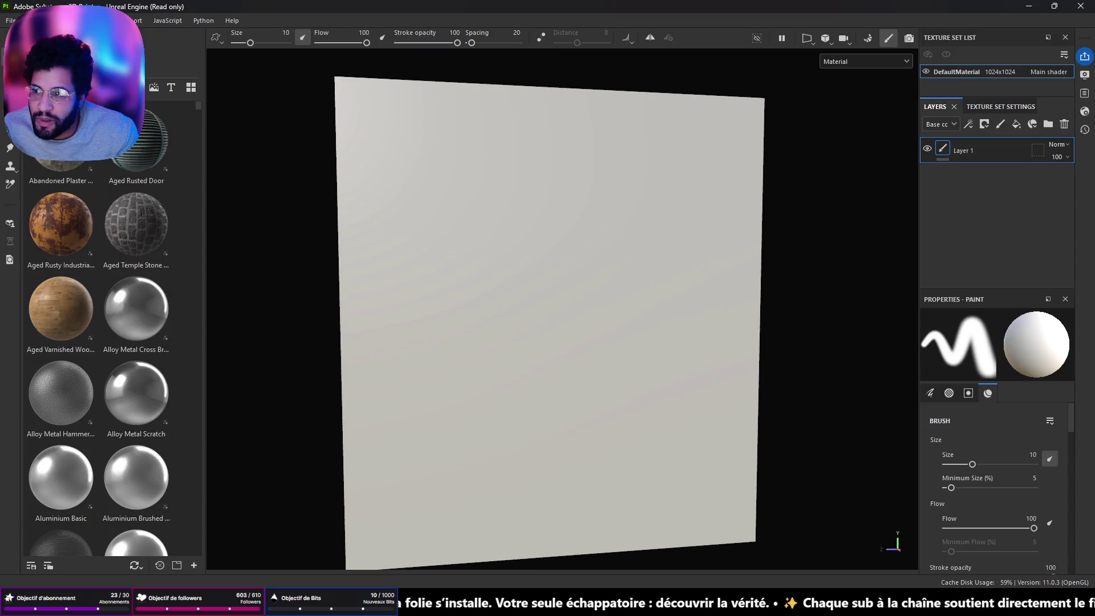
Search the shelf for leakdirt and add Dirt Leak Dry as a fill layer.
{"action": "type", "text": "leak"}
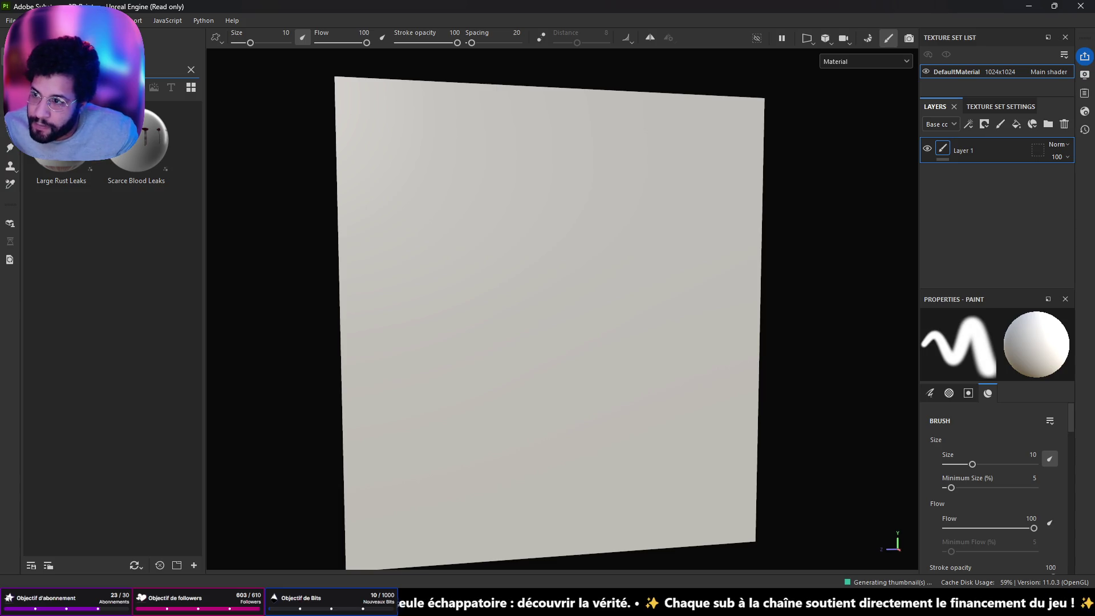
{"action": "type", "text": "dirt"}
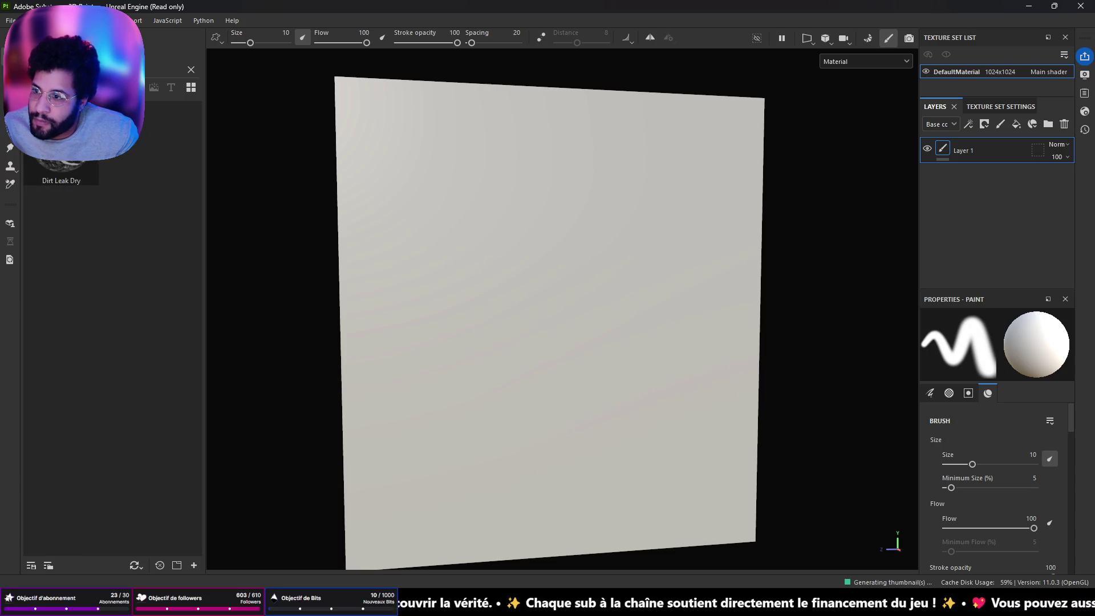
{"action": "mouse_move", "coordinate": [61, 152]}
{"action": "mouse_move", "coordinate": [61, 151]}
{"action": "left_mouse_down"}
{"action": "mouse_move", "coordinate": [386, 244]}
{"action": "mouse_move", "coordinate": [500, 240]}
{"action": "mouse_move", "coordinate": [496, 257]}
{"action": "mouse_move", "coordinate": [493, 188]}
{"action": "left_mouse_up"}
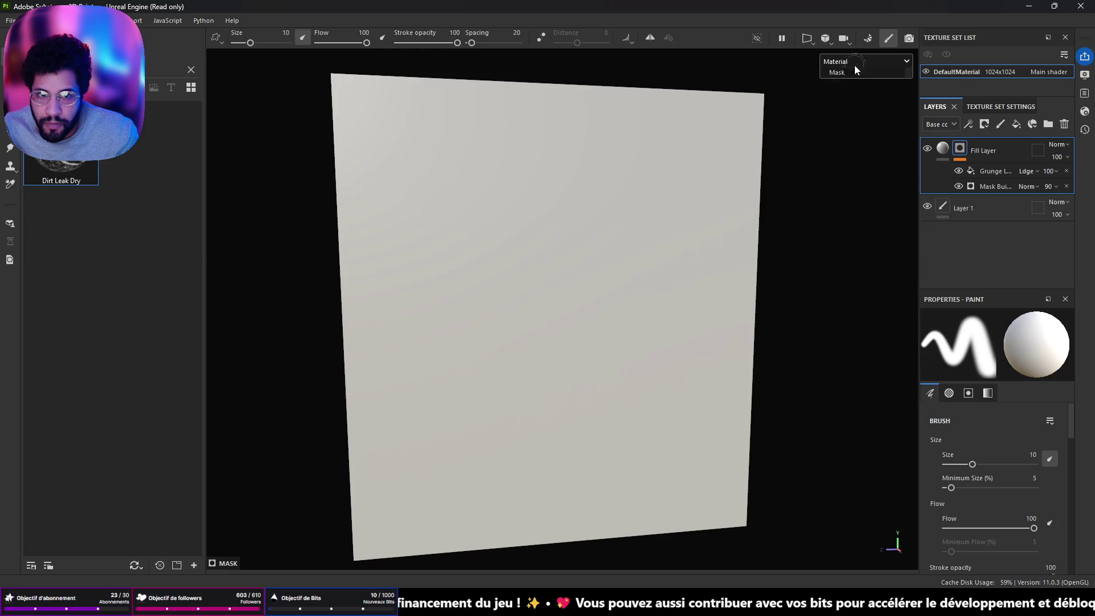
Preview the wall in the Roughness channel, then the Normal channel.
{"action": "left_click", "coordinate": [855, 66]}
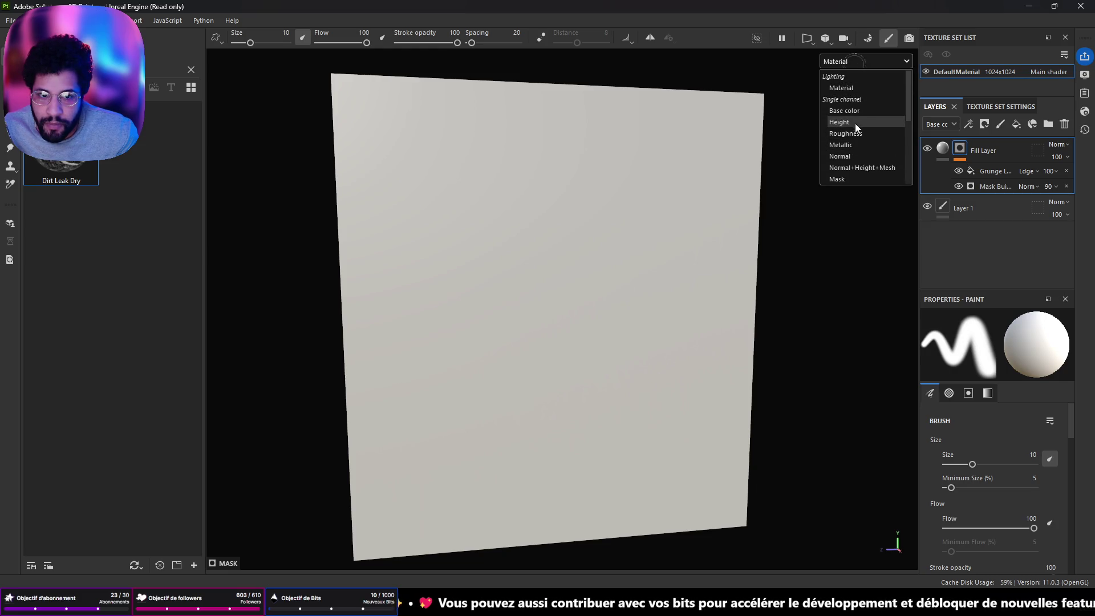
{"action": "left_click", "coordinate": [850, 132]}
{"action": "mouse_move", "coordinate": [441, 193]}
{"action": "left_mouse_down", "text": "alt"}
{"action": "mouse_move", "coordinate": [570, 115]}
{"action": "mouse_move", "coordinate": [435, 191]}
{"action": "mouse_move", "coordinate": [598, 181]}
{"action": "left_mouse_up", "text": "alt"}
{"action": "mouse_move", "coordinate": [593, 271]}
{"action": "left_mouse_down"}
{"action": "mouse_move", "coordinate": [535, 261]}
{"action": "mouse_move", "coordinate": [305, 291]}
{"action": "mouse_move", "coordinate": [342, 276]}
{"action": "mouse_move", "coordinate": [629, 236]}
{"action": "left_mouse_up"}
{"action": "left_click", "coordinate": [843, 63]}
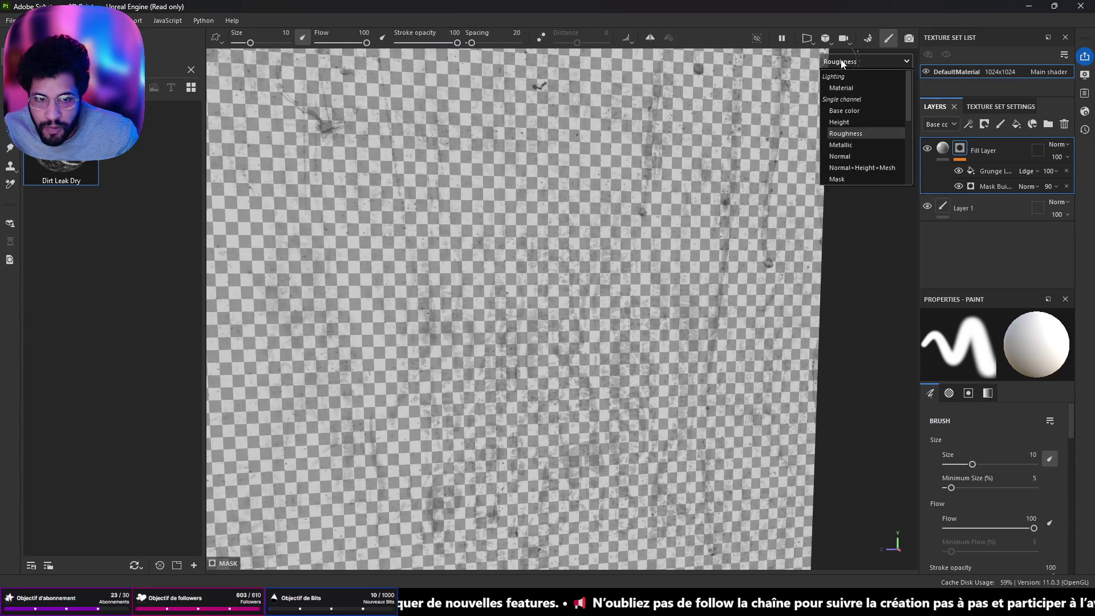
{"action": "left_click", "coordinate": [841, 169]}
{"action": "mouse_move", "coordinate": [625, 204]}
{"action": "left_mouse_down"}
{"action": "mouse_move", "coordinate": [462, 245]}
{"action": "mouse_move", "coordinate": [547, 234]}
{"action": "mouse_move", "coordinate": [440, 228]}
{"action": "mouse_move", "coordinate": [313, 271]}
{"action": "mouse_move", "coordinate": [11, 326]}
{"action": "mouse_move", "coordinate": [513, 255]}
{"action": "mouse_move", "coordinate": [543, 234]}
{"action": "mouse_move", "coordinate": [453, 227]}
{"action": "mouse_move", "coordinate": [422, 241]}
{"action": "left_mouse_up"}
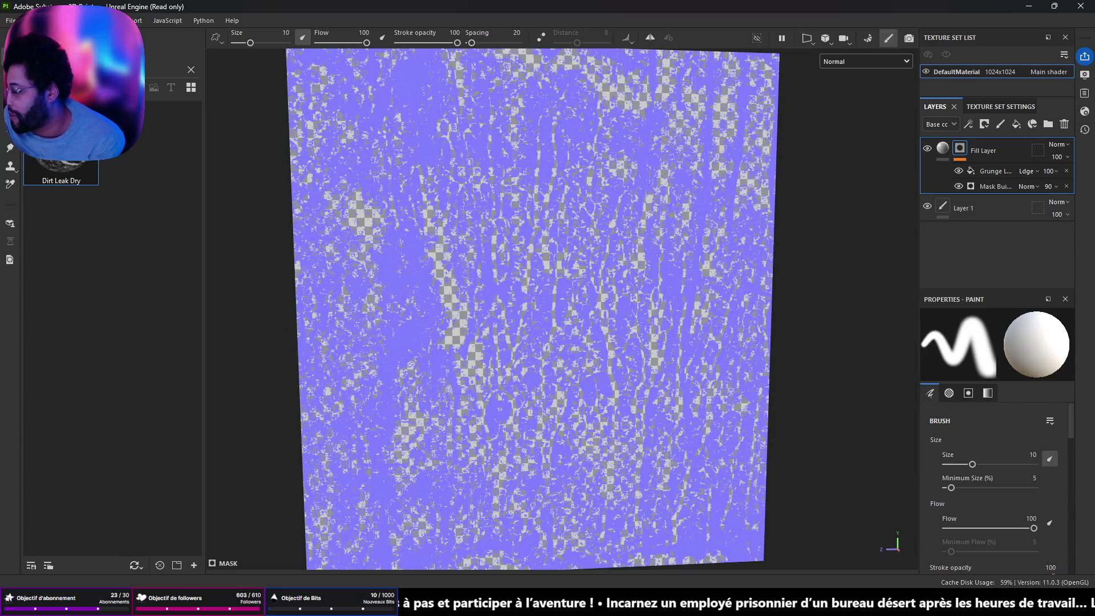
Toggle the grunge effect to compare, then hide the Mask Builder effect.
{"action": "left_click", "coordinate": [958, 172]}
{"action": "left_click", "coordinate": [958, 172]}
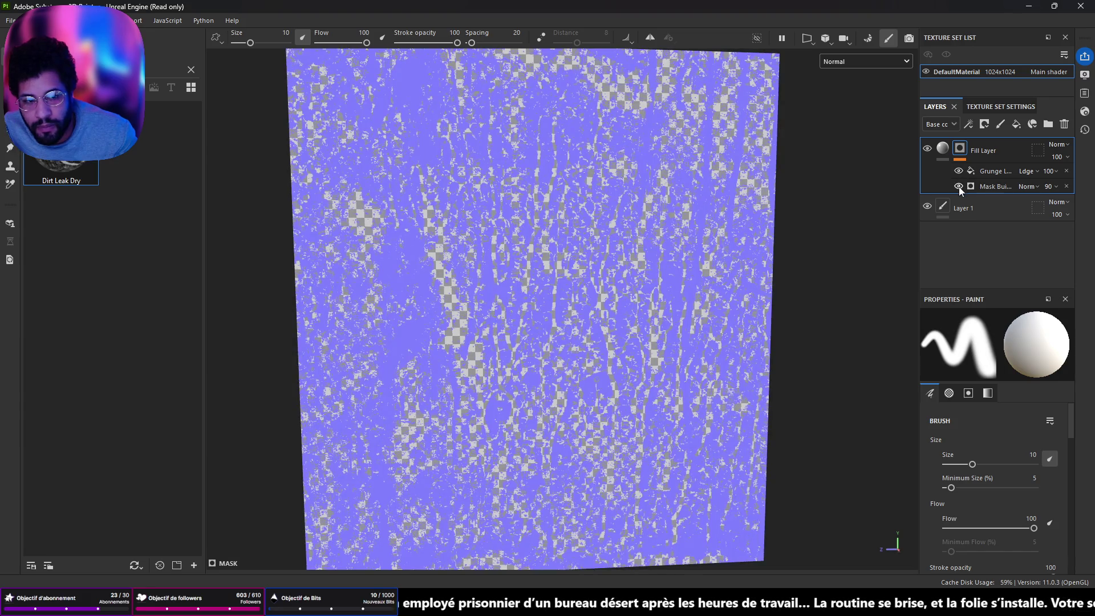
{"action": "left_click", "coordinate": [959, 187]}
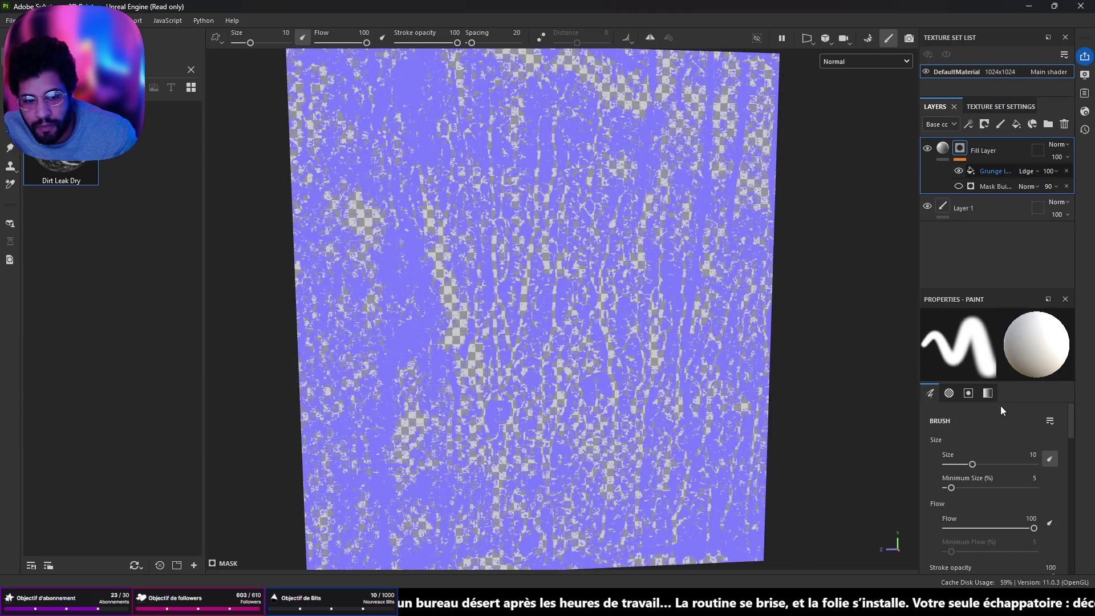
Tile the grunge at 6.68, lower its balance, and widen the shelf to browse all grunges.
{"action": "left_click_drag", "start_coordinate": [994, 470], "coordinate": [998, 472]}
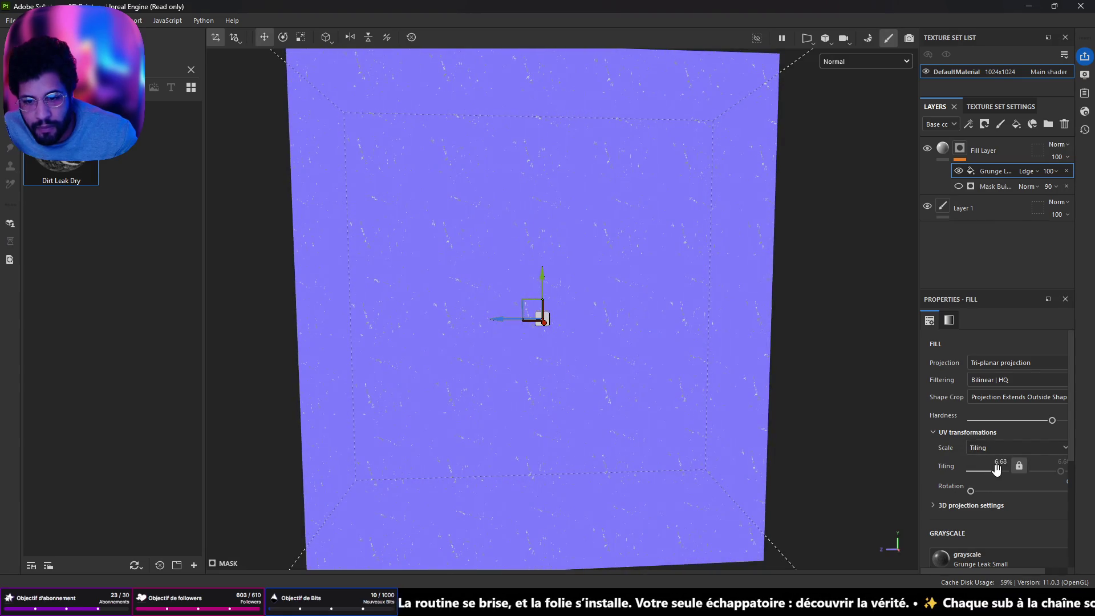
{"action": "scroll", "coordinate": [992, 488], "scroll_direction": "down", "scroll_amount": 5}
{"action": "left_click_drag", "start_coordinate": [1007, 450], "coordinate": [1003, 450]}
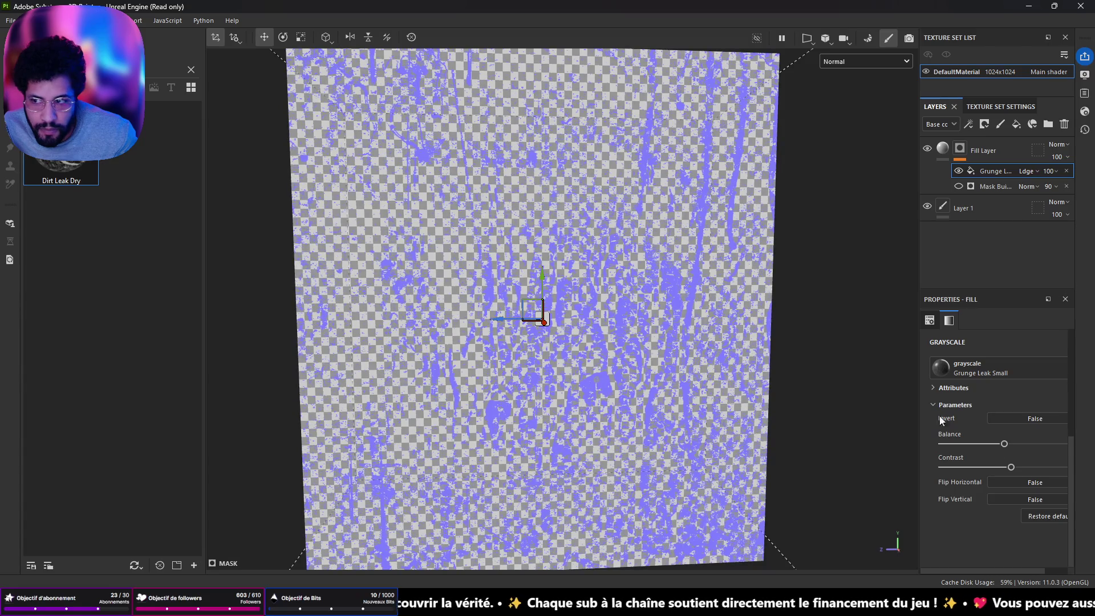
{"action": "left_click", "coordinate": [192, 68]}
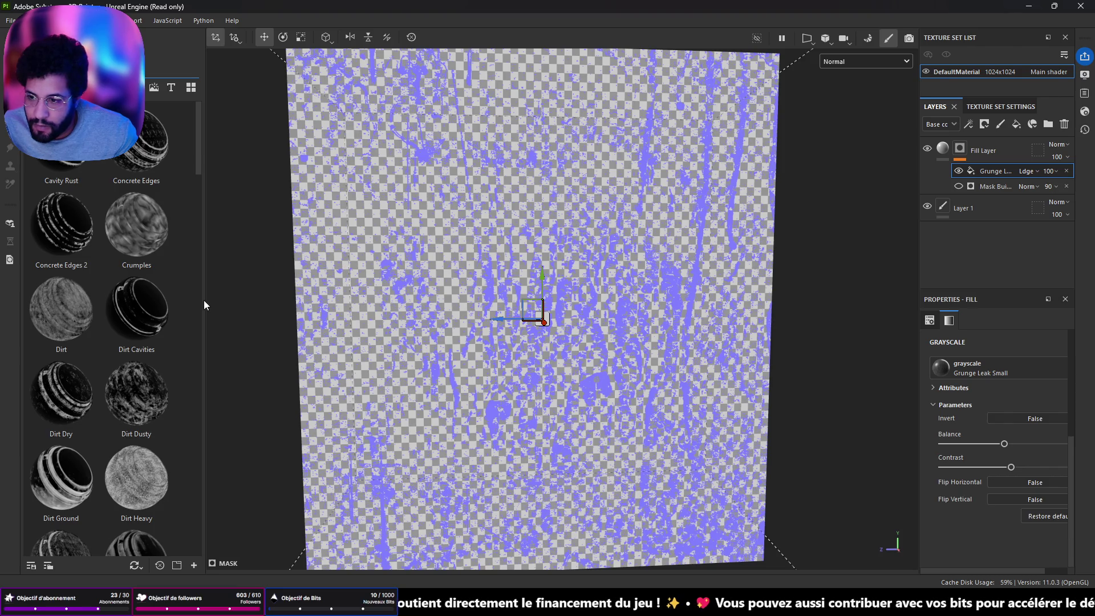
{"action": "left_click_drag", "start_coordinate": [206, 301], "coordinate": [281, 308]}
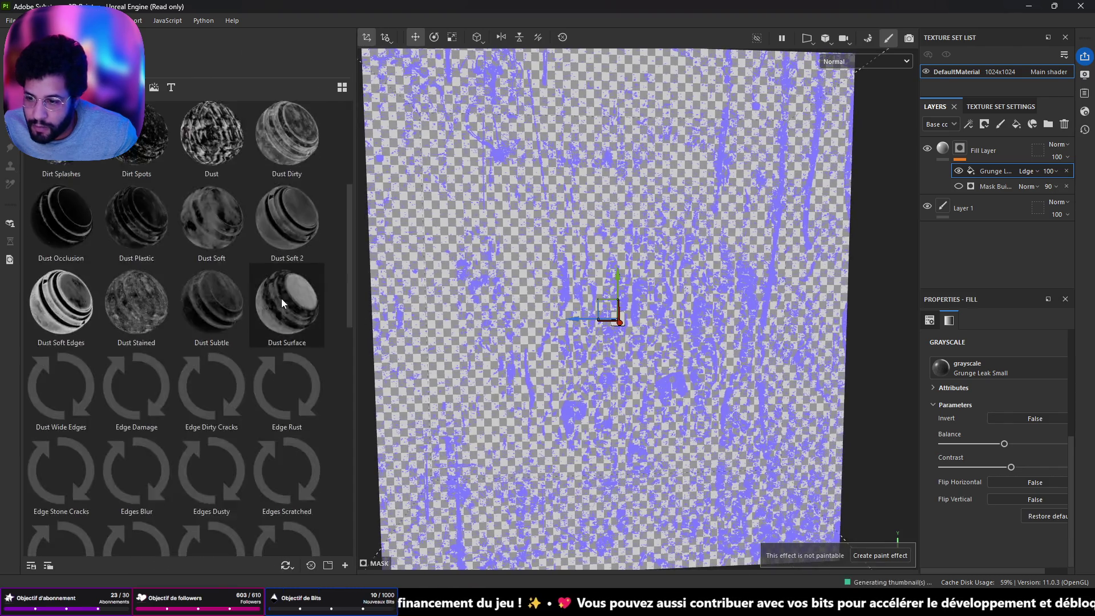
{"action": "scroll", "coordinate": [282, 299], "scroll_direction": "down", "scroll_amount": 10}
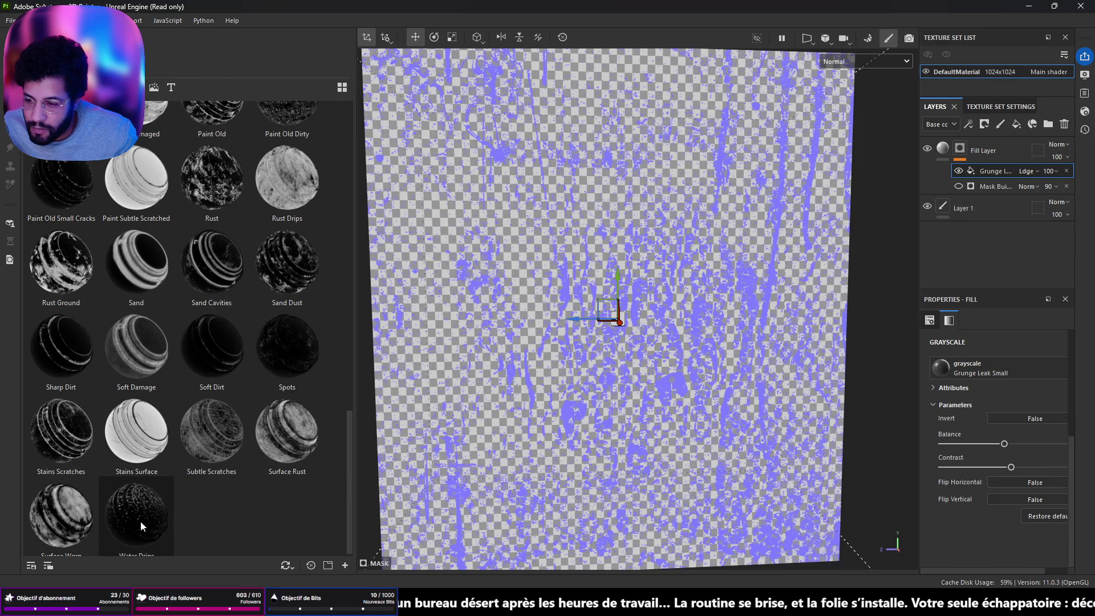
{"action": "mouse_move", "coordinate": [141, 524]}
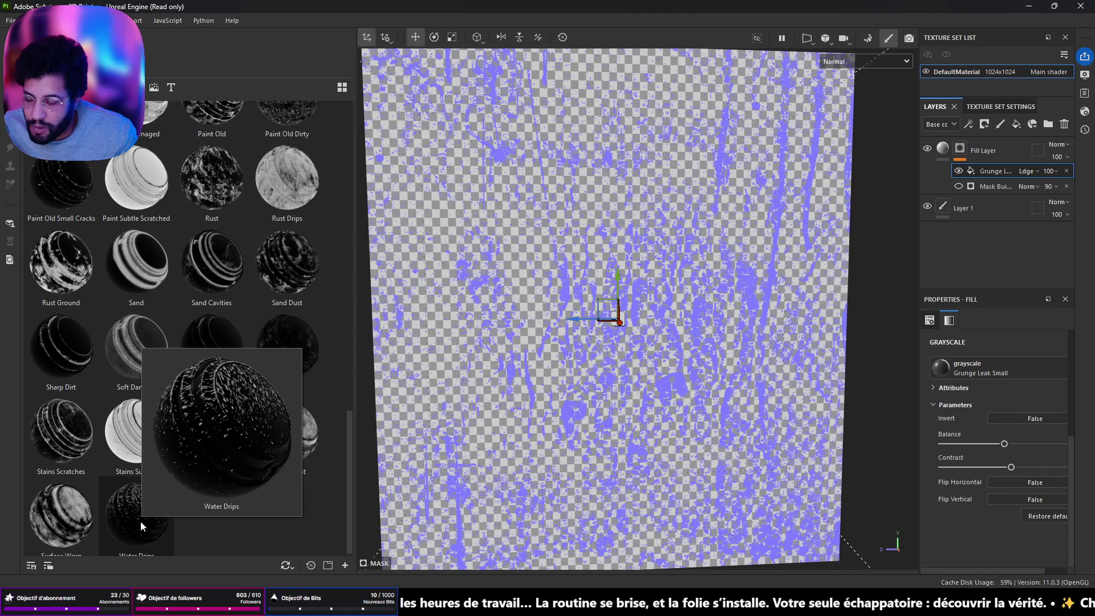
Delete the dirt fill layer and add Water Drips as a new fill layer.
{"action": "left_click", "coordinate": [988, 153]}
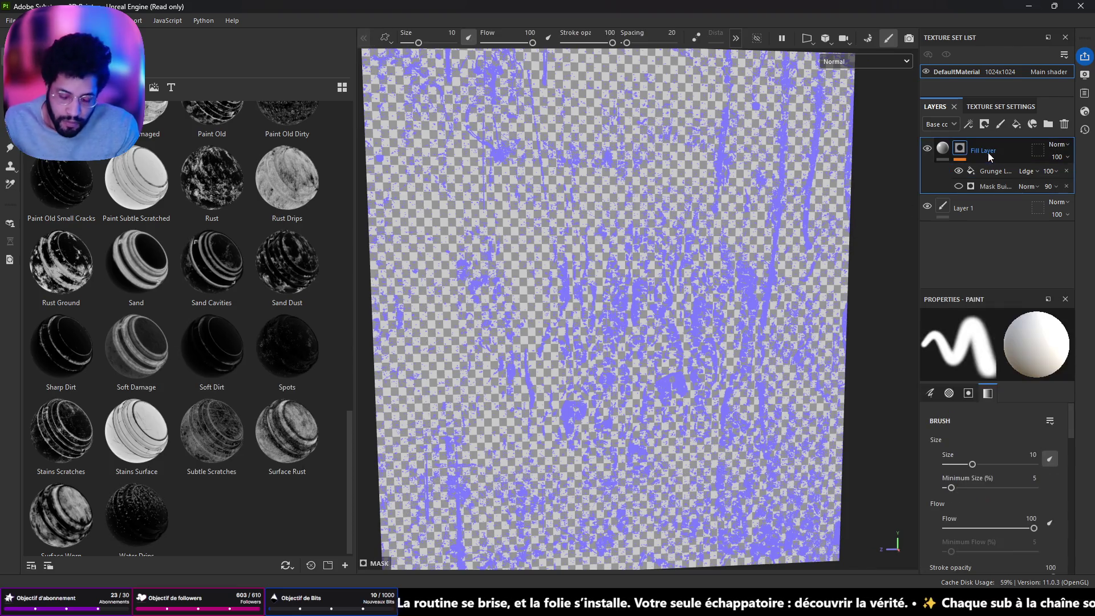
{"action": "key", "text": "Delete"}
{"action": "key", "text": "Delete"}
{"action": "left_click_drag", "start_coordinate": [137, 513], "coordinate": [525, 314]}
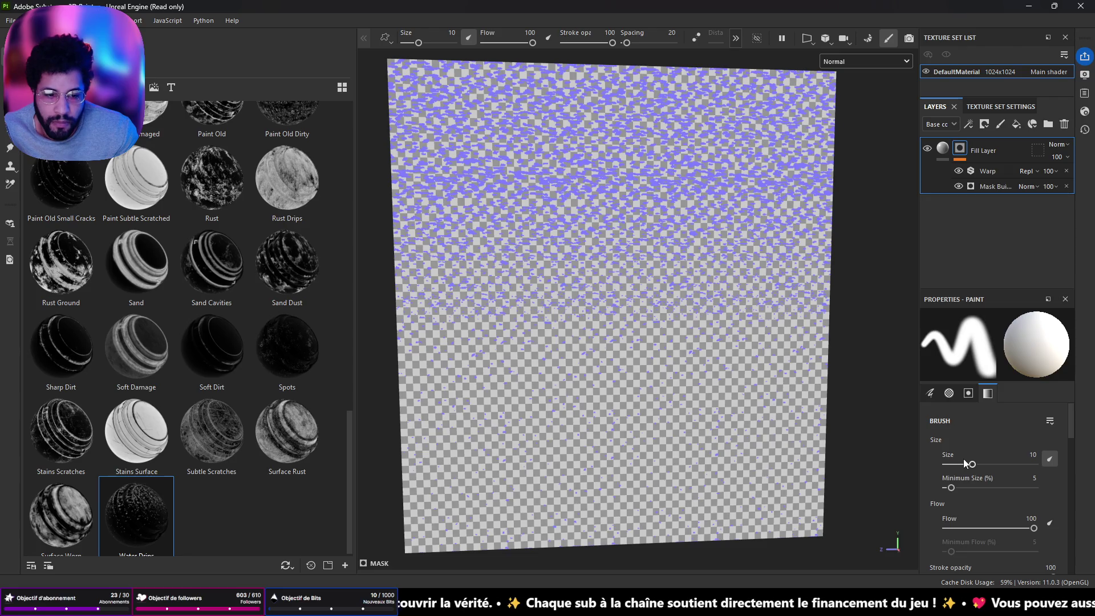
Review the mask effects and set the Water Drips fill to Tri-planar projection.
{"action": "left_click", "coordinate": [944, 151]}
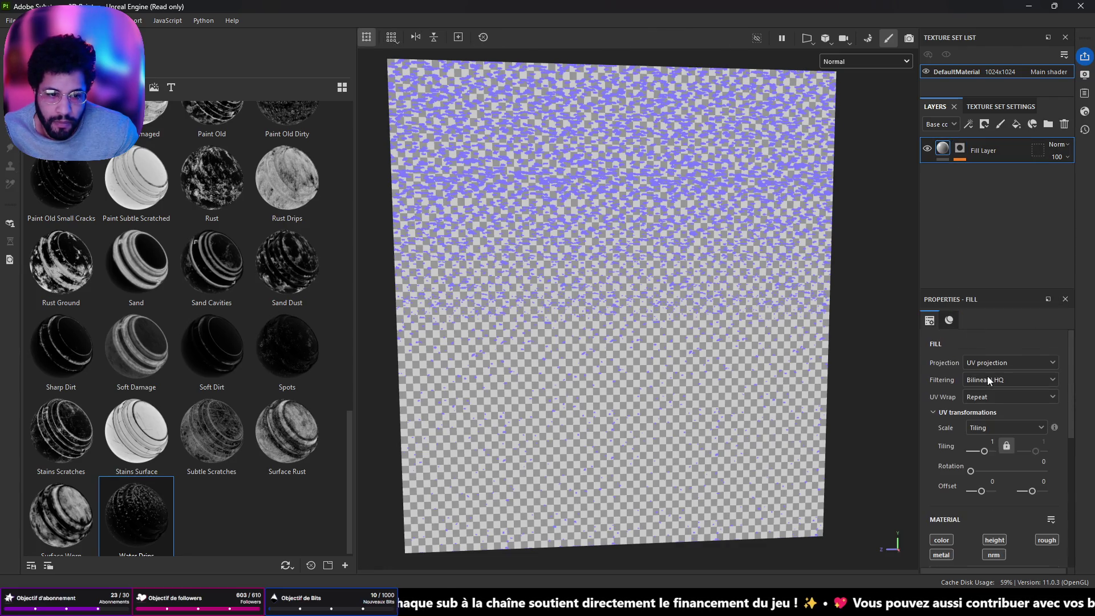
{"action": "left_click", "coordinate": [959, 154]}
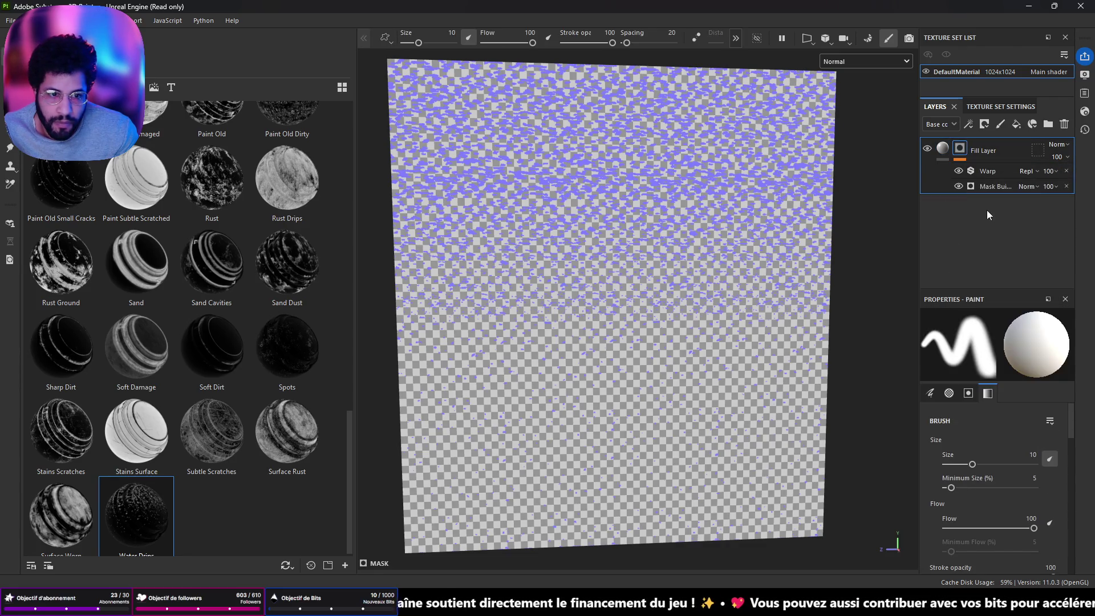
{"action": "left_click", "coordinate": [993, 171]}
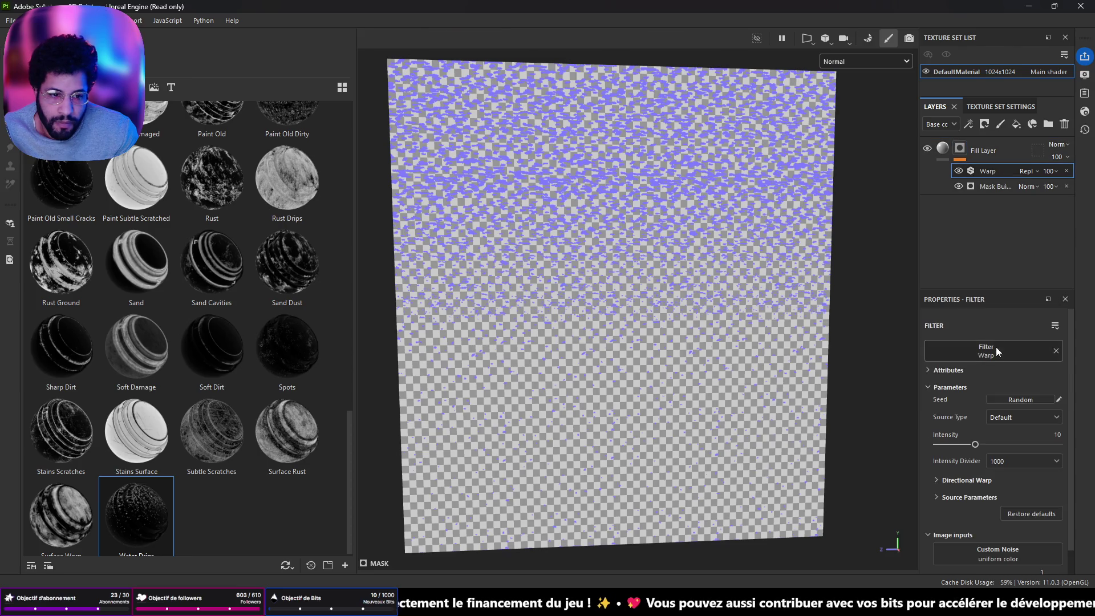
{"action": "left_click", "coordinate": [995, 186]}
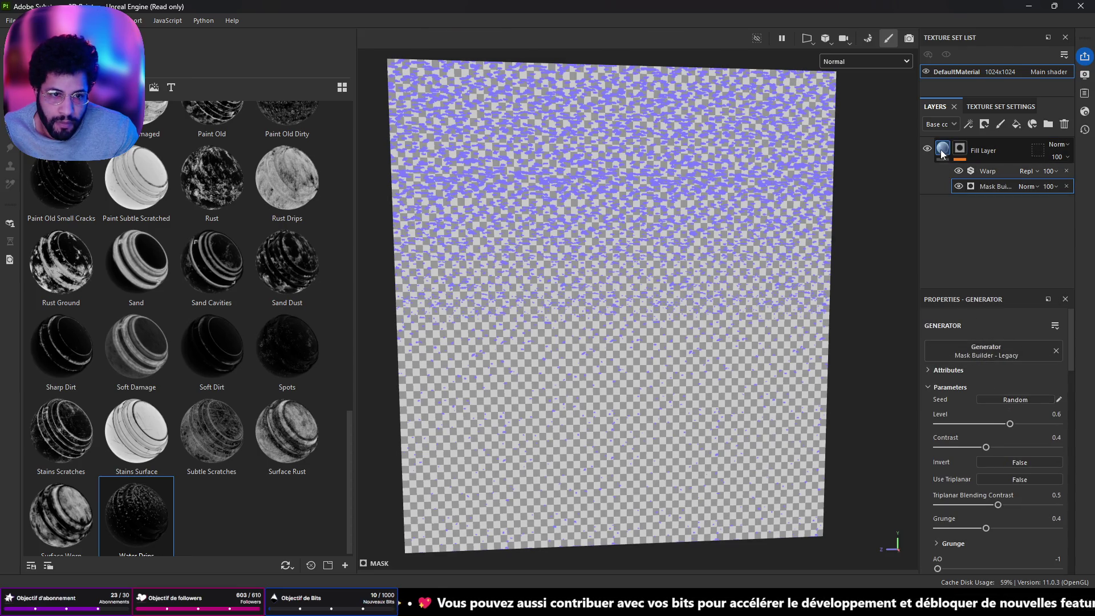
{"action": "left_click", "coordinate": [953, 146]}
{"action": "left_click", "coordinate": [1012, 360]}
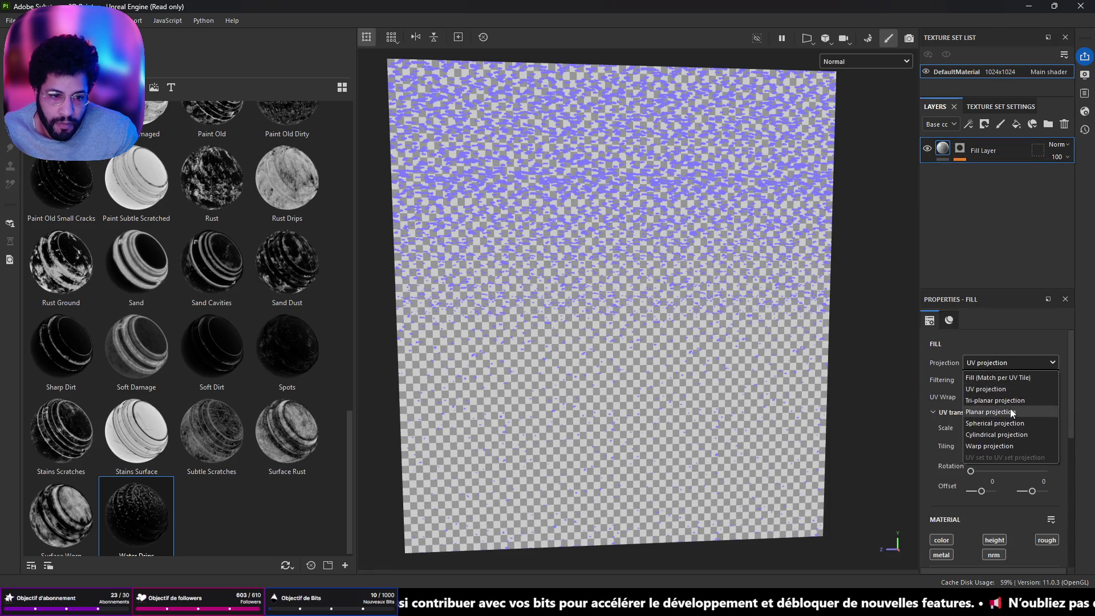
{"action": "left_click", "coordinate": [1010, 401]}
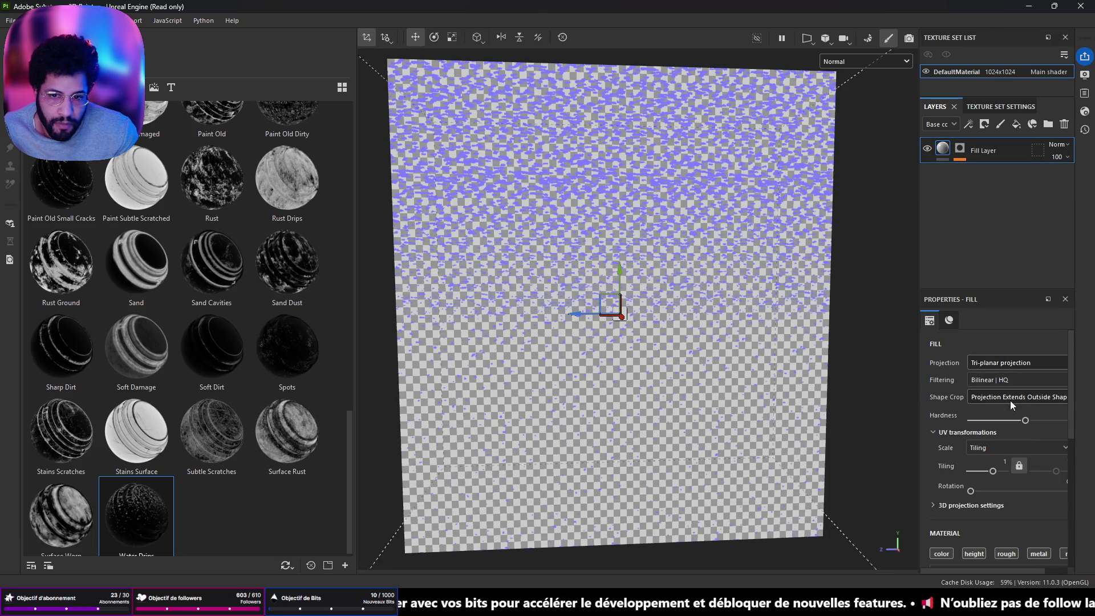
Compare the mask with and without the Warp effect, adjust brush size, and select Mask Builder.
{"action": "left_click", "coordinate": [961, 150]}
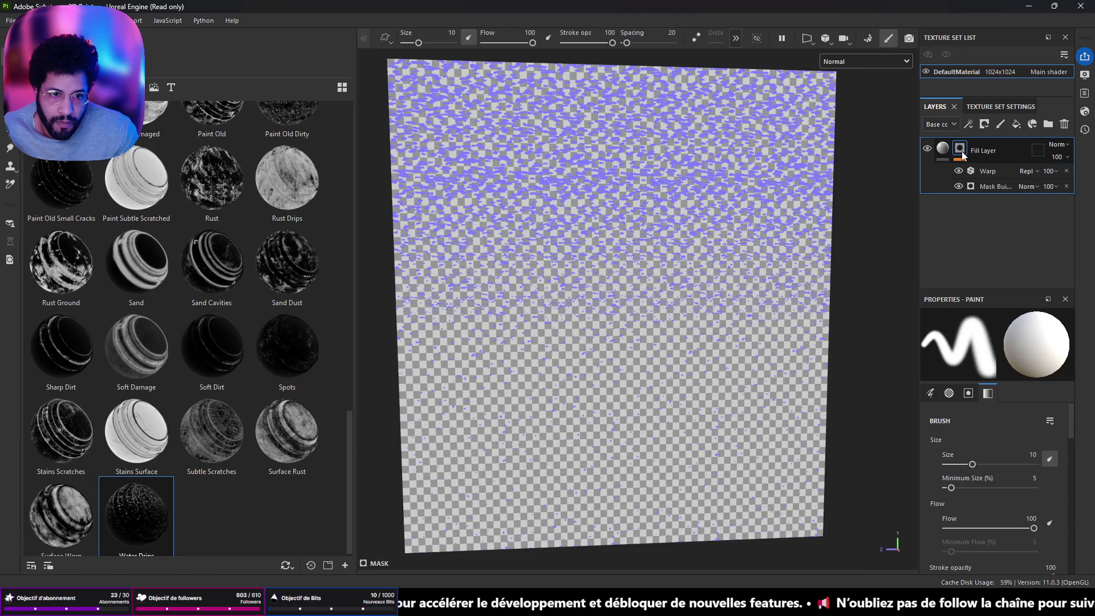
{"action": "left_click", "coordinate": [959, 186]}
{"action": "left_click", "coordinate": [959, 187]}
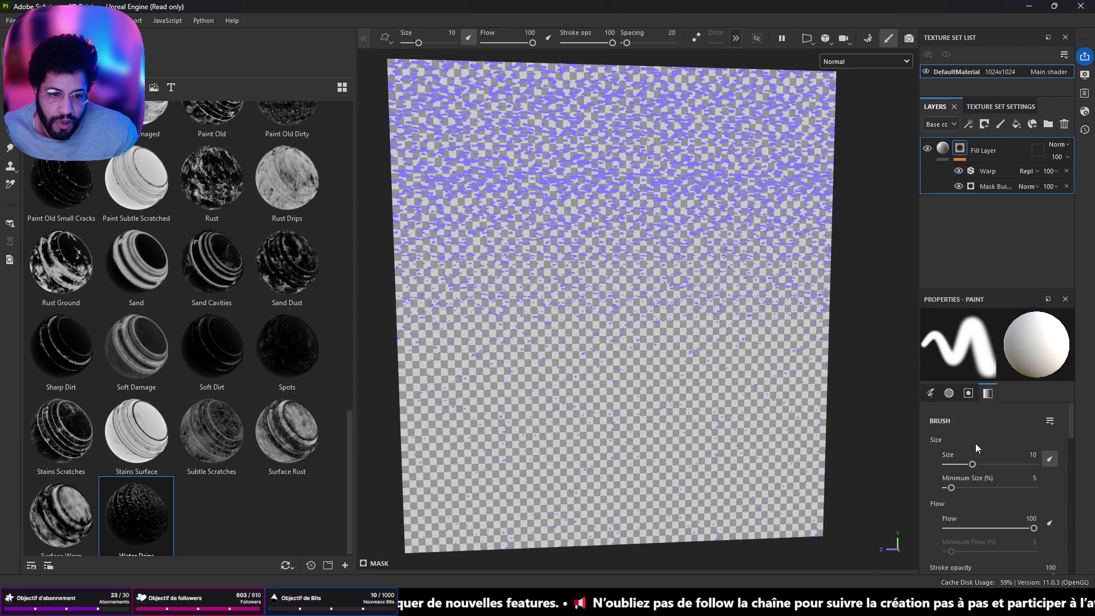
{"action": "mouse_move", "coordinate": [649, 260]}
{"action": "left_mouse_down"}
{"action": "mouse_move", "coordinate": [807, 276]}
{"action": "mouse_move", "coordinate": [730, 242]}
{"action": "mouse_move", "coordinate": [386, 340]}
{"action": "mouse_move", "coordinate": [437, 276]}
{"action": "mouse_move", "coordinate": [627, 271]}
{"action": "left_mouse_up"}
{"action": "scroll", "coordinate": [180, 505], "scroll_direction": "down", "scroll_amount": 1}
{"action": "left_click_drag", "start_coordinate": [636, 329], "coordinate": [675, 324]}
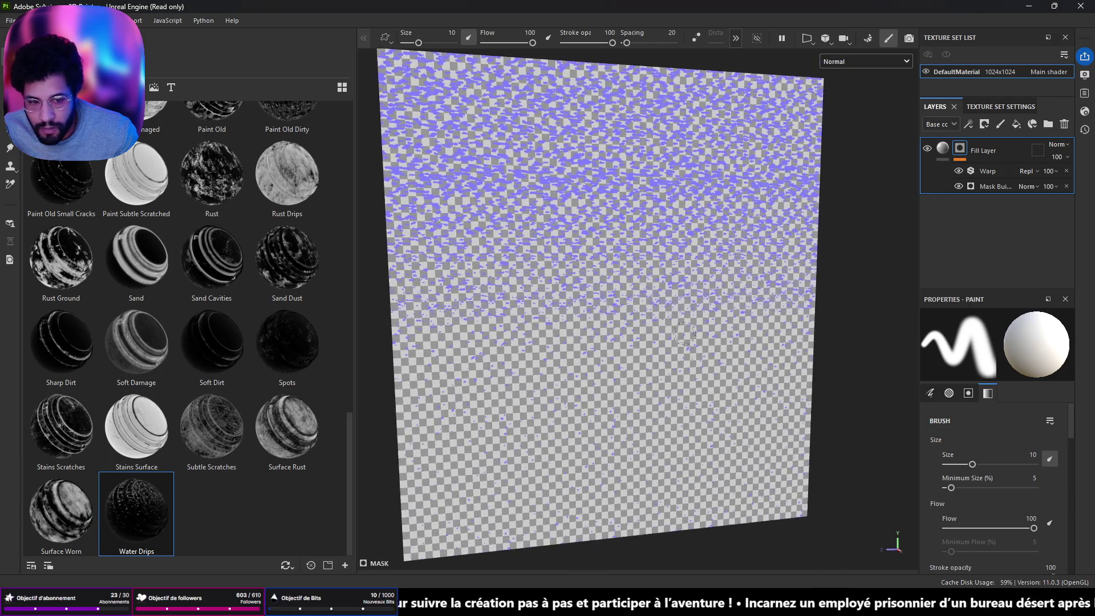
{"action": "left_click_drag", "start_coordinate": [973, 465], "coordinate": [945, 465]}
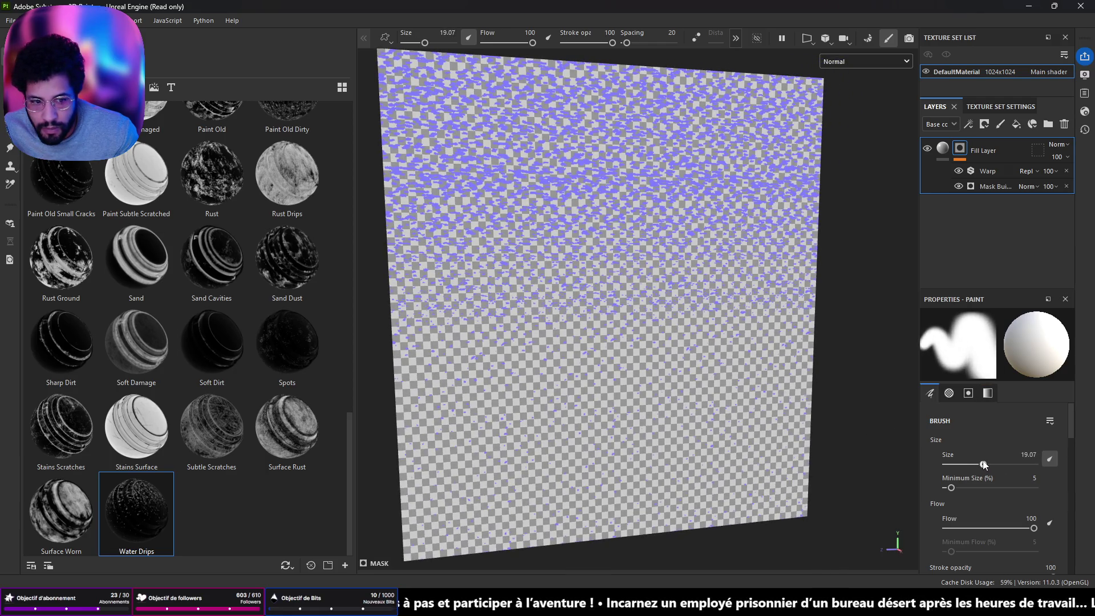
{"action": "left_click", "coordinate": [977, 188]}
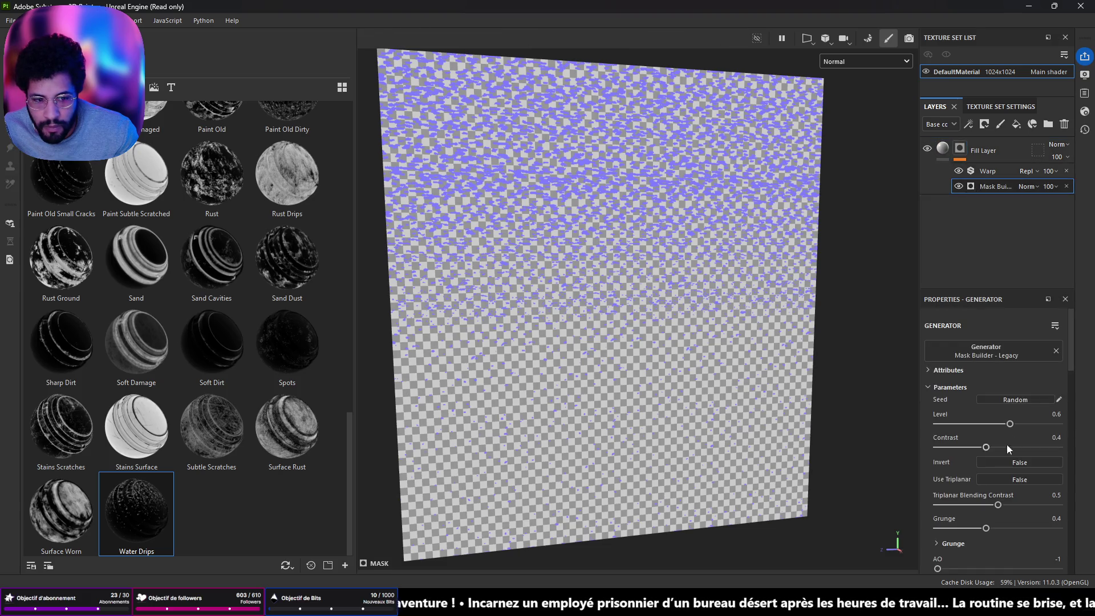
Set Mask Builder Level to 0.5, raise Contrast, adjust Triplanar Blending Contrast, and set grunge amount to 0.65.
{"action": "left_click_drag", "start_coordinate": [1018, 427], "coordinate": [1000, 425]}
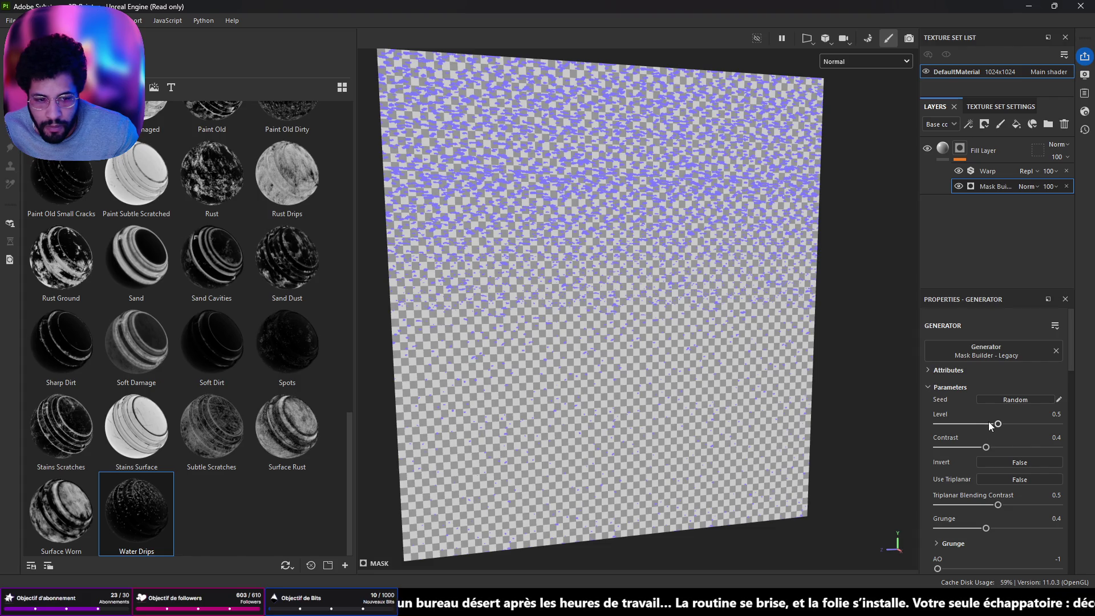
{"action": "mouse_move", "coordinate": [986, 446]}
{"action": "left_mouse_down"}
{"action": "mouse_move", "coordinate": [1039, 444]}
{"action": "mouse_move", "coordinate": [905, 435]}
{"action": "mouse_move", "coordinate": [997, 437]}
{"action": "left_mouse_up"}
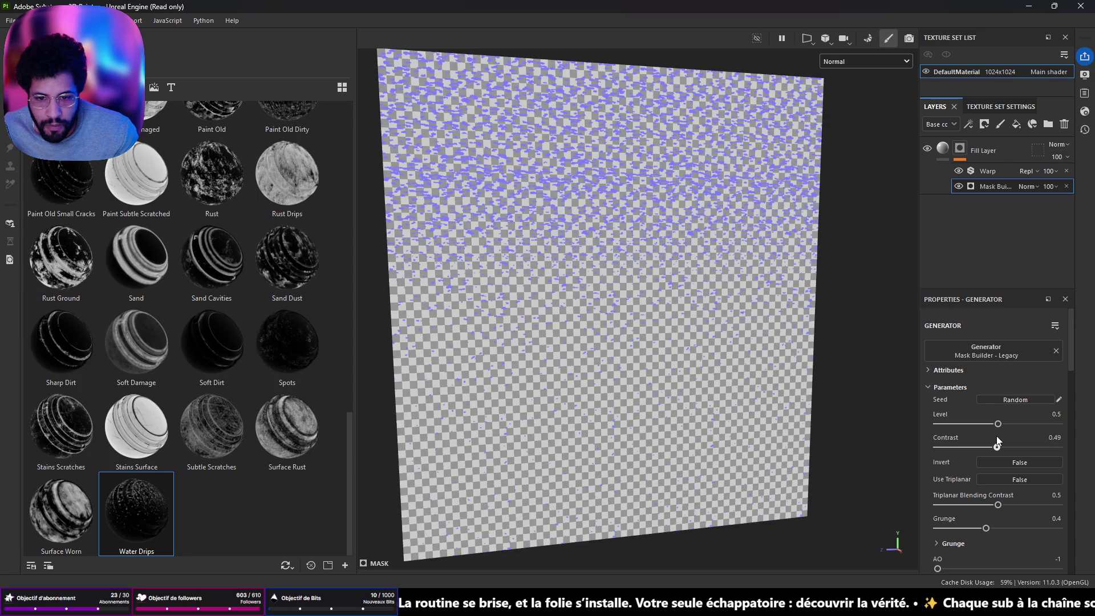
{"action": "mouse_move", "coordinate": [997, 505]}
{"action": "left_mouse_down"}
{"action": "mouse_move", "coordinate": [1044, 504]}
{"action": "mouse_move", "coordinate": [950, 493]}
{"action": "left_mouse_up"}
{"action": "mouse_move", "coordinate": [982, 529]}
{"action": "left_mouse_down"}
{"action": "mouse_move", "coordinate": [959, 526]}
{"action": "mouse_move", "coordinate": [1015, 528]}
{"action": "left_mouse_up"}
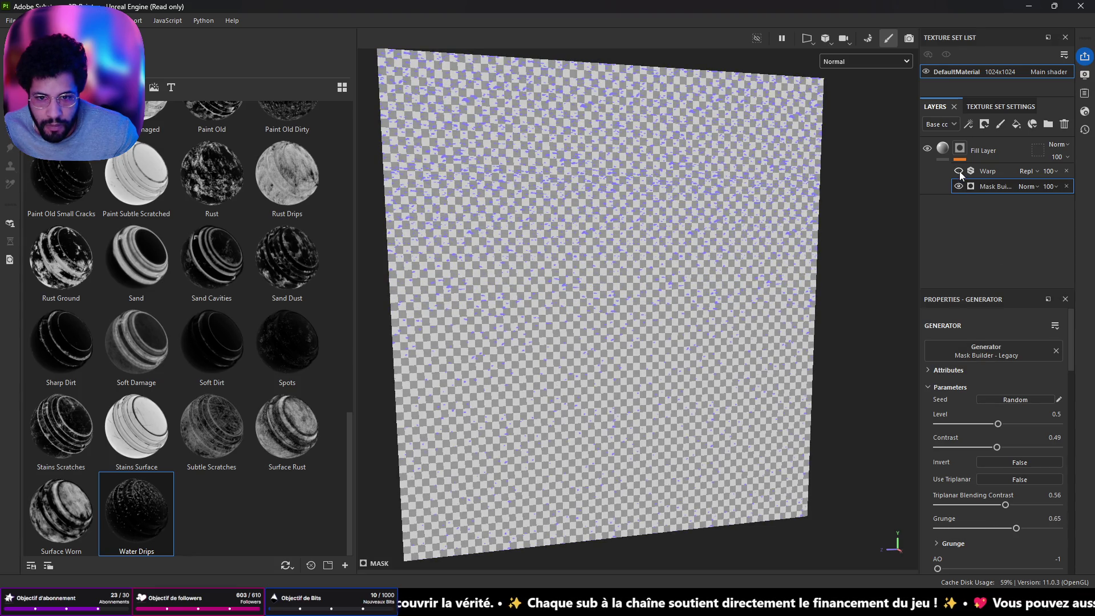
Max out the Warp intensity, then raise the Mask Builder Level to 1.
{"action": "left_click", "coordinate": [992, 173]}
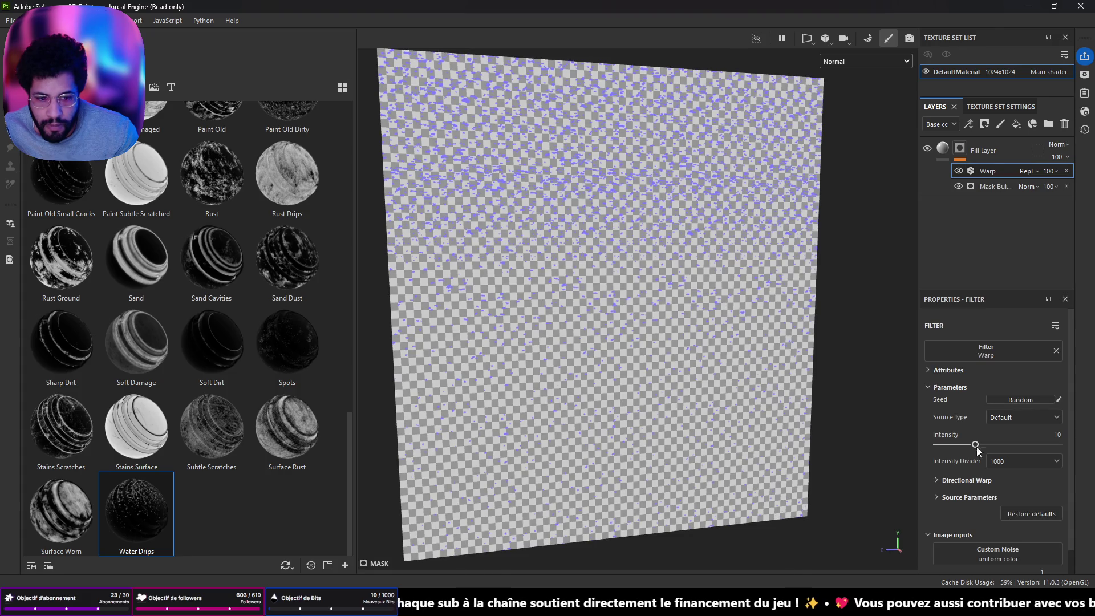
{"action": "mouse_move", "coordinate": [1014, 446]}
{"action": "left_mouse_down"}
{"action": "mouse_move", "coordinate": [1059, 444]}
{"action": "mouse_move", "coordinate": [658, 435]}
{"action": "mouse_move", "coordinate": [1093, 467]}
{"action": "left_mouse_up"}
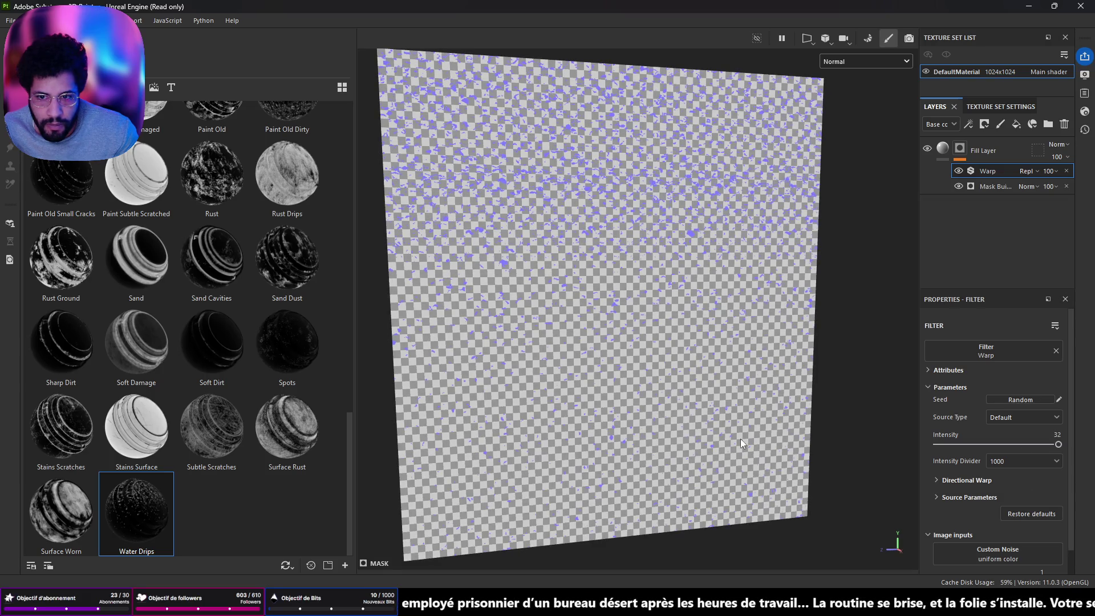
{"action": "scroll", "coordinate": [1001, 516], "scroll_direction": "down", "scroll_amount": 1}
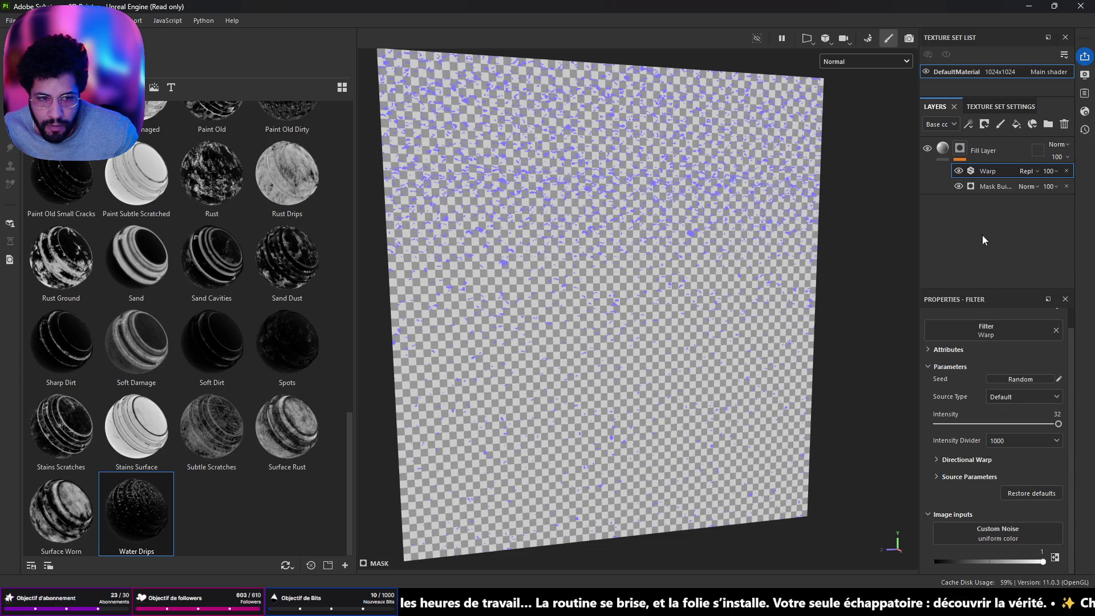
{"action": "left_click", "coordinate": [990, 184]}
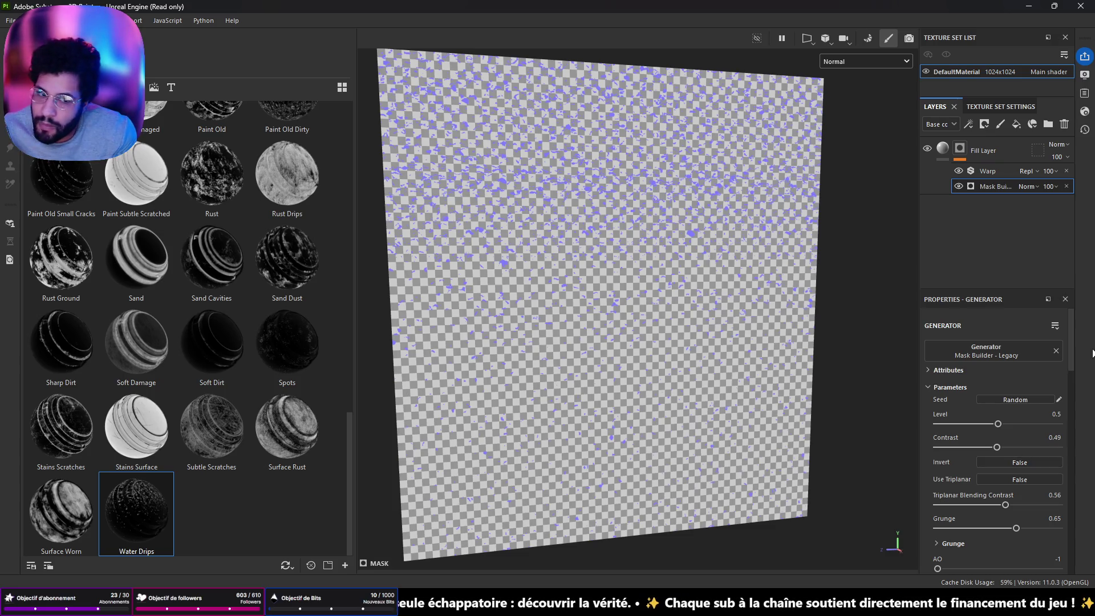
{"action": "left_click_drag", "start_coordinate": [1002, 424], "coordinate": [1059, 425]}
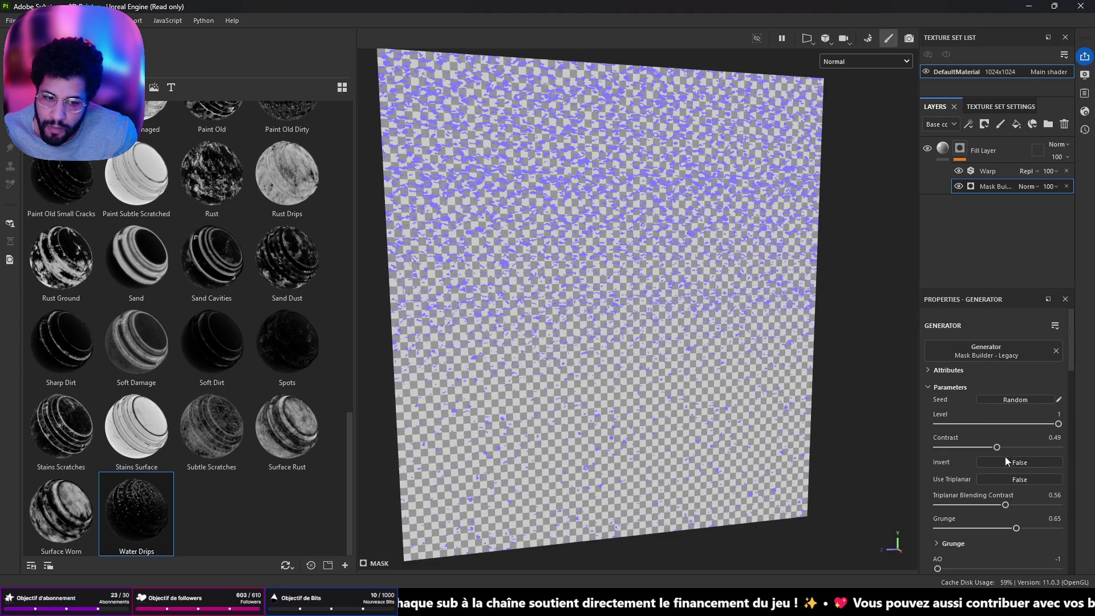
Raise Triplanar Blending Contrast, lower Curvature, set Scratches to 1 and Scatter to -0.05.
{"action": "mouse_move", "coordinate": [1007, 506]}
{"action": "left_mouse_down"}
{"action": "mouse_move", "coordinate": [1051, 506]}
{"action": "mouse_move", "coordinate": [949, 506]}
{"action": "mouse_move", "coordinate": [1024, 506]}
{"action": "mouse_move", "coordinate": [1004, 529]}
{"action": "mouse_move", "coordinate": [1064, 517]}
{"action": "mouse_move", "coordinate": [992, 520]}
{"action": "mouse_move", "coordinate": [1014, 515]}
{"action": "left_mouse_up"}
{"action": "scroll", "coordinate": [1002, 510], "scroll_direction": "down", "scroll_amount": 2}
{"action": "mouse_move", "coordinate": [937, 501]}
{"action": "left_mouse_down"}
{"action": "mouse_move", "coordinate": [1028, 505]}
{"action": "mouse_move", "coordinate": [925, 506]}
{"action": "left_mouse_up"}
{"action": "mouse_move", "coordinate": [997, 540]}
{"action": "left_mouse_down"}
{"action": "mouse_move", "coordinate": [1044, 541]}
{"action": "mouse_move", "coordinate": [985, 537]}
{"action": "mouse_move", "coordinate": [1011, 529]}
{"action": "left_mouse_up"}
{"action": "scroll", "coordinate": [1011, 529], "scroll_direction": "down", "scroll_amount": 3}
{"action": "left_click_drag", "start_coordinate": [937, 520], "coordinate": [1087, 536]}
{"action": "scroll", "coordinate": [990, 514], "scroll_direction": "down", "scroll_amount": 1}
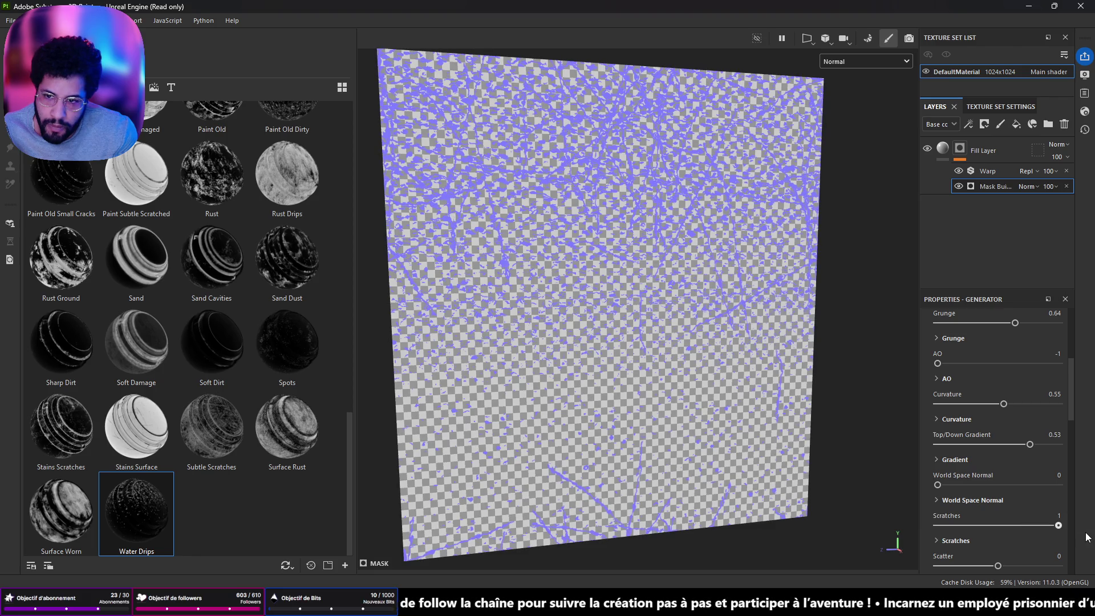
{"action": "scroll", "coordinate": [995, 511], "scroll_direction": "down", "scroll_amount": 1}
{"action": "mouse_move", "coordinate": [998, 532]}
{"action": "left_mouse_down"}
{"action": "mouse_move", "coordinate": [983, 532]}
{"action": "mouse_move", "coordinate": [995, 532]}
{"action": "left_mouse_up"}
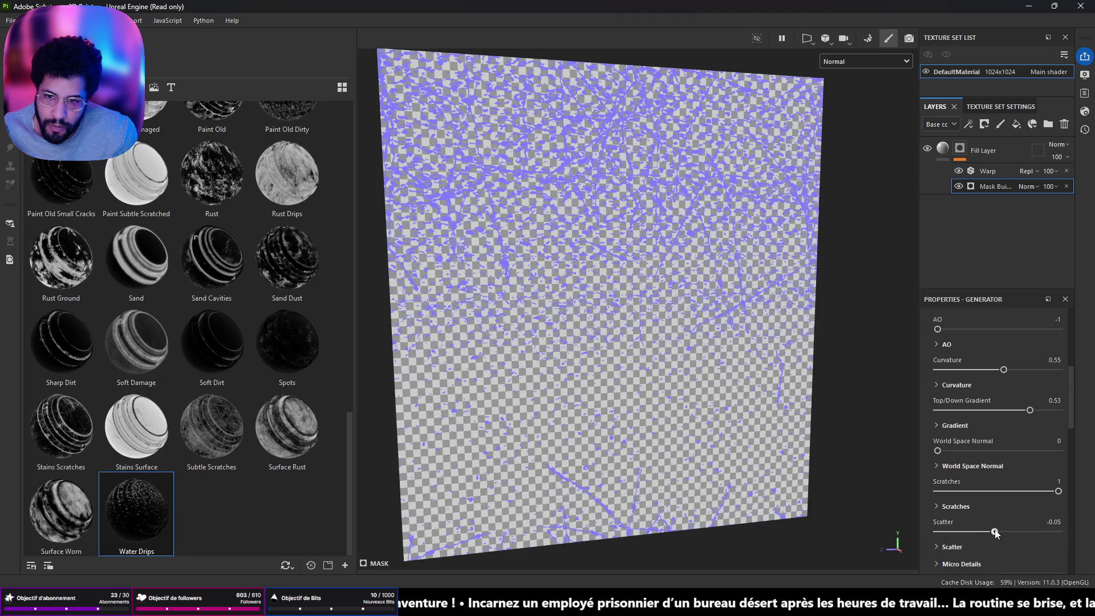
{"action": "mouse_move", "coordinate": [770, 473]}
{"action": "left_mouse_down"}
{"action": "mouse_move", "coordinate": [587, 384]}
{"action": "mouse_move", "coordinate": [696, 447]}
{"action": "mouse_move", "coordinate": [851, 396]}
{"action": "mouse_move", "coordinate": [754, 376]}
{"action": "left_mouse_up"}
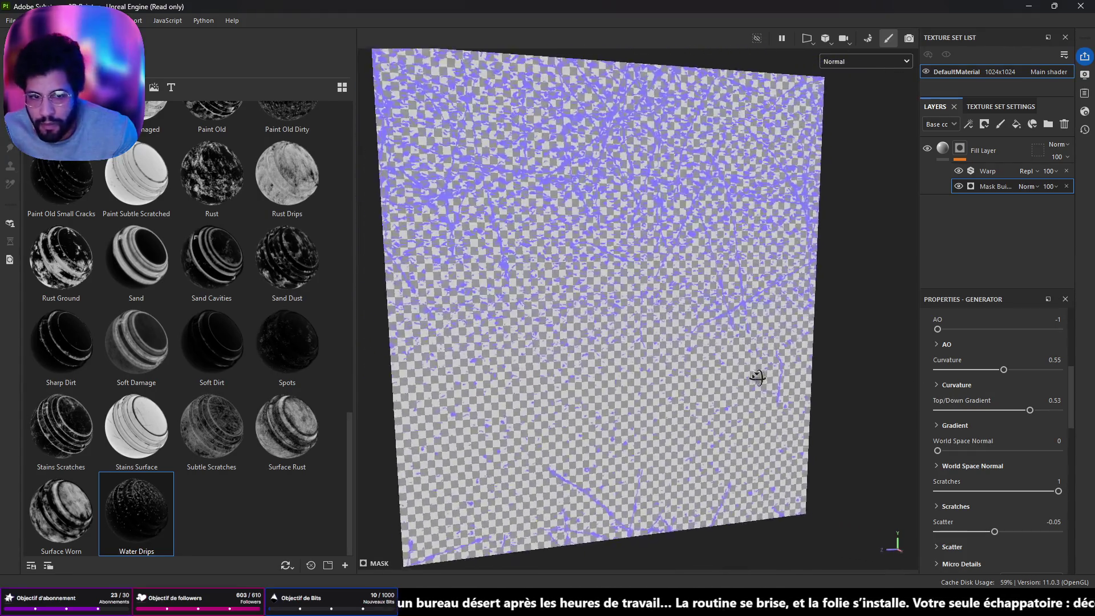
{"action": "left_click", "coordinate": [864, 64]}
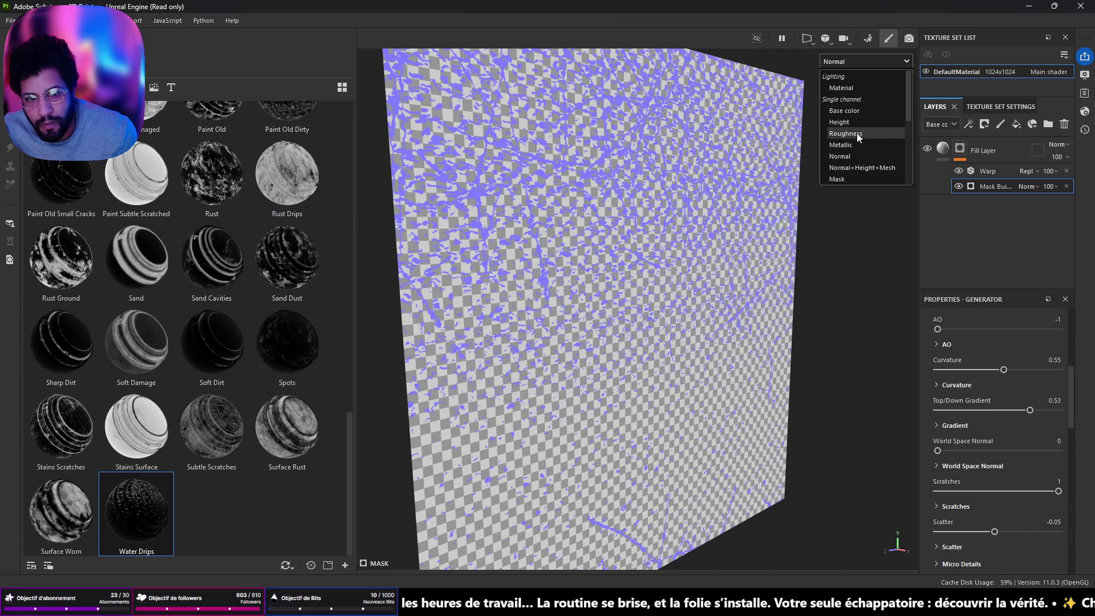
View the Roughness channel and disable color, height and metallic on the scratch fill layer.
{"action": "left_click", "coordinate": [857, 133]}
{"action": "mouse_move", "coordinate": [816, 228]}
{"action": "left_mouse_down"}
{"action": "mouse_move", "coordinate": [747, 303]}
{"action": "mouse_move", "coordinate": [765, 288]}
{"action": "mouse_move", "coordinate": [777, 298]}
{"action": "mouse_move", "coordinate": [548, 245]}
{"action": "mouse_move", "coordinate": [381, 247]}
{"action": "mouse_move", "coordinate": [780, 245]}
{"action": "mouse_move", "coordinate": [701, 334]}
{"action": "mouse_move", "coordinate": [630, 321]}
{"action": "left_mouse_up"}
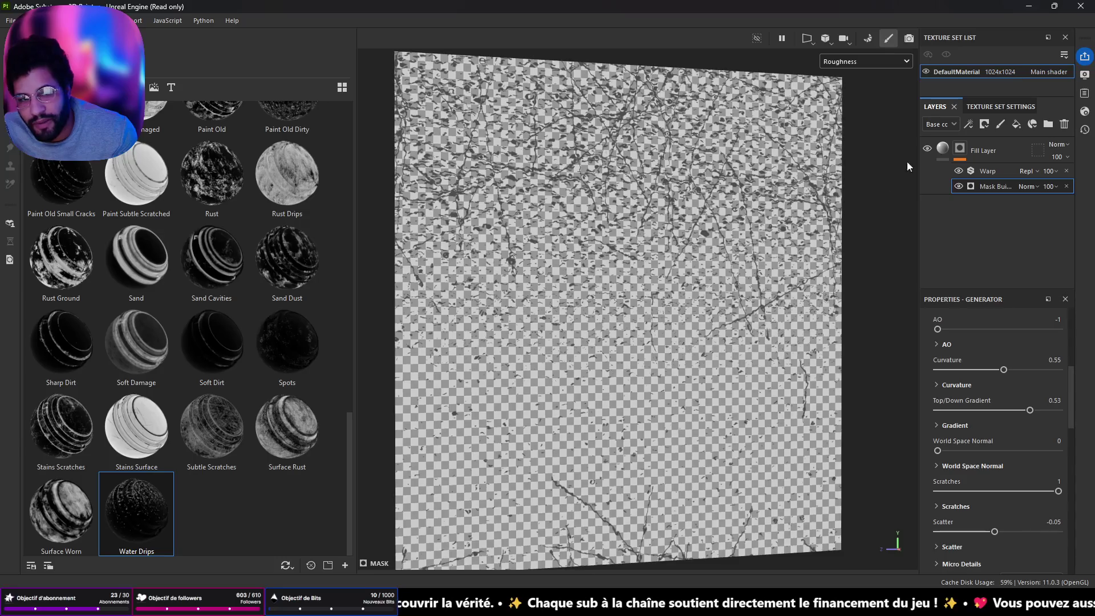
{"action": "left_click", "coordinate": [943, 149]}
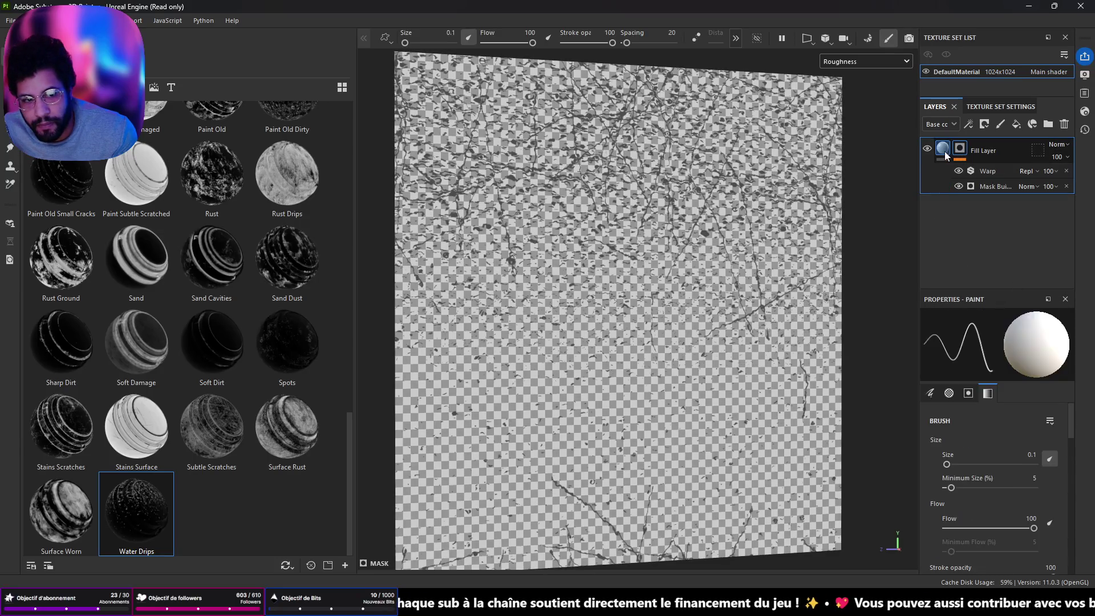
{"action": "left_click", "coordinate": [944, 151]}
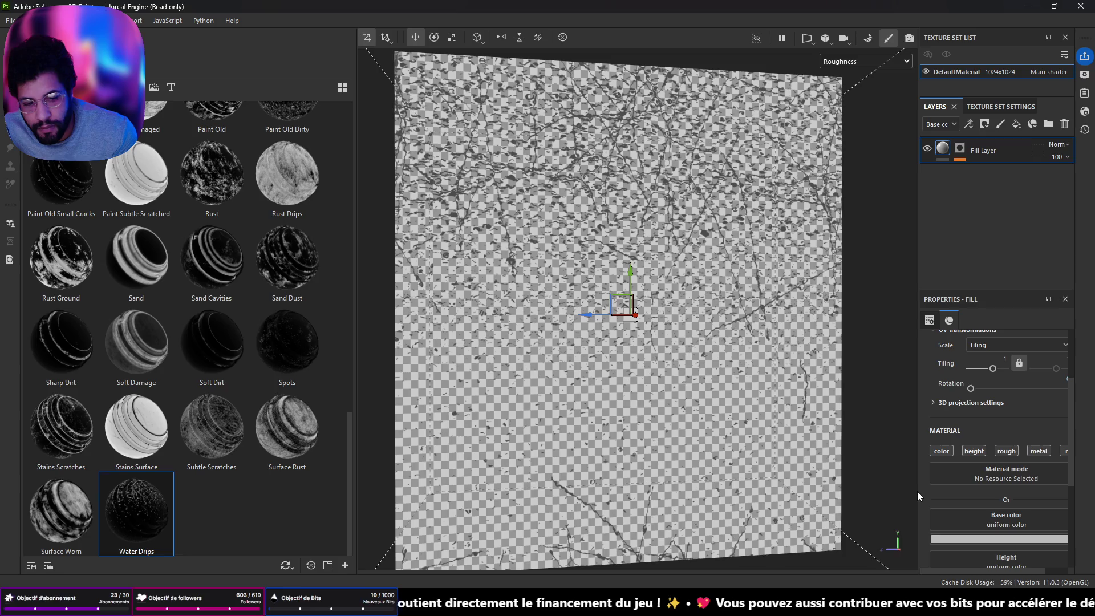
{"action": "left_click_drag", "start_coordinate": [917, 491], "coordinate": [816, 482]}
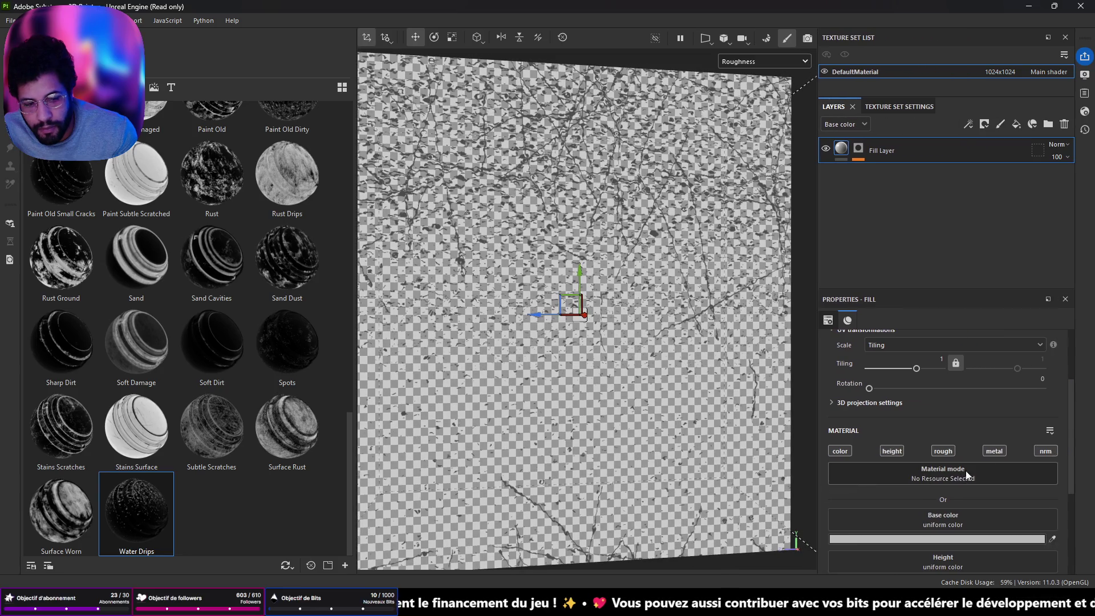
{"action": "left_click", "coordinate": [994, 451]}
{"action": "left_click", "coordinate": [892, 451]}
{"action": "left_click", "coordinate": [840, 451]}
Add the Rust Drips smart mask as a new layer on the plane.
{"action": "mouse_move", "coordinate": [742, 365]}
{"action": "left_mouse_down"}
{"action": "mouse_move", "coordinate": [703, 330]}
{"action": "mouse_move", "coordinate": [590, 329]}
{"action": "left_mouse_up"}
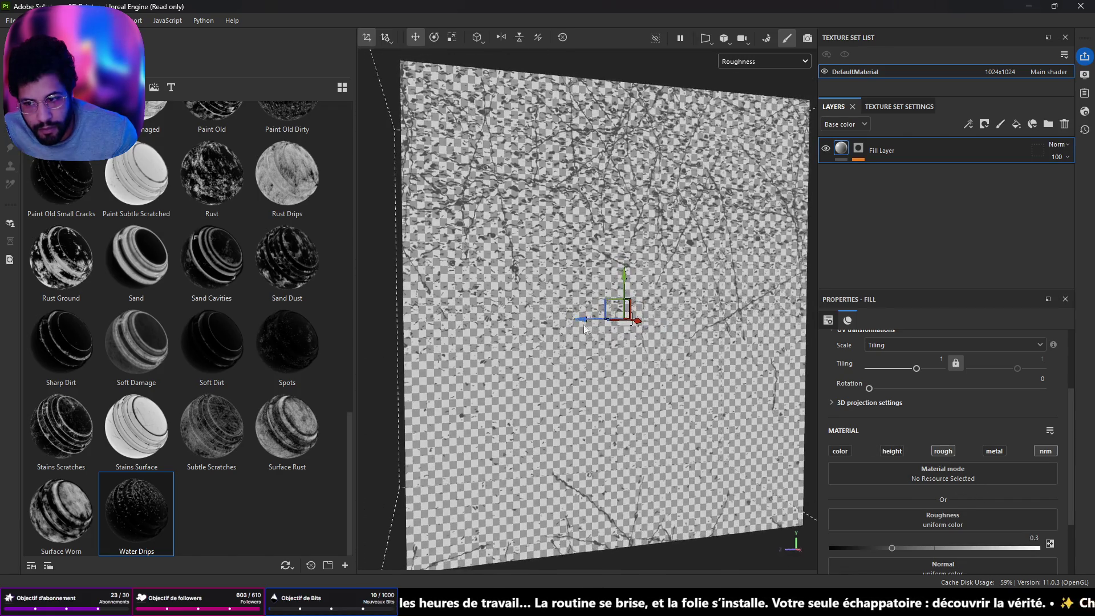
{"action": "mouse_move", "coordinate": [297, 195]}
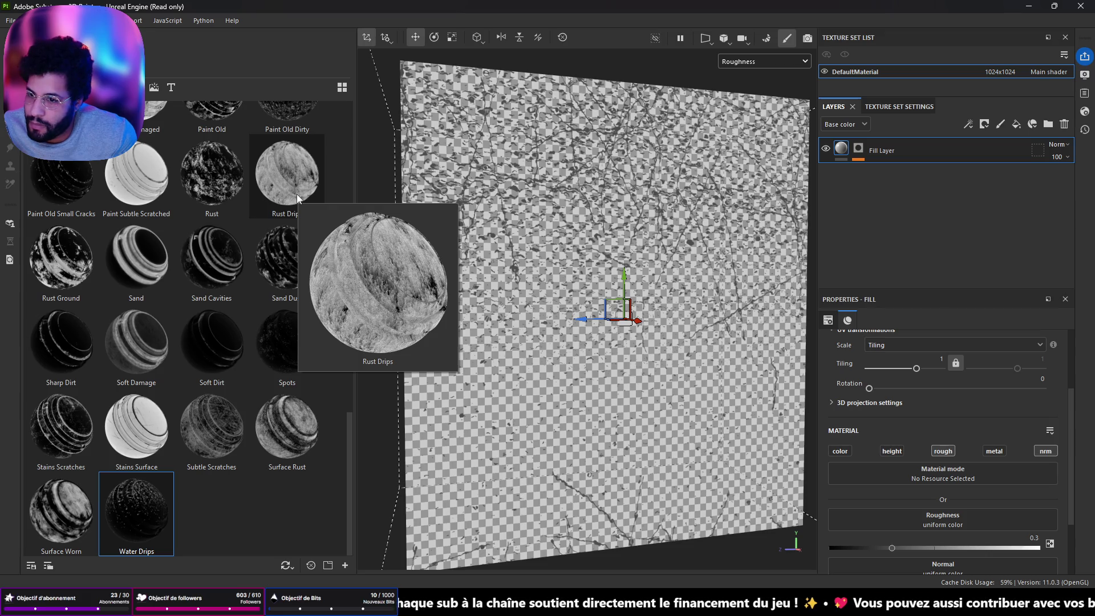
{"action": "mouse_move", "coordinate": [297, 193]}
{"action": "left_mouse_down"}
{"action": "mouse_move", "coordinate": [588, 336]}
{"action": "mouse_move", "coordinate": [696, 325]}
{"action": "mouse_move", "coordinate": [634, 319]}
{"action": "left_mouse_up"}
On mg_driping_rust, set Rust Spreading 0.03, Rust Contrast 1, Drips Intensity 0.05 and 11 drip samples, then inspect the plane.
{"action": "left_click", "coordinate": [895, 171]}
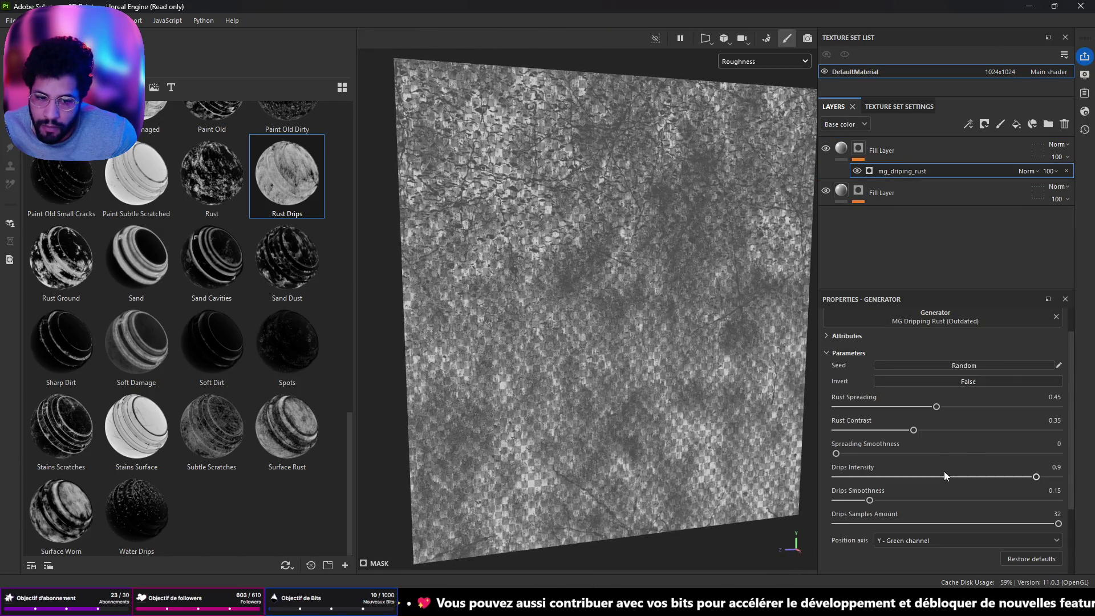
{"action": "mouse_move", "coordinate": [941, 405]}
{"action": "left_mouse_down"}
{"action": "mouse_move", "coordinate": [831, 411]}
{"action": "mouse_move", "coordinate": [841, 409]}
{"action": "left_mouse_up"}
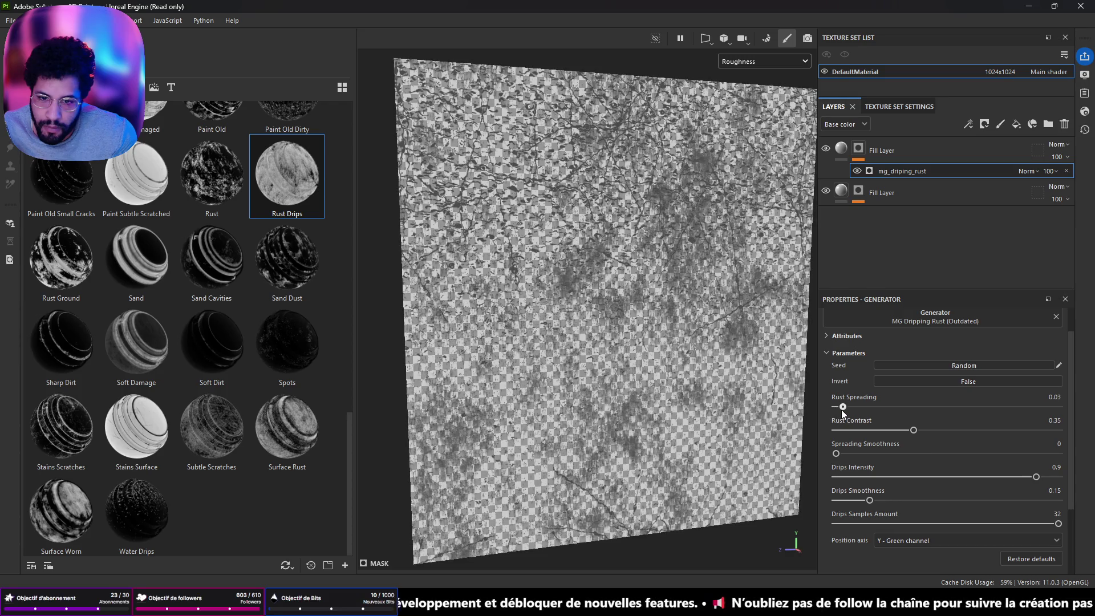
{"action": "left_click_drag", "start_coordinate": [912, 430], "coordinate": [837, 430]}
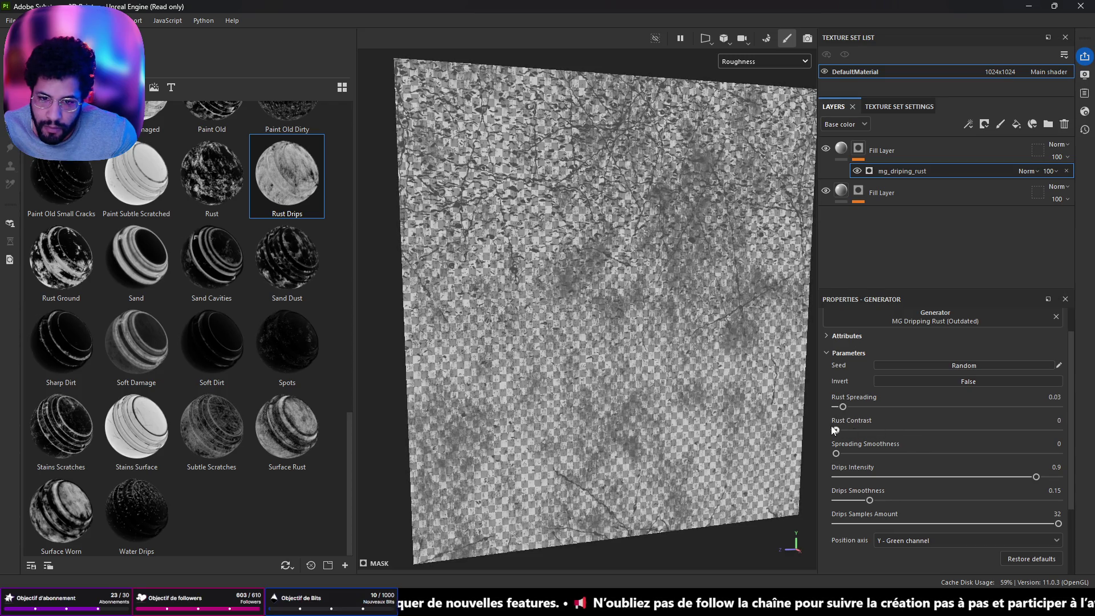
{"action": "left_click_drag", "start_coordinate": [909, 429], "coordinate": [1062, 436]}
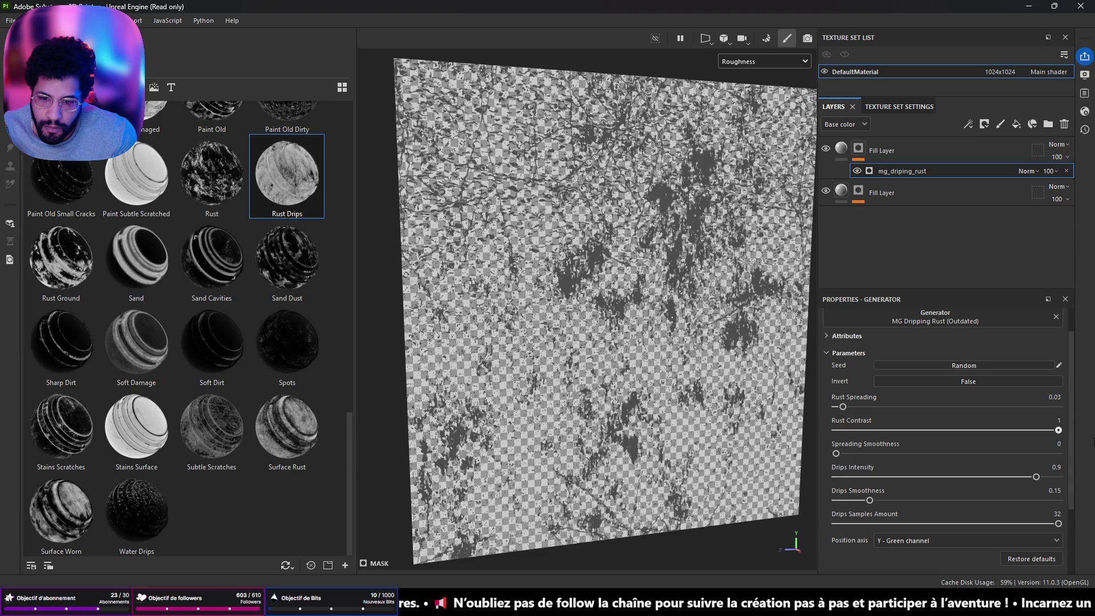
{"action": "mouse_move", "coordinate": [1036, 478]}
{"action": "left_mouse_down"}
{"action": "mouse_move", "coordinate": [837, 472]}
{"action": "mouse_move", "coordinate": [847, 474]}
{"action": "mouse_move", "coordinate": [836, 501]}
{"action": "mouse_move", "coordinate": [1059, 502]}
{"action": "mouse_move", "coordinate": [876, 501]}
{"action": "left_mouse_up"}
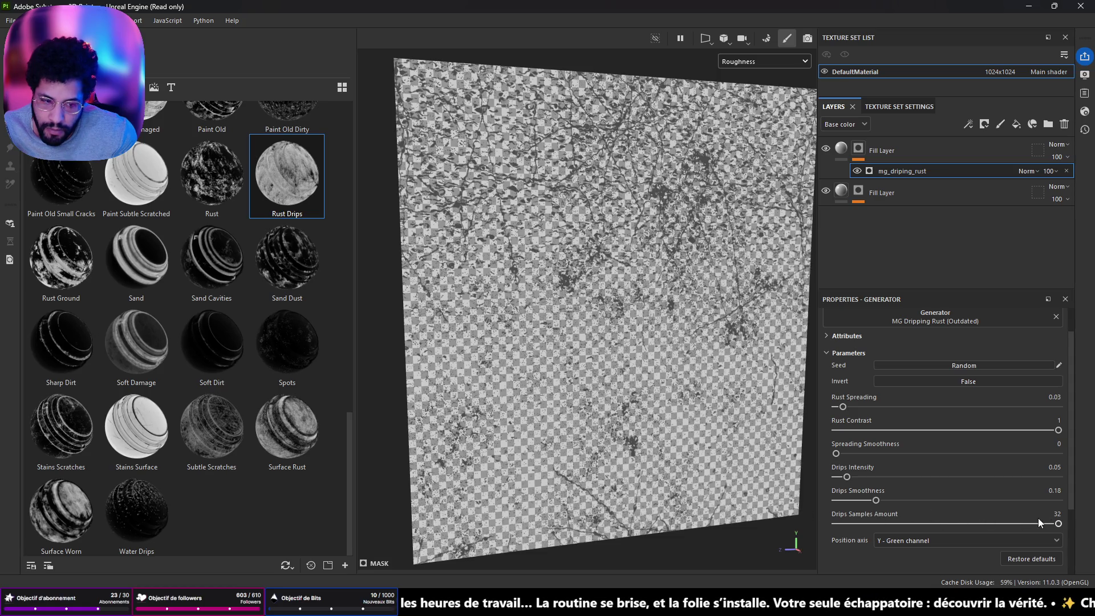
{"action": "left_click_drag", "start_coordinate": [926, 523], "coordinate": [1045, 520]}
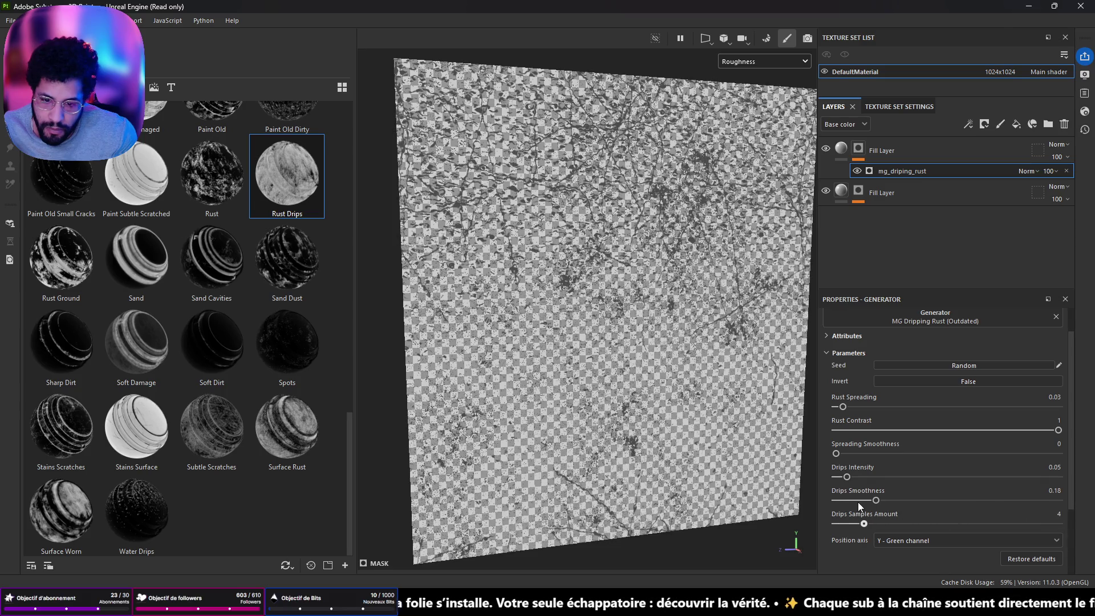
{"action": "mouse_move", "coordinate": [496, 333]}
{"action": "left_mouse_down"}
{"action": "mouse_move", "coordinate": [653, 314]}
{"action": "mouse_move", "coordinate": [629, 324]}
{"action": "mouse_move", "coordinate": [642, 249]}
{"action": "mouse_move", "coordinate": [632, 293]}
{"action": "left_mouse_up"}
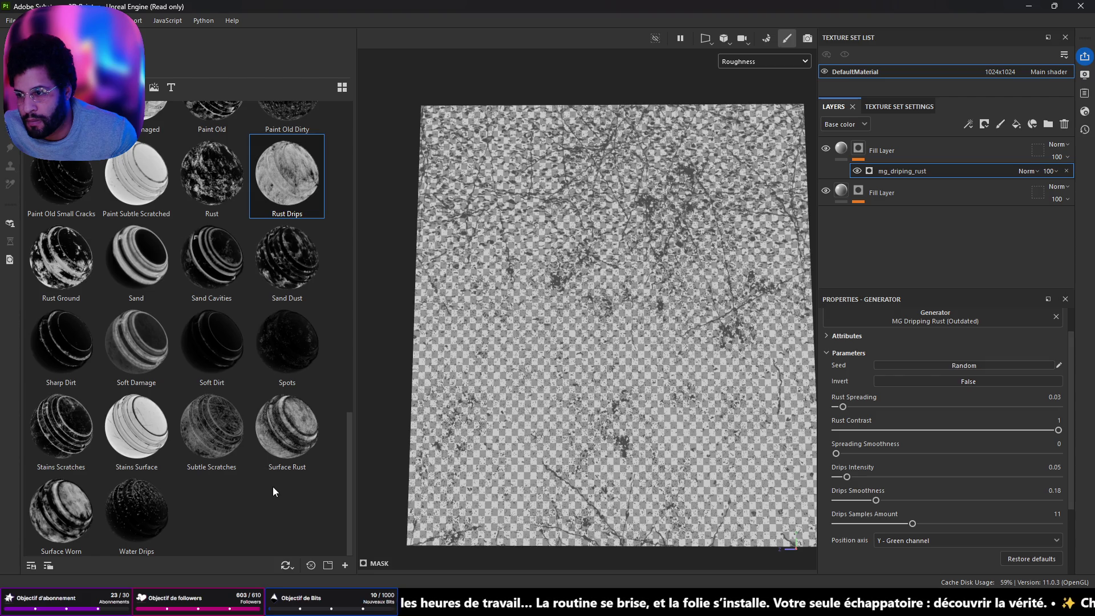
{"action": "scroll", "coordinate": [273, 491], "scroll_direction": "up", "scroll_amount": 3}
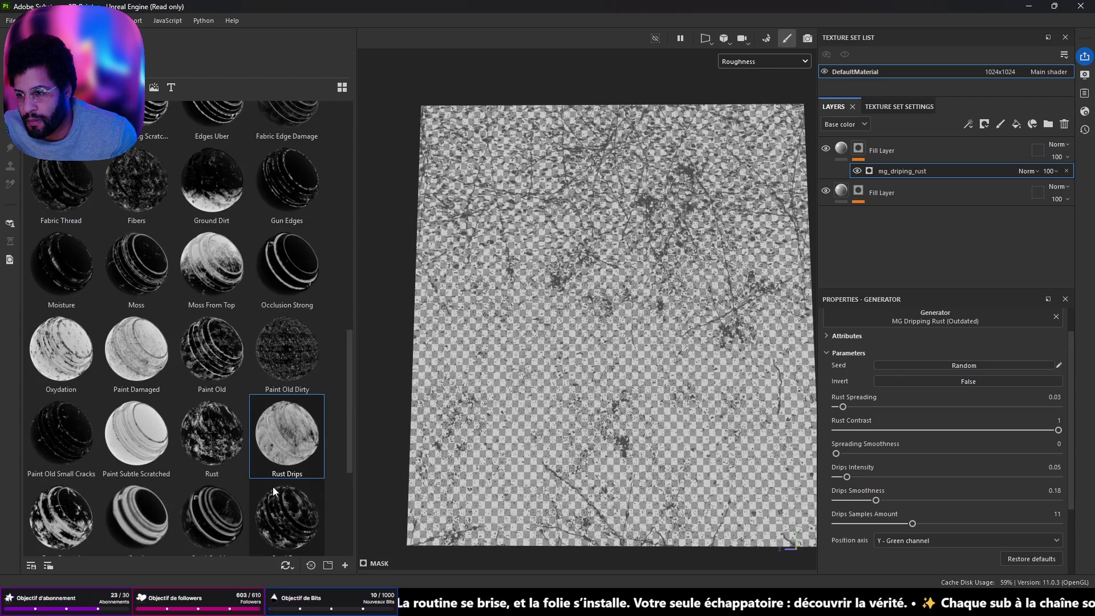
{"action": "scroll", "coordinate": [273, 487], "scroll_direction": "up", "scroll_amount": 3}
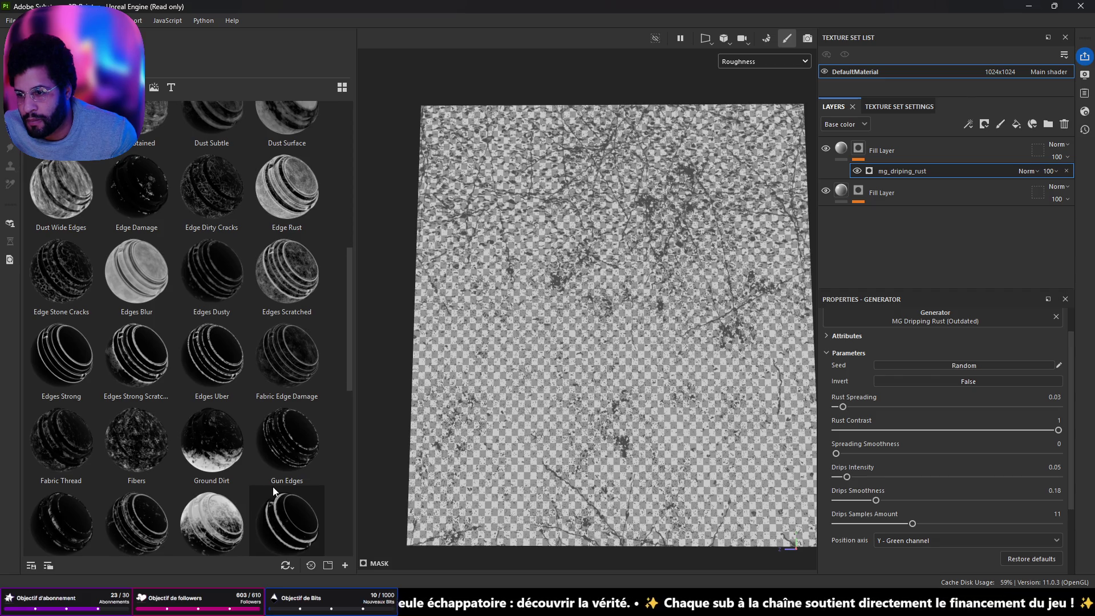
{"action": "scroll", "coordinate": [196, 313], "scroll_direction": "down", "scroll_amount": 6}
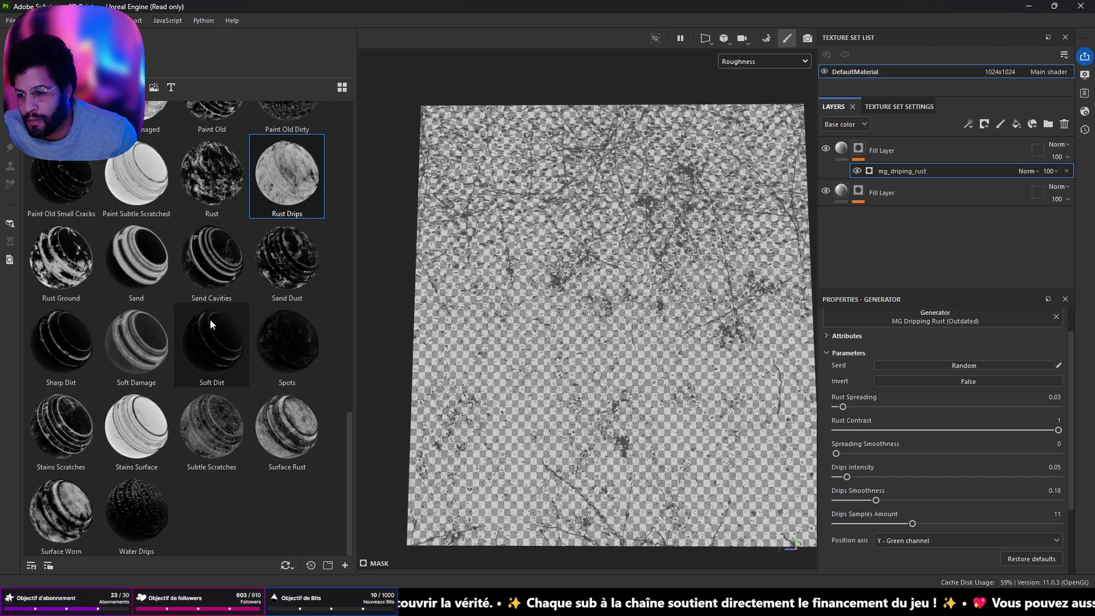
{"action": "mouse_move", "coordinate": [511, 346]}
{"action": "left_mouse_down"}
{"action": "mouse_move", "coordinate": [672, 344]}
{"action": "mouse_move", "coordinate": [466, 350]}
{"action": "left_mouse_up"}
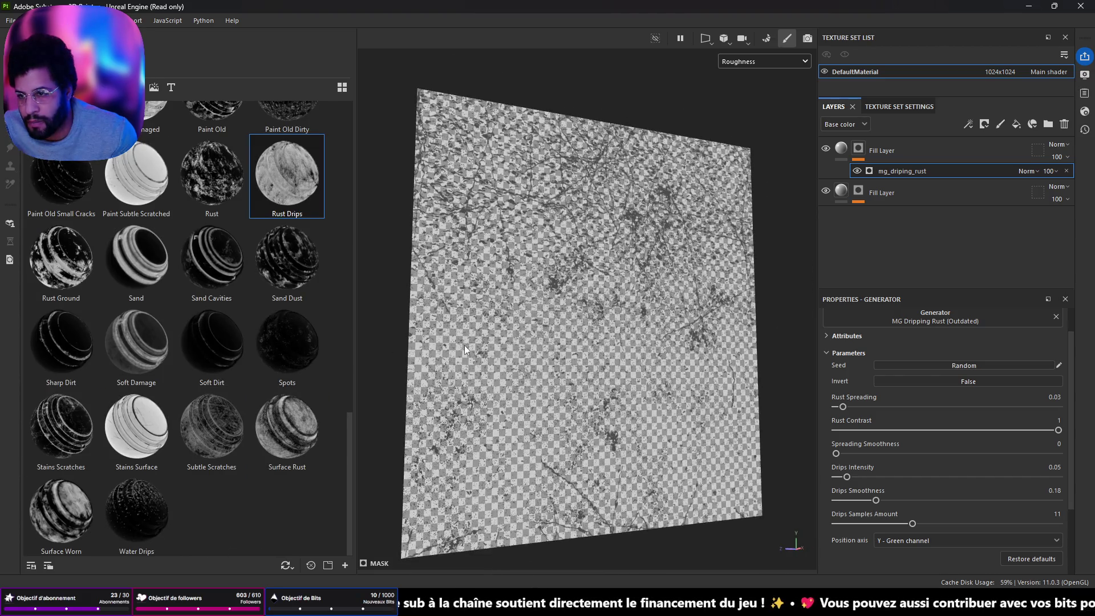
Open the Export textures dialog, backing out of an accidental mesh export.
{"action": "left_click", "coordinate": [11, 20]}
{"action": "left_click", "coordinate": [88, 200]}
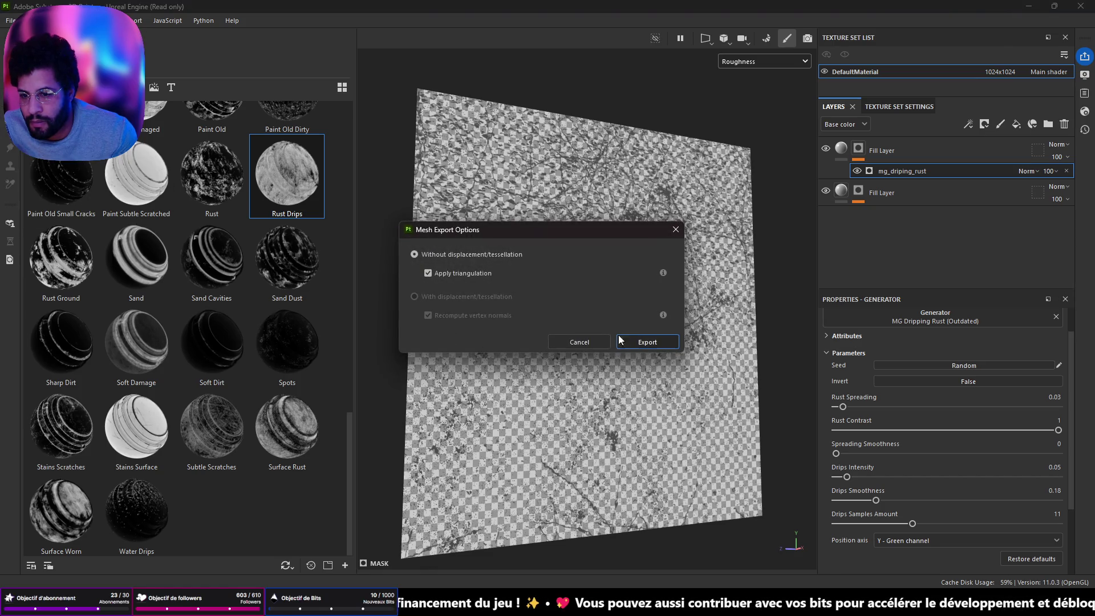
{"action": "left_click", "coordinate": [675, 229]}
{"action": "left_click", "coordinate": [11, 20]}
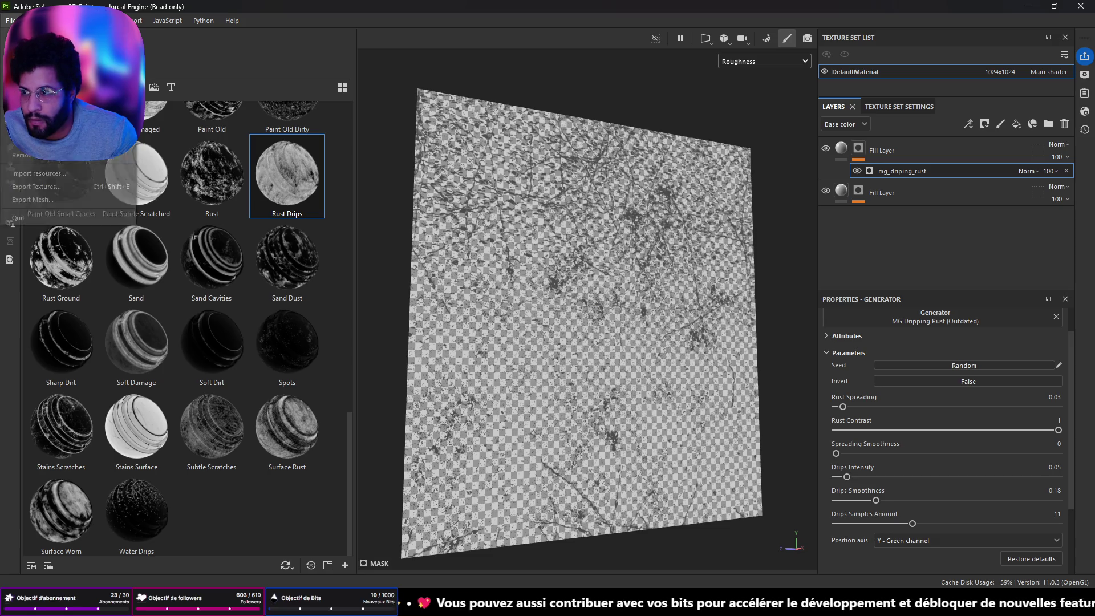
{"action": "left_click", "coordinate": [90, 186]}
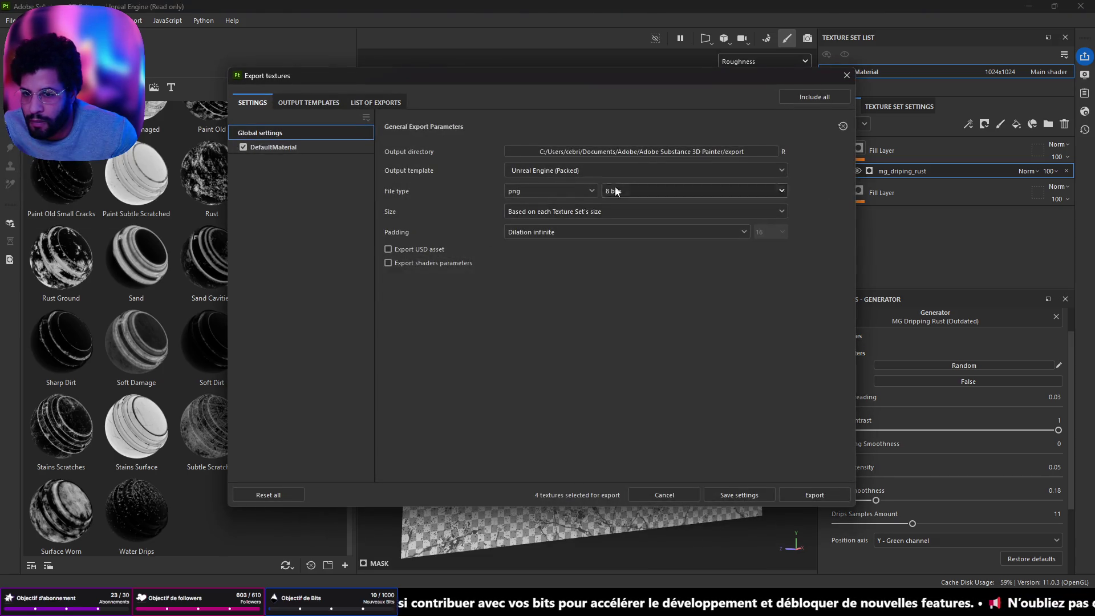
Create a new FakeMirror folder in After hours/UNREAL MESH EXPORT/ASYLUM/BathRoom as the output directory.
{"action": "left_click", "coordinate": [764, 152]}
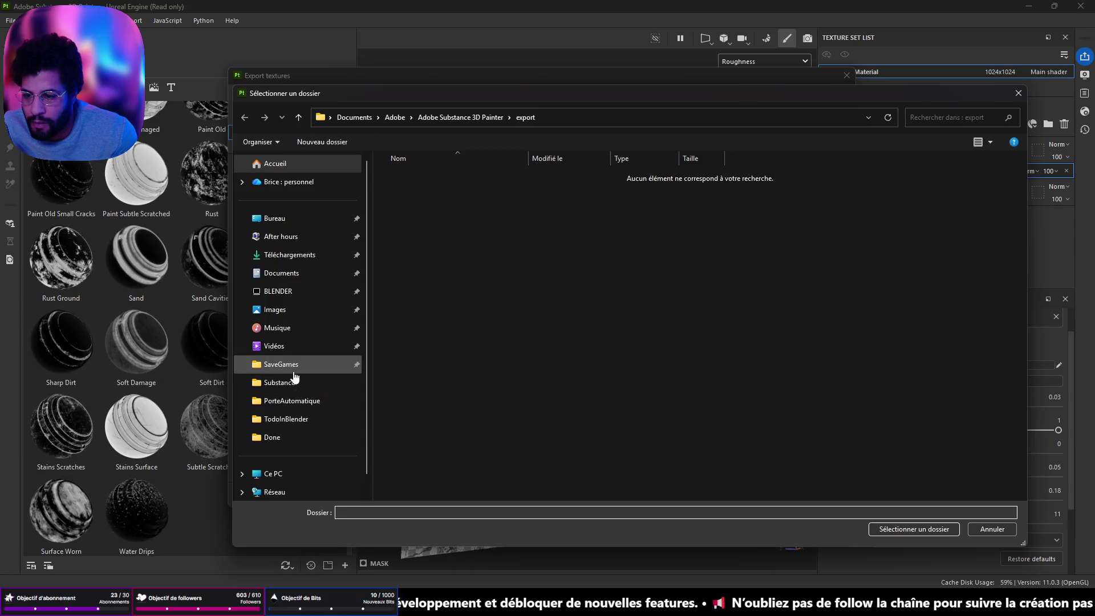
{"action": "left_click", "coordinate": [288, 241]}
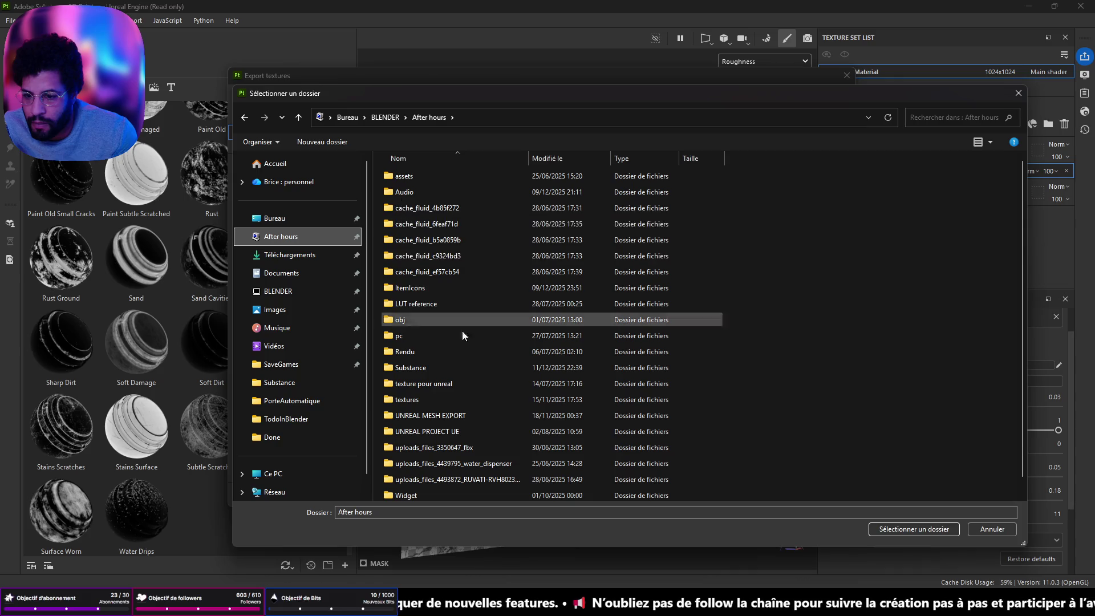
{"action": "double_click", "coordinate": [455, 415]}
{"action": "double_click", "coordinate": [409, 178]}
{"action": "double_click", "coordinate": [416, 182]}
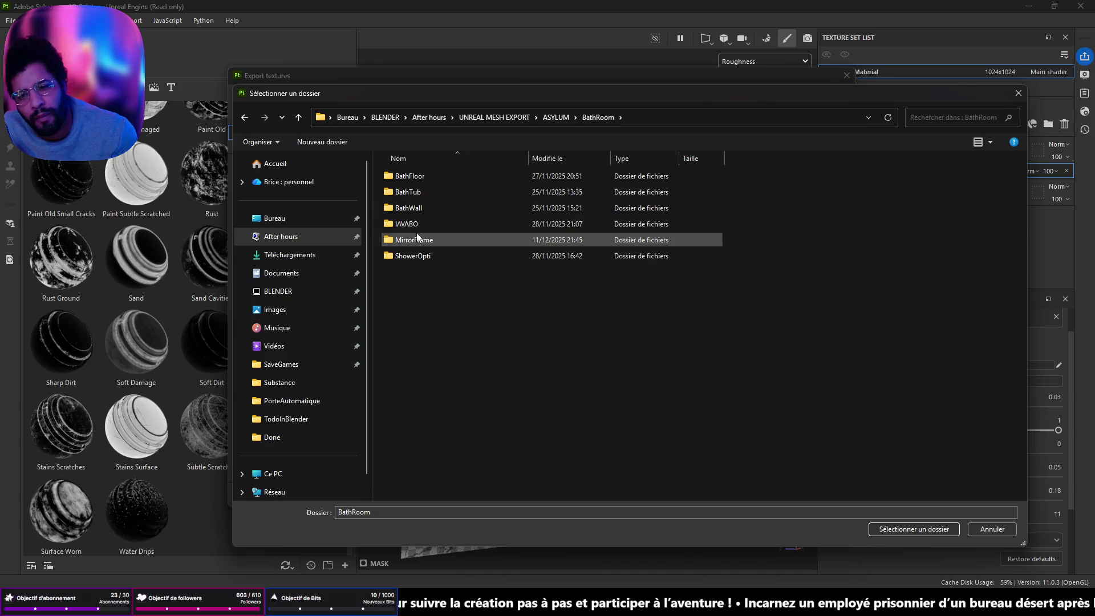
{"action": "left_click", "coordinate": [314, 143]}
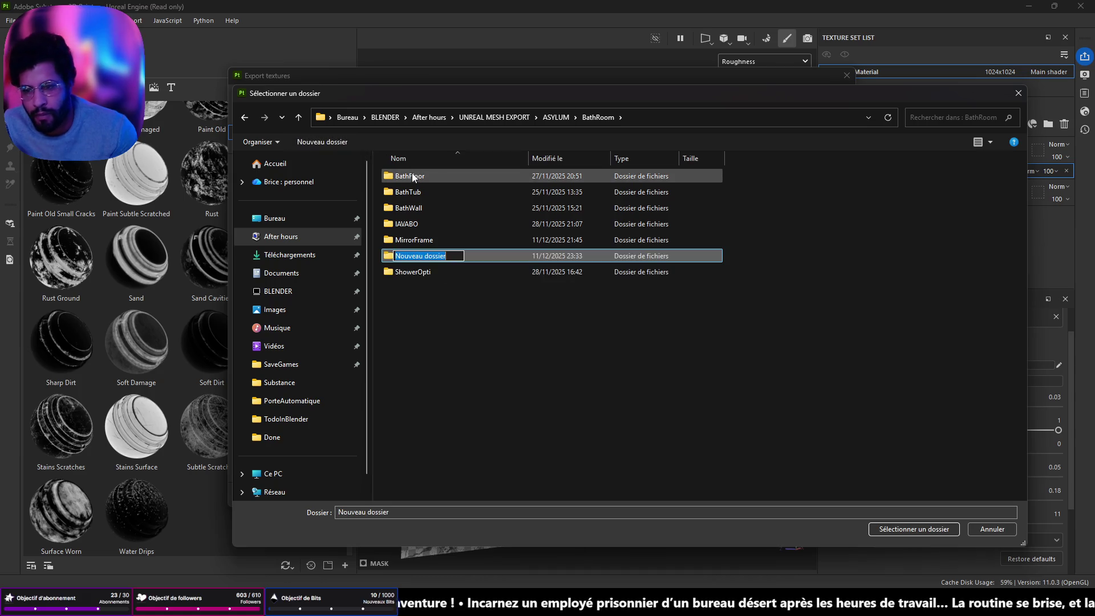
{"action": "type", "text": "FakerMio"}
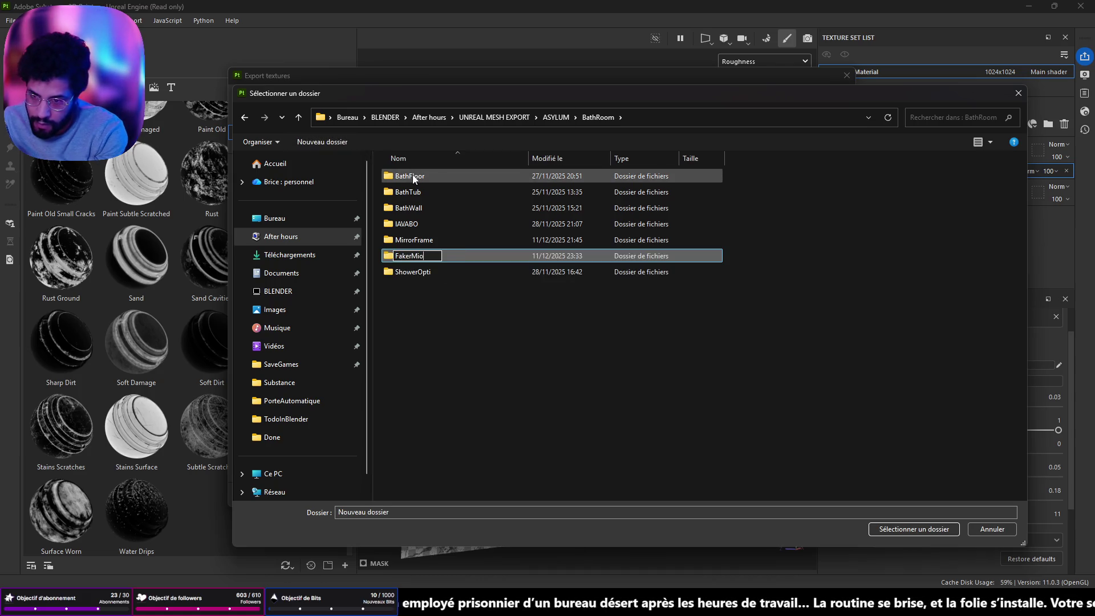
{"action": "key", "text": "BackSpace"}
{"action": "key", "text": "BackSpace"}
{"action": "key", "text": "BackSpace"}
{"action": "type", "text": "Mirror"}
{"action": "key", "text": "Return"}
{"action": "key", "text": "Return"}
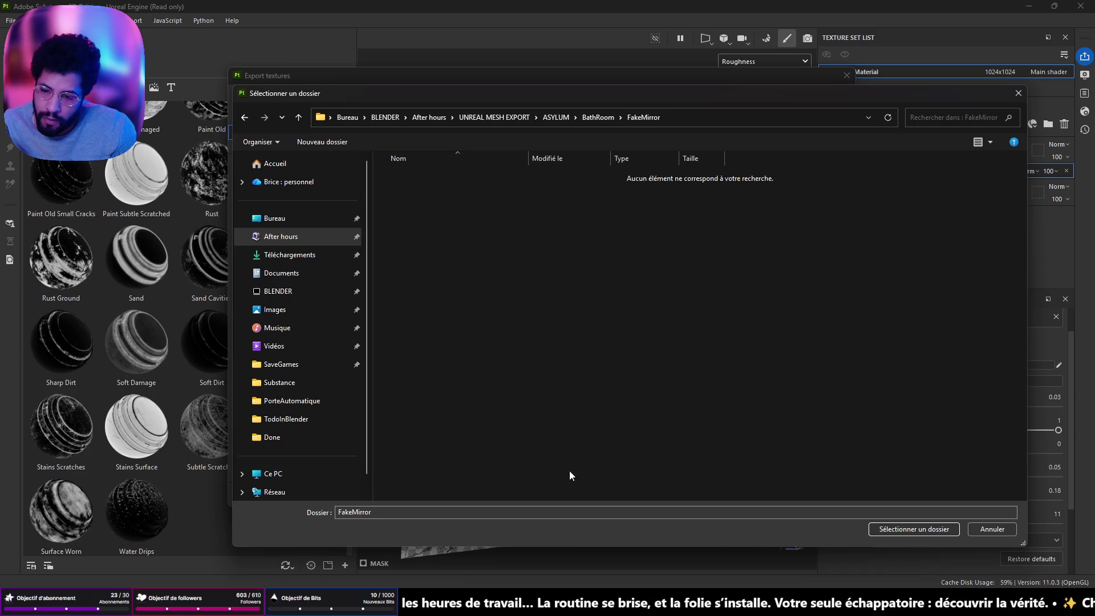
Export the fakemirror textures into FakeMirror and switch over to Unreal Engine.
{"action": "left_click", "coordinate": [892, 527]}
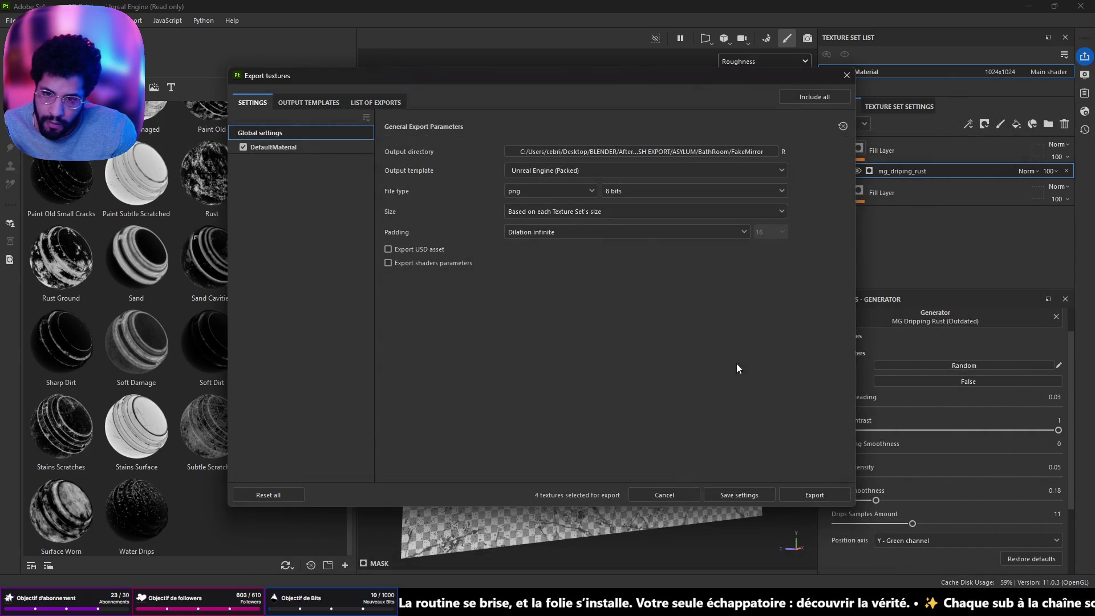
{"action": "left_click", "coordinate": [815, 495]}
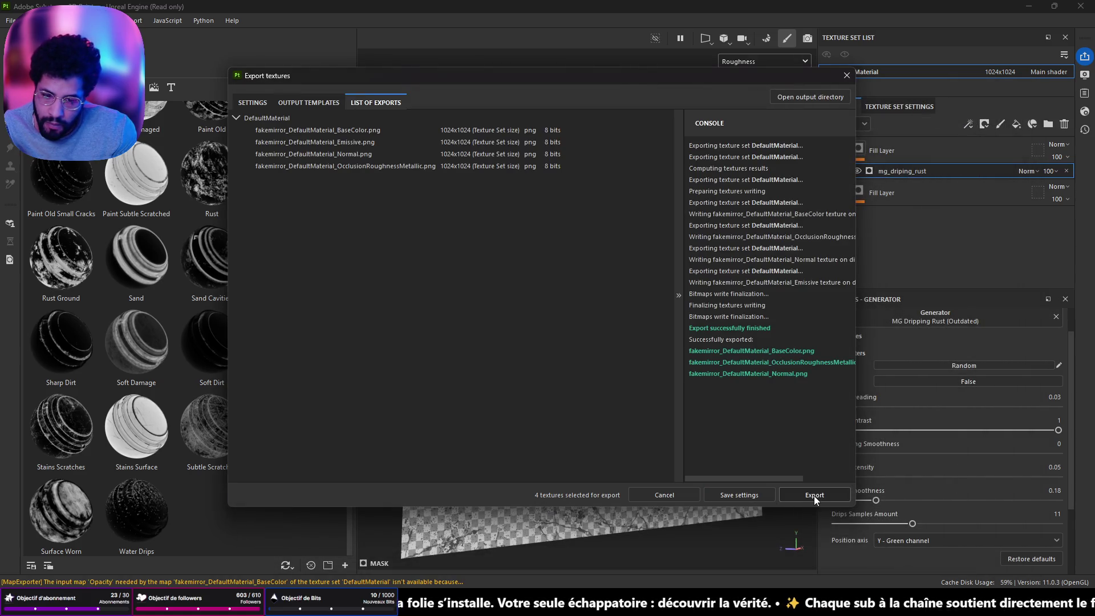
{"action": "key", "text": "Escape"}
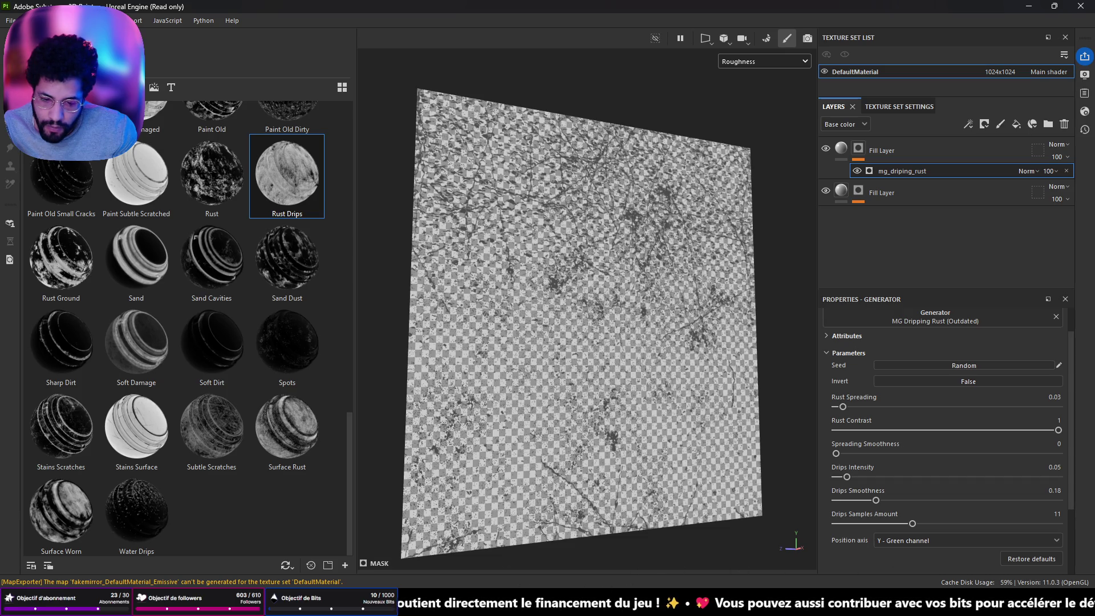
{"action": "left_click", "coordinate": [749, 574]}
{"action": "left_click", "coordinate": [719, 144]}
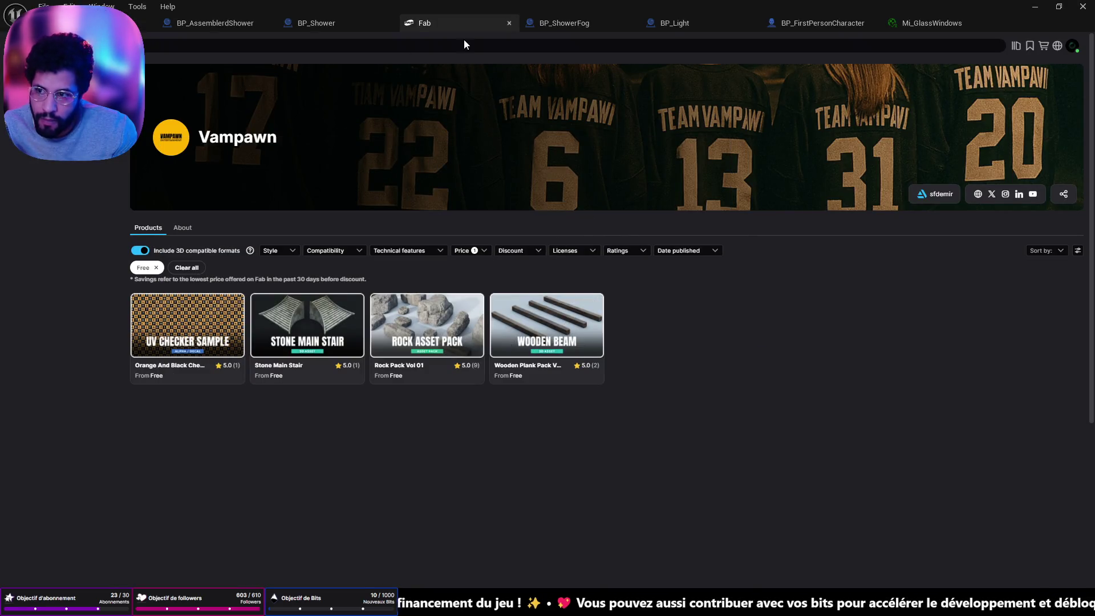
Close the Fab page, browse the Content Drawer to MESH_BLENDER/ASYLUM/BathRoom/Fake and start an import.
{"action": "left_click", "coordinate": [510, 22]}
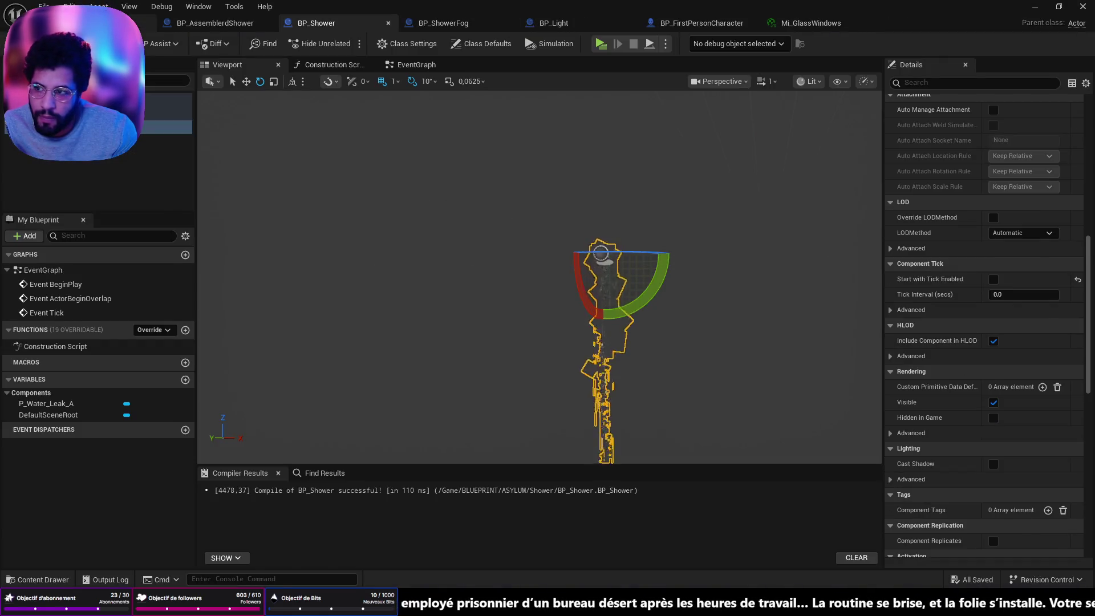
{"action": "left_click", "coordinate": [86, 23]}
{"action": "mouse_move", "coordinate": [513, 512]}
{"action": "left_mouse_down"}
{"action": "mouse_move", "coordinate": [479, 456]}
{"action": "mouse_move", "coordinate": [433, 422]}
{"action": "left_mouse_up"}
{"action": "key", "text": "ctrl+space"}
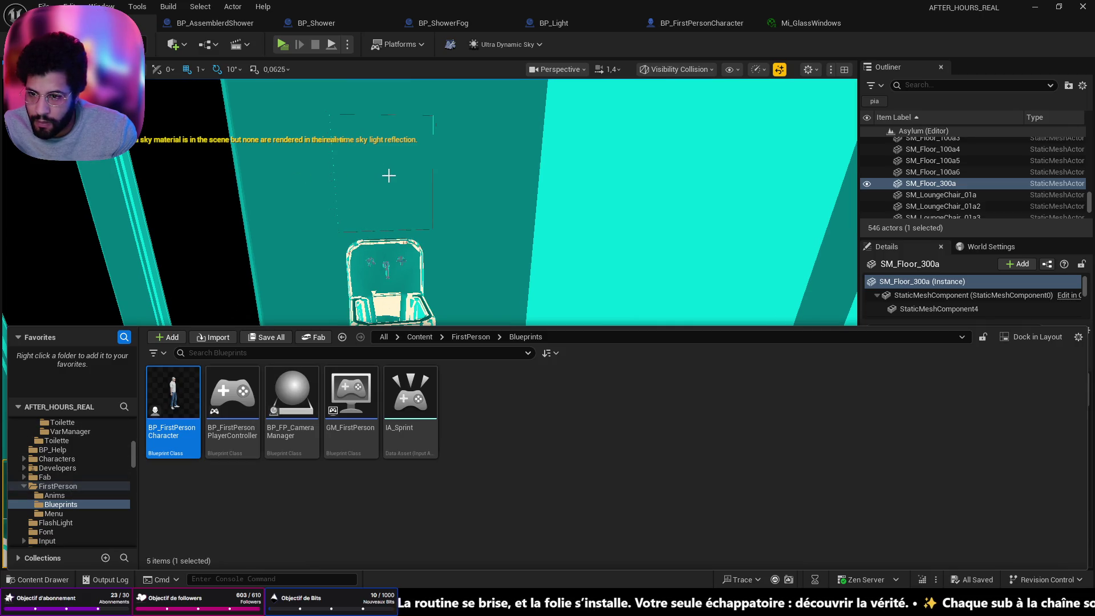
{"action": "scroll", "coordinate": [79, 476], "scroll_direction": "down", "scroll_amount": 10}
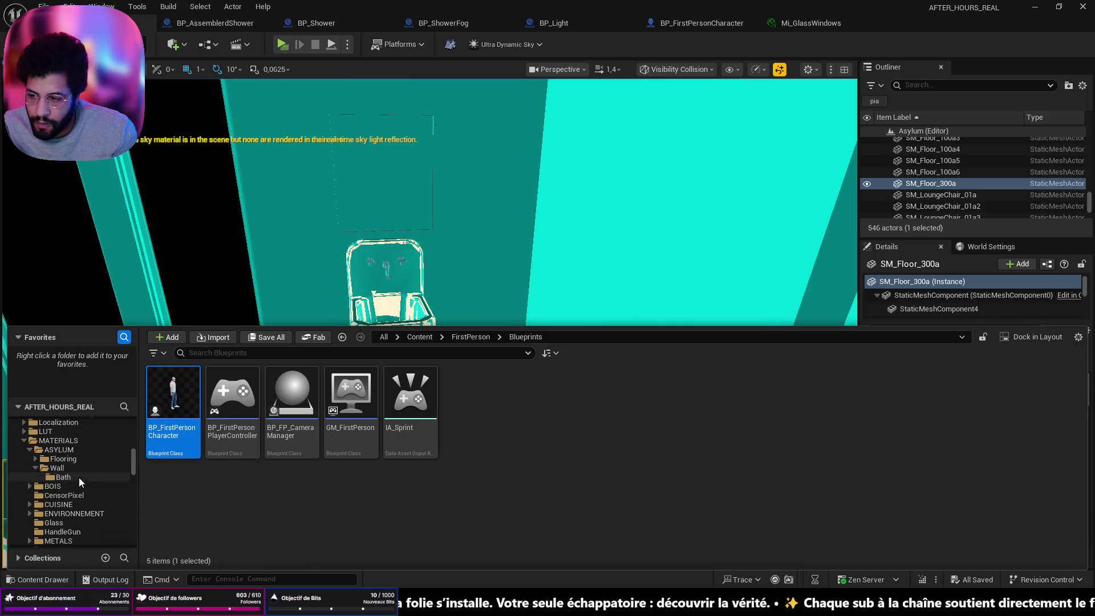
{"action": "left_click", "coordinate": [58, 495]}
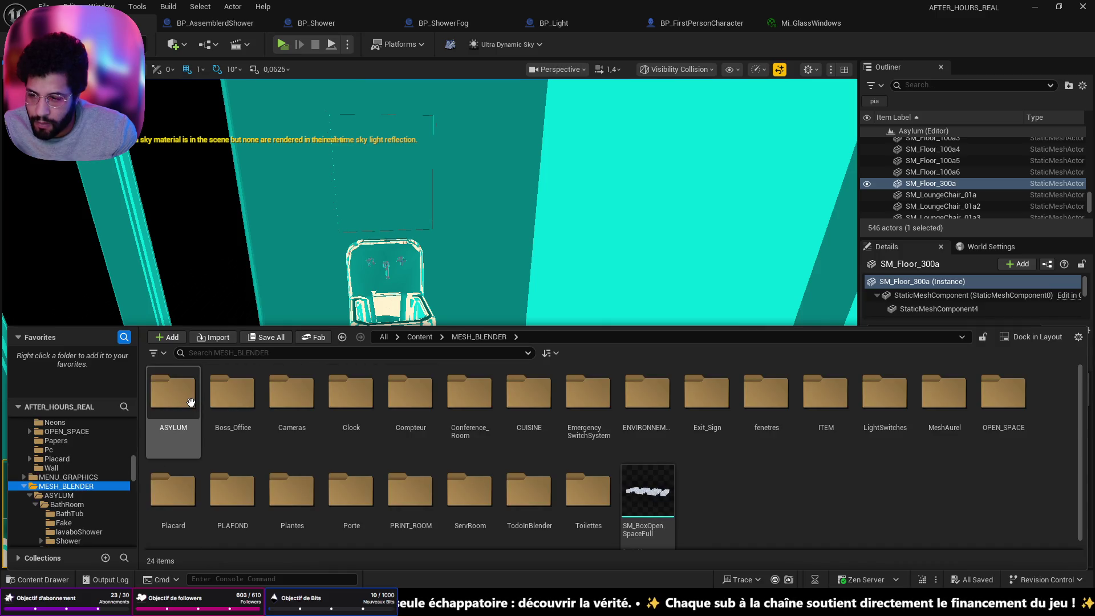
{"action": "double_click", "coordinate": [173, 394]}
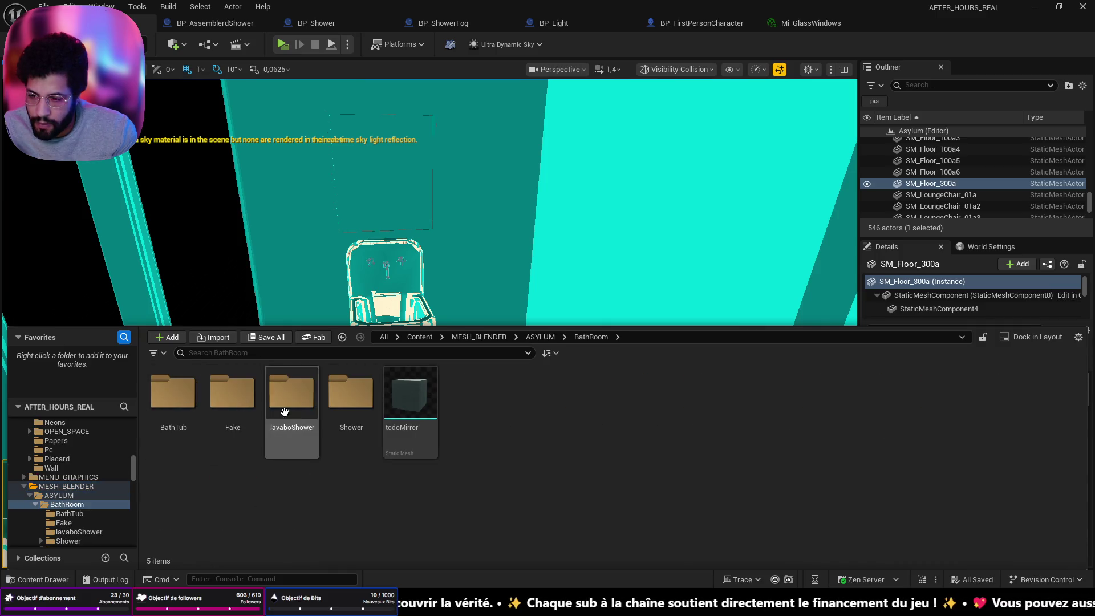
{"action": "left_click", "coordinate": [240, 397]}
{"action": "double_click", "coordinate": [240, 397]}
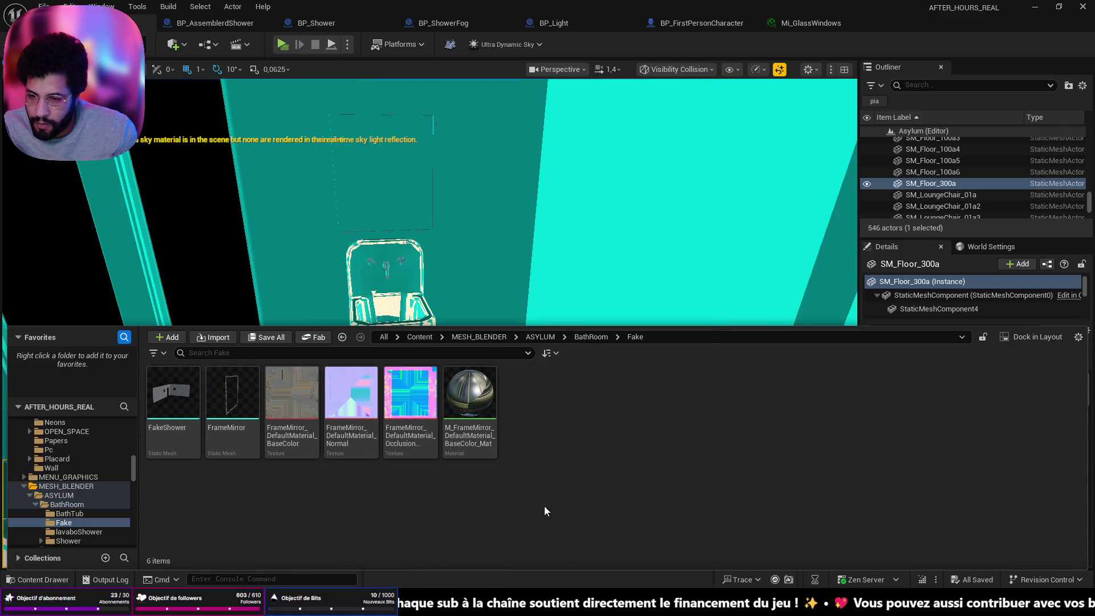
{"action": "left_click", "coordinate": [218, 338]}
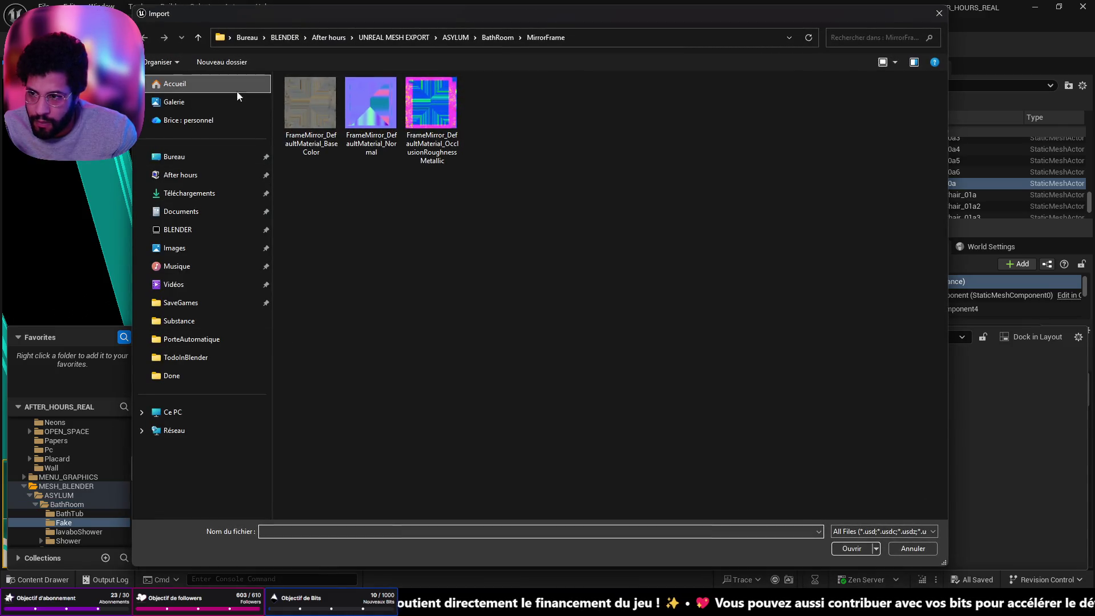
Import the fakemirror Normal and OcclusionRoughnessMetallic PNGs from BathRoom/FakeMirror into the Fake folder.
{"action": "left_click", "coordinate": [198, 37]}
{"action": "double_click", "coordinate": [329, 145]}
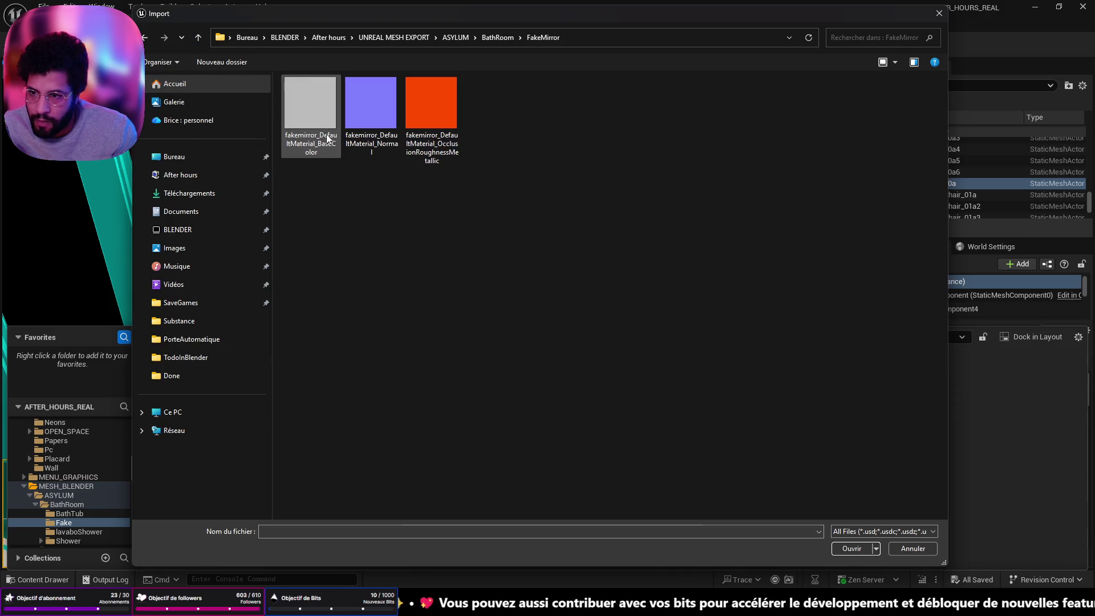
{"action": "left_click", "coordinate": [322, 104]}
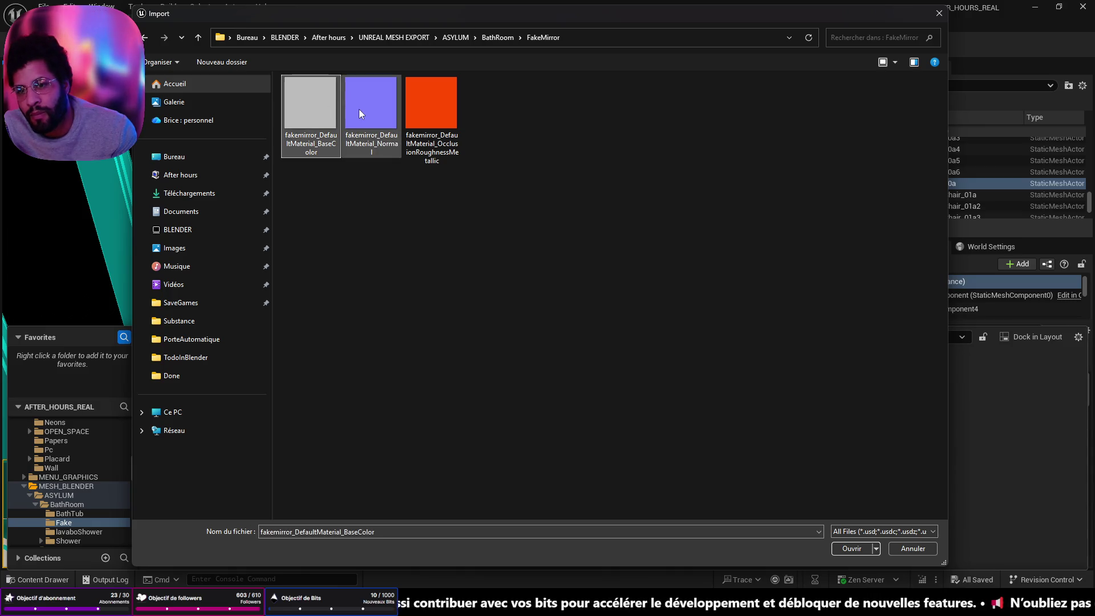
{"action": "left_click", "coordinate": [425, 146]}
{"action": "left_click", "coordinate": [400, 107], "text": "ctrl"}
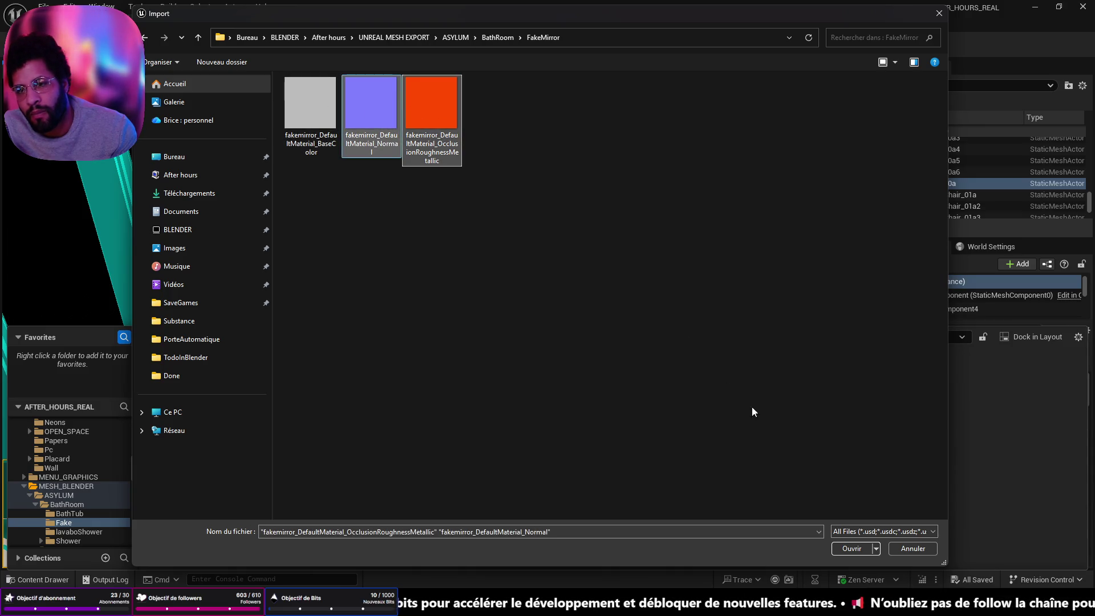
{"action": "left_click", "coordinate": [838, 544]}
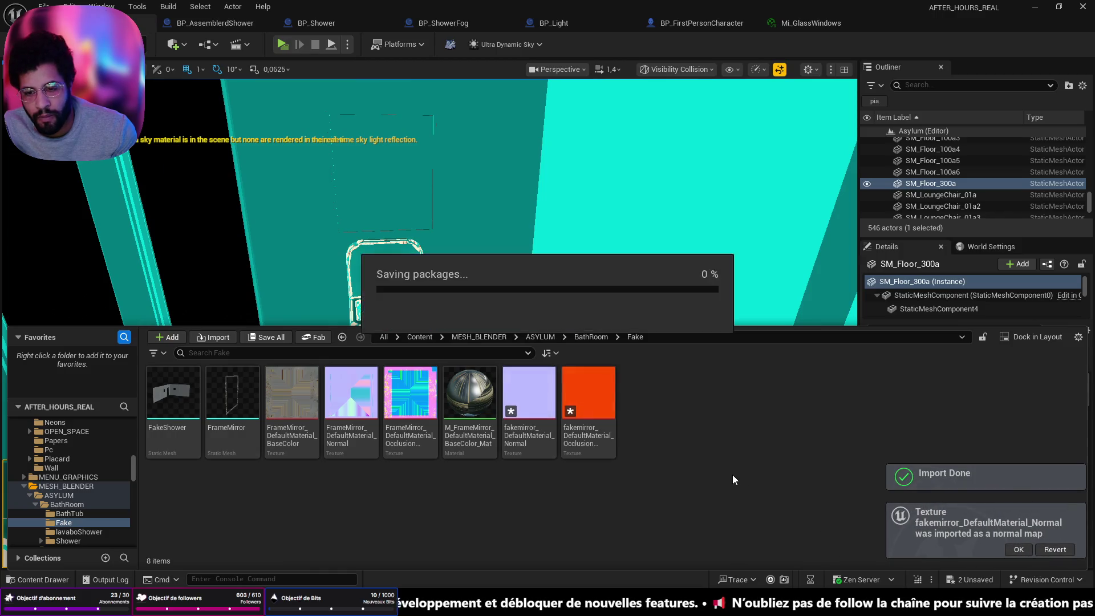
{"action": "mouse_move", "coordinate": [619, 262]}
{"action": "left_mouse_down"}
{"action": "mouse_move", "coordinate": [570, 251]}
{"action": "mouse_move", "coordinate": [604, 251]}
{"action": "mouse_move", "coordinate": [622, 257]}
{"action": "mouse_move", "coordinate": [530, 262]}
{"action": "left_mouse_up"}
{"action": "left_click", "coordinate": [698, 71]}
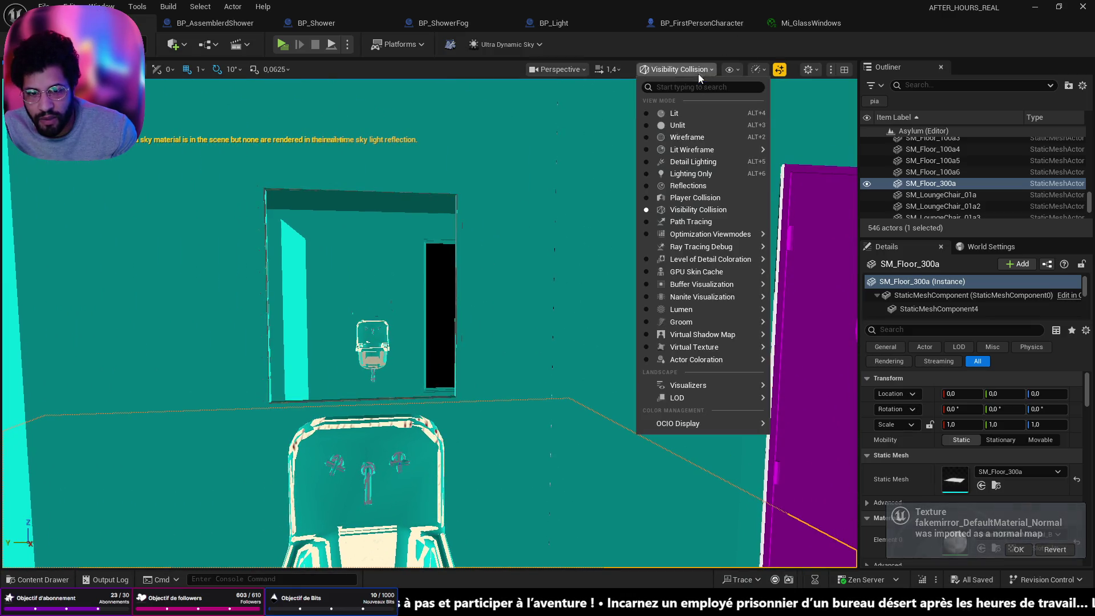
Switch the viewport to Player Collision view, then to Visibility Collision view.
{"action": "left_click", "coordinate": [688, 199]}
{"action": "left_click_drag", "start_coordinate": [546, 120], "coordinate": [546, 122]}
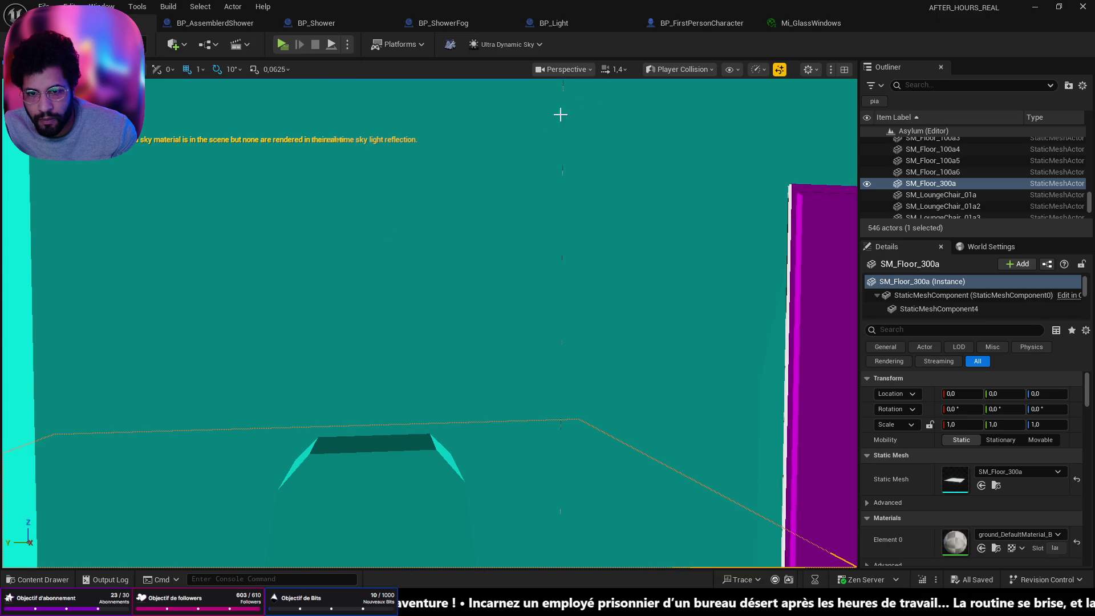
{"action": "left_click", "coordinate": [682, 70]}
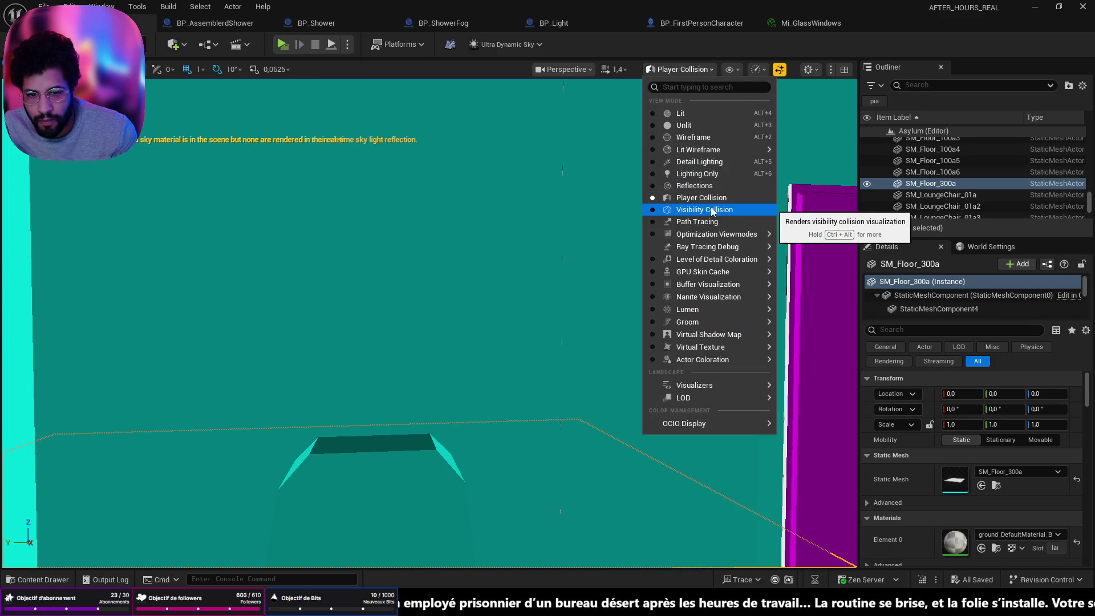
{"action": "left_click", "coordinate": [692, 210]}
Select the Cube29 window pane and open its Mi_GlassWindows material instance.
{"action": "scroll", "coordinate": [440, 275], "scroll_direction": "up", "scroll_amount": 5}
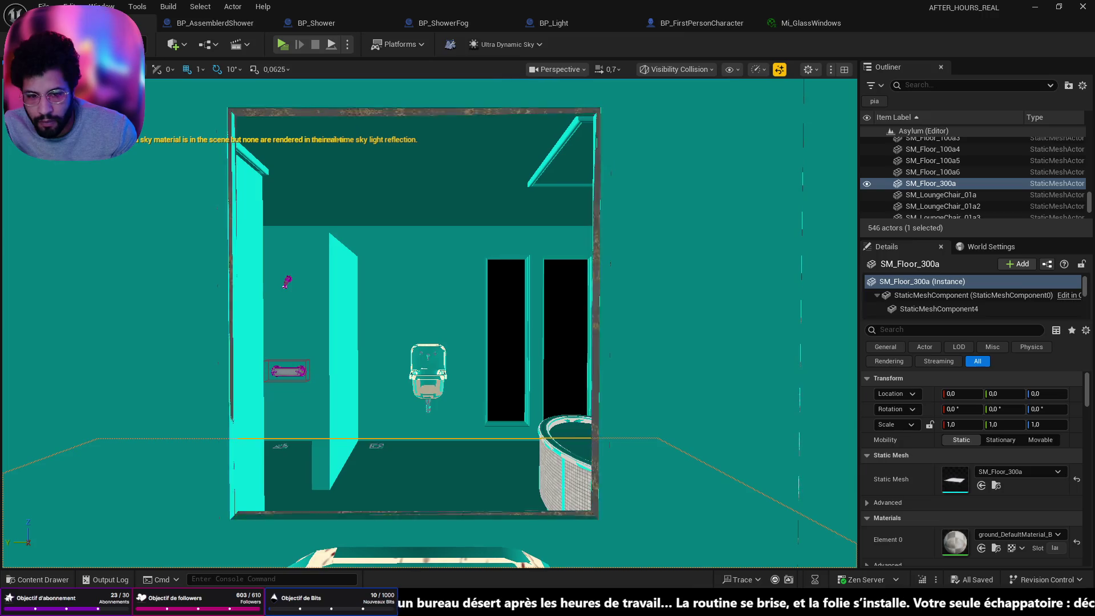
{"action": "mouse_move", "coordinate": [429, 323]}
{"action": "left_mouse_down"}
{"action": "mouse_move", "coordinate": [400, 323]}
{"action": "mouse_move", "coordinate": [444, 323]}
{"action": "mouse_move", "coordinate": [422, 319]}
{"action": "mouse_move", "coordinate": [433, 319]}
{"action": "left_mouse_up"}
{"action": "left_click", "coordinate": [656, 251]}
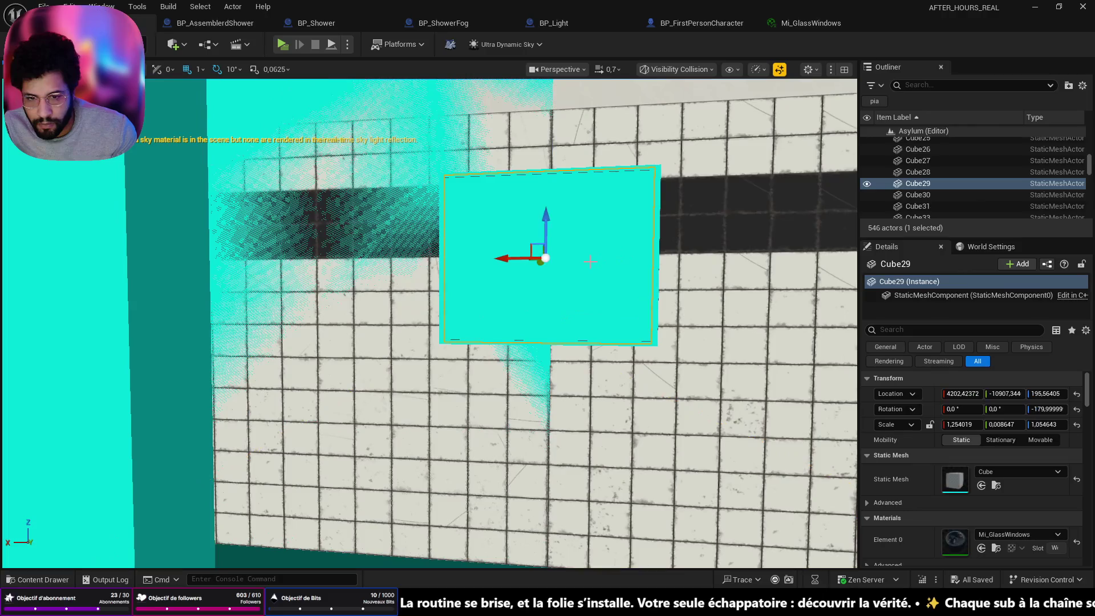
{"action": "left_click_drag", "start_coordinate": [418, 165], "coordinate": [331, 182]}
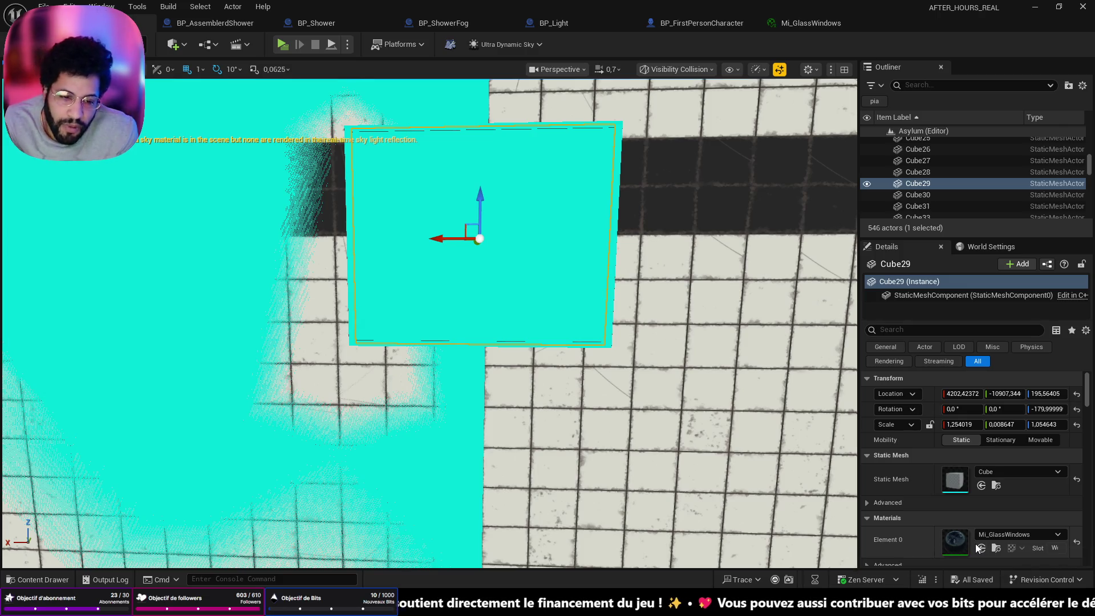
{"action": "double_click", "coordinate": [956, 545]}
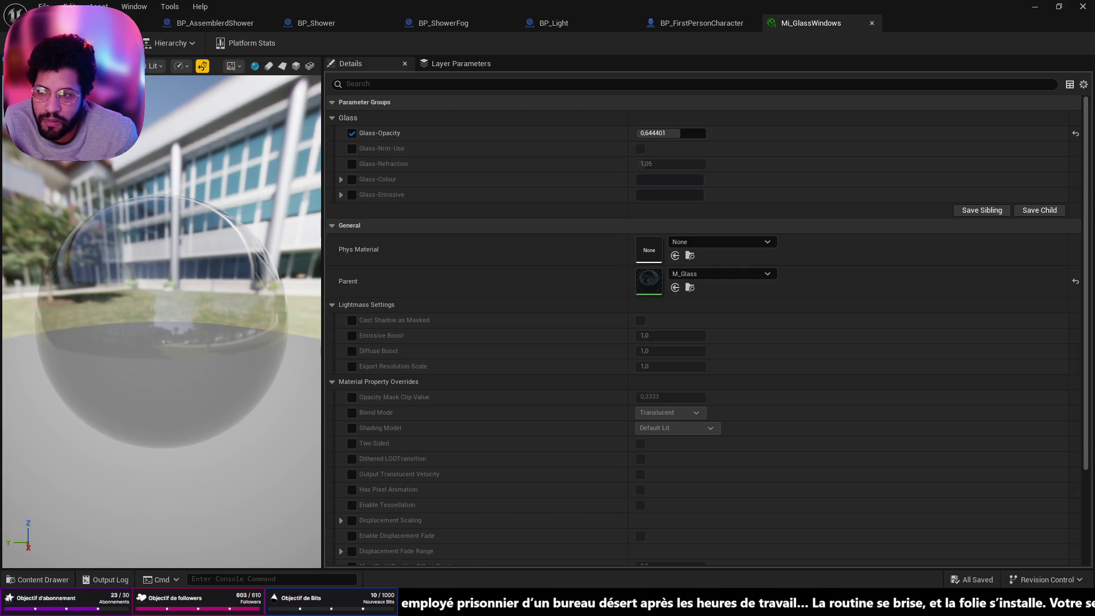
Inspect the parent M_Glass material, then return to the level with the Fake folder shown.
{"action": "mouse_move", "coordinate": [322, 162]}
{"action": "left_mouse_down"}
{"action": "mouse_move", "coordinate": [536, 171]}
{"action": "mouse_move", "coordinate": [587, 183]}
{"action": "mouse_move", "coordinate": [526, 194]}
{"action": "mouse_move", "coordinate": [762, 212]}
{"action": "left_mouse_up"}
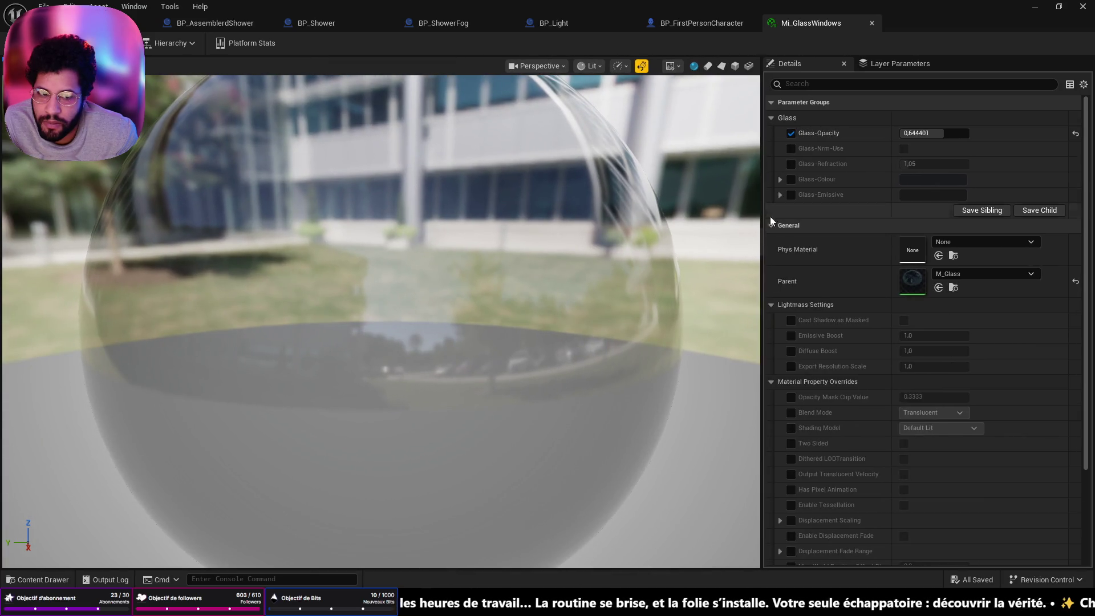
{"action": "double_click", "coordinate": [893, 293]}
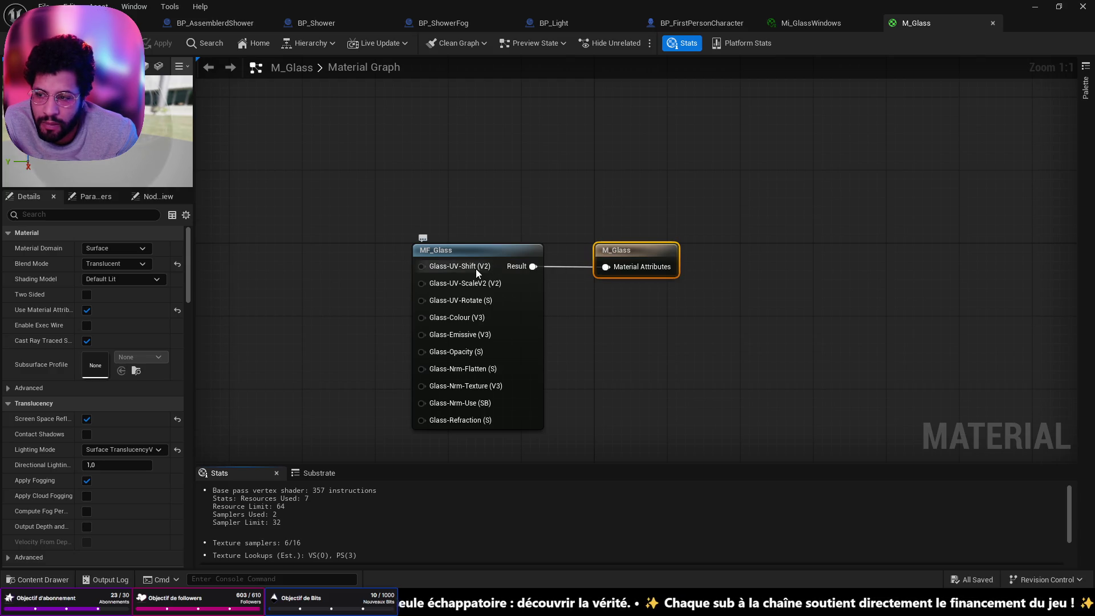
{"action": "scroll", "coordinate": [631, 272], "scroll_direction": "down", "scroll_amount": 5}
{"action": "scroll", "coordinate": [747, 284], "scroll_direction": "down", "scroll_amount": 6}
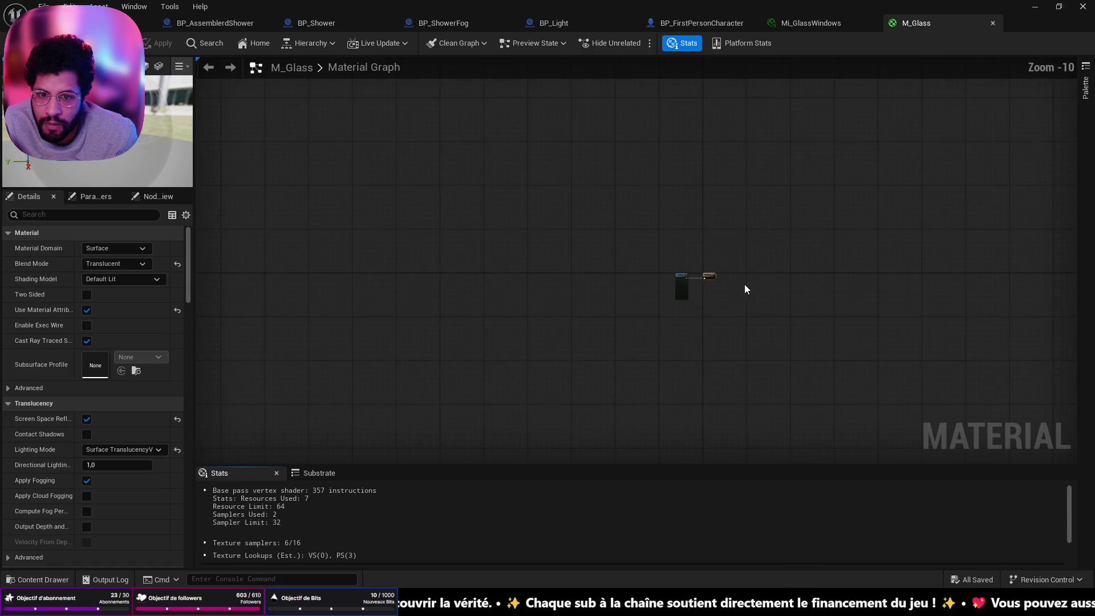
{"action": "scroll", "coordinate": [736, 287], "scroll_direction": "up", "scroll_amount": 7}
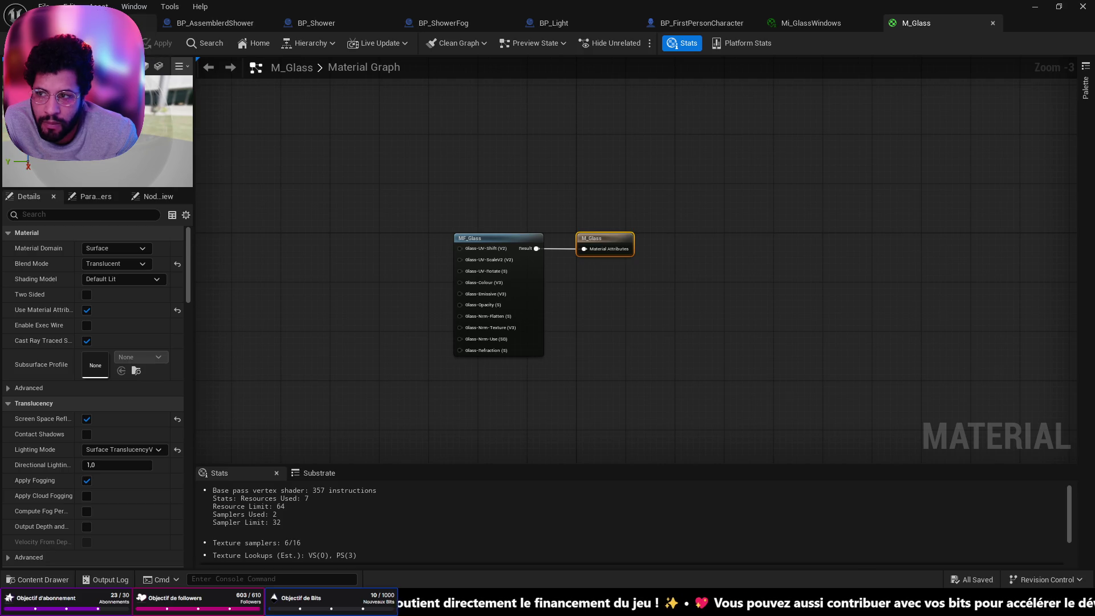
{"action": "left_click", "coordinate": [143, 23]}
{"action": "key", "text": "ctrl+space"}
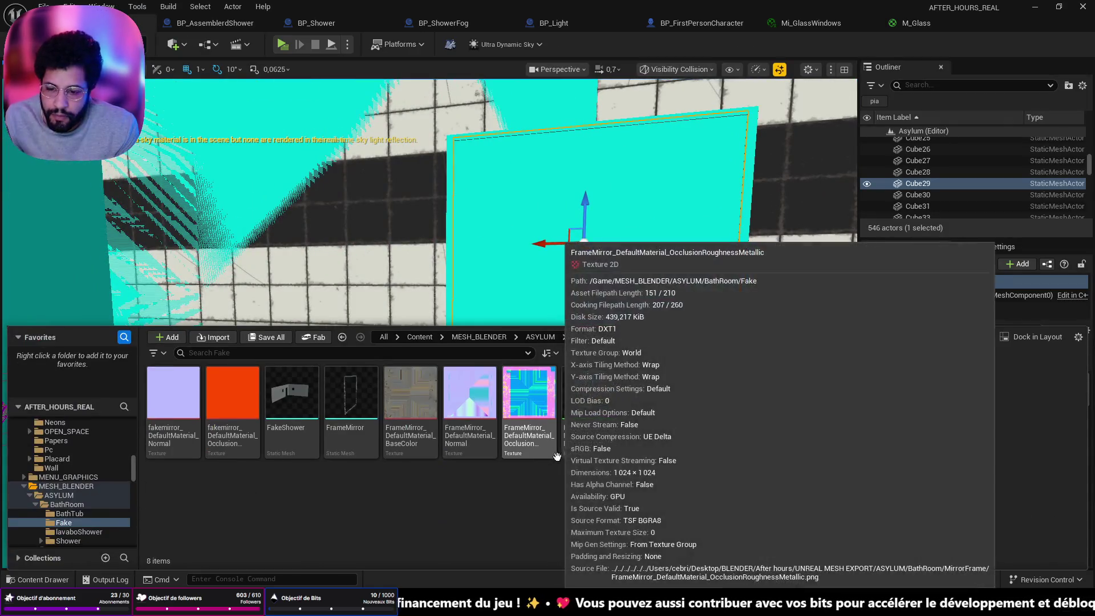
Create a material named M_FakeMirror in the Fake folder and open it in the material editor.
{"action": "right_click", "coordinate": [675, 432]}
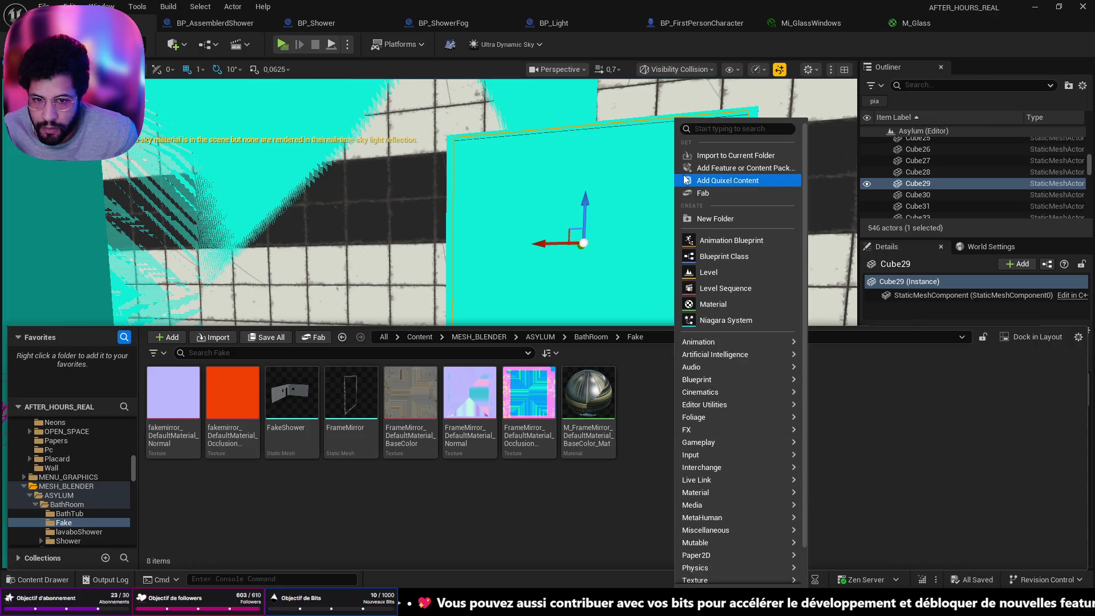
{"action": "left_click", "coordinate": [714, 305]}
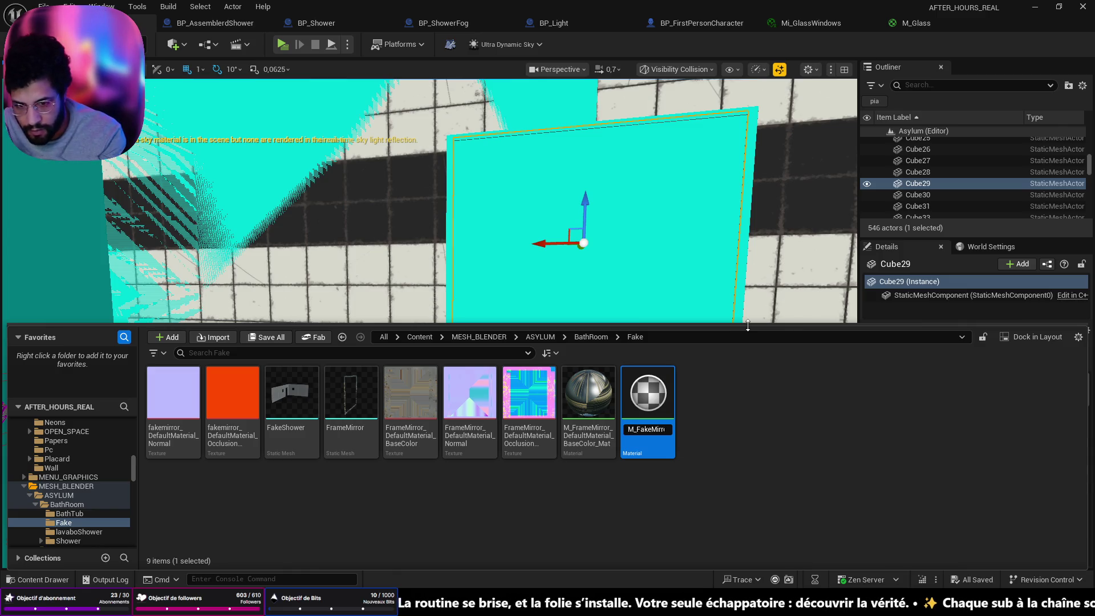
{"action": "key", "text": "Return"}
{"action": "key", "text": "Return"}
{"action": "left_click_drag", "start_coordinate": [486, 306], "coordinate": [489, 310]}
{"action": "left_click", "coordinate": [136, 249]}
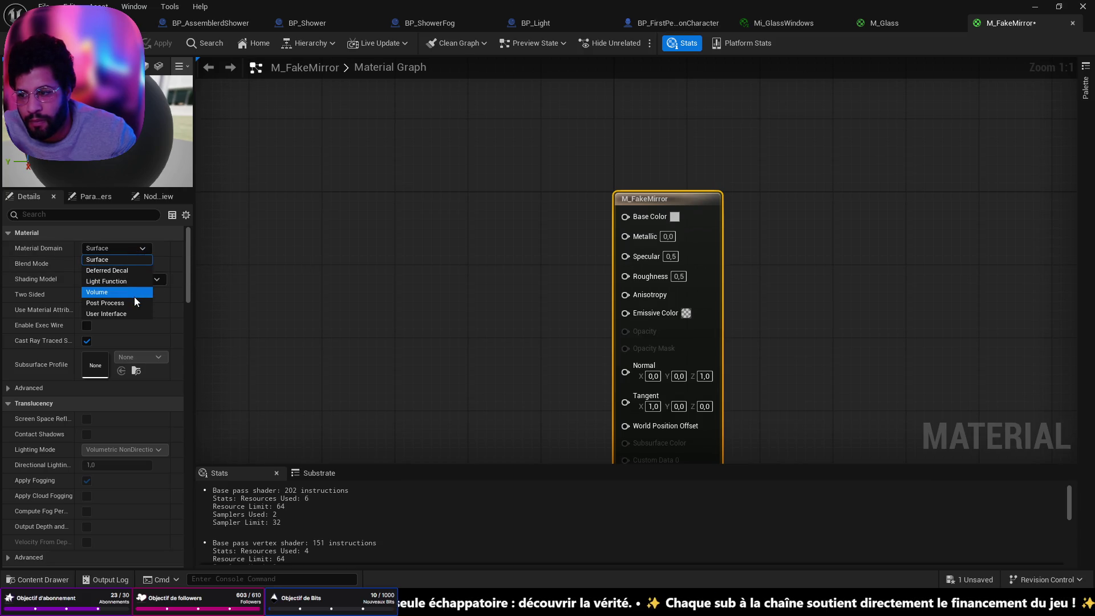
Set M_FakeMirror to Surface domain, Translucent blend, opacity 0,2 and Surface ForwardShading lighting.
{"action": "left_click", "coordinate": [146, 262]}
{"action": "left_click", "coordinate": [146, 264]}
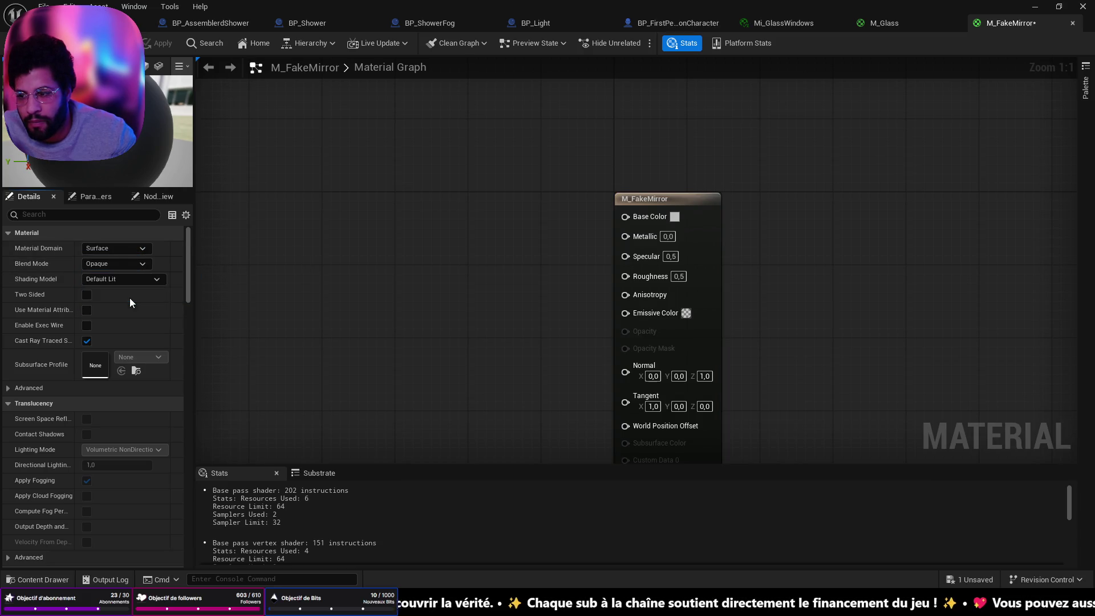
{"action": "left_click", "coordinate": [129, 298]}
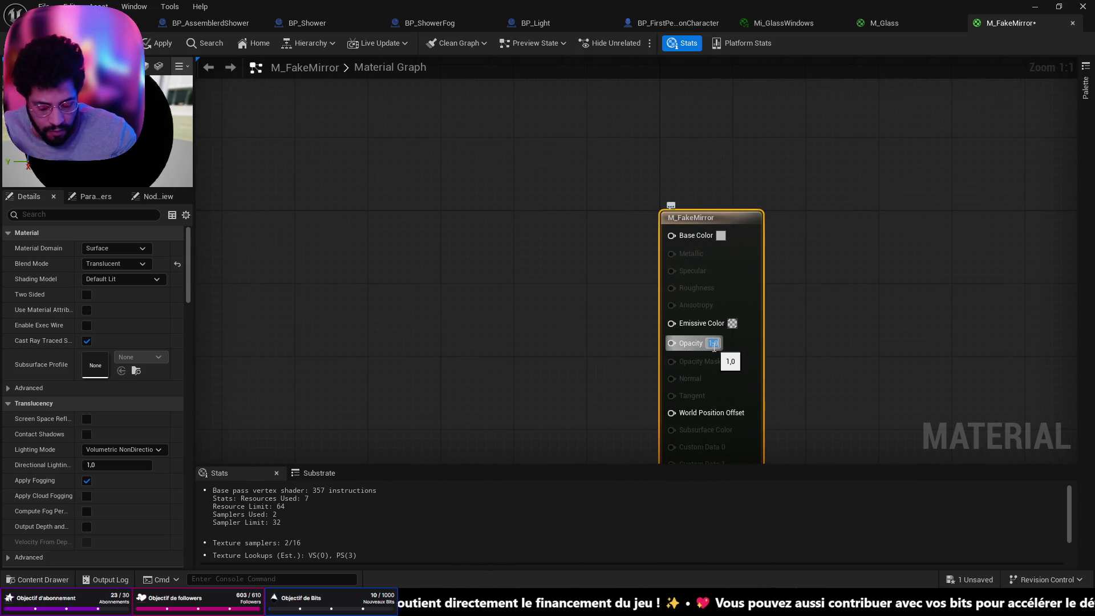
{"action": "type", "text": "0,2"}
{"action": "key", "text": "Return"}
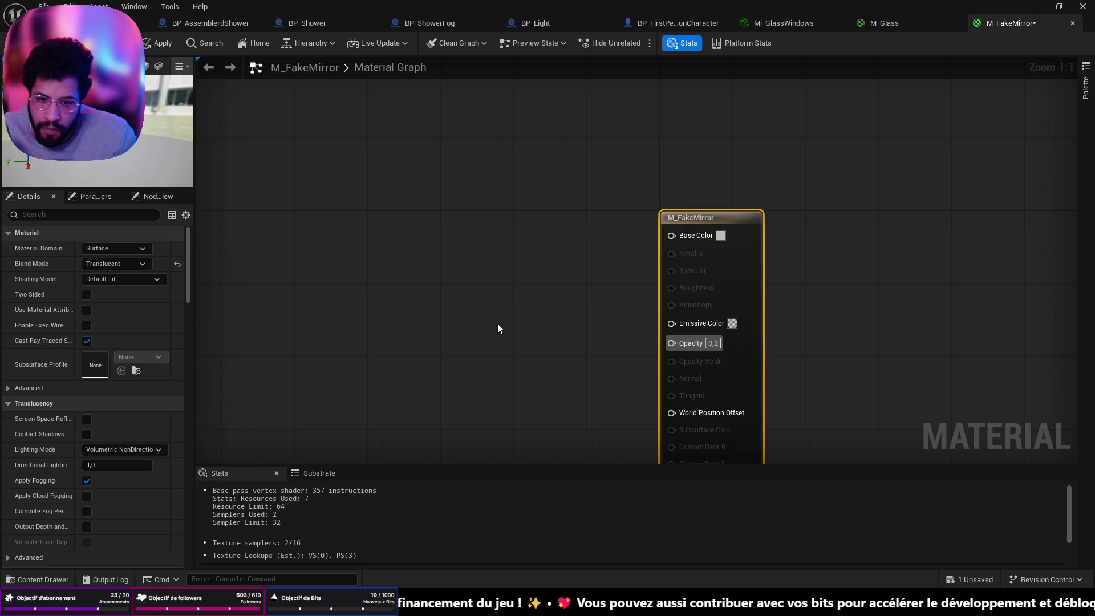
{"action": "left_click", "coordinate": [131, 450]}
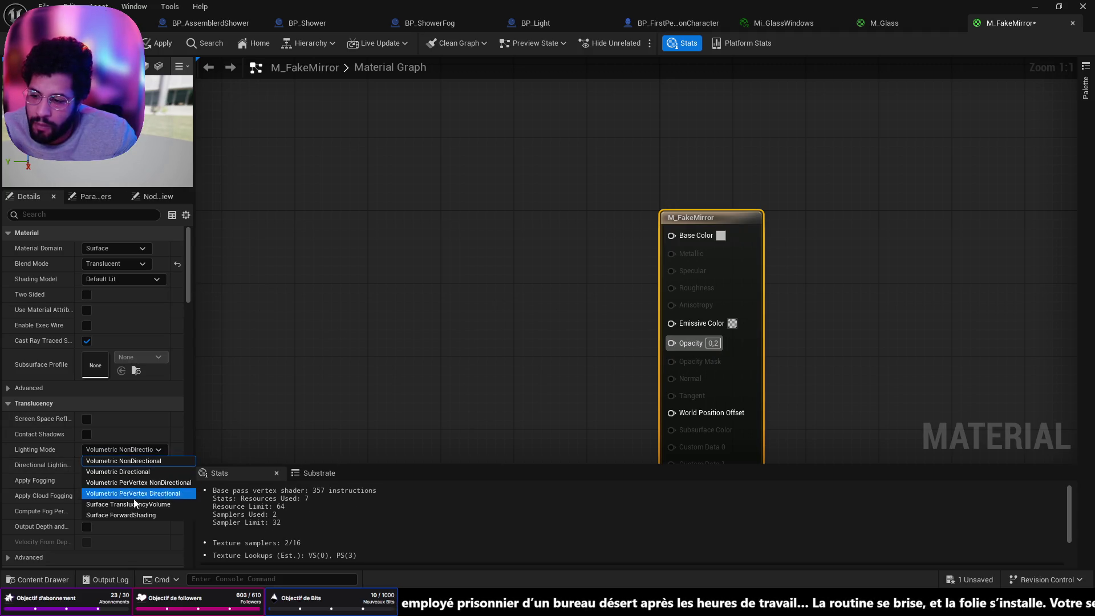
{"action": "left_click", "coordinate": [149, 515]}
Add the fakemirror normal and orange occlusion textures from the Fake folder into the graph.
{"action": "left_click_drag", "start_coordinate": [480, 312], "coordinate": [487, 300]}
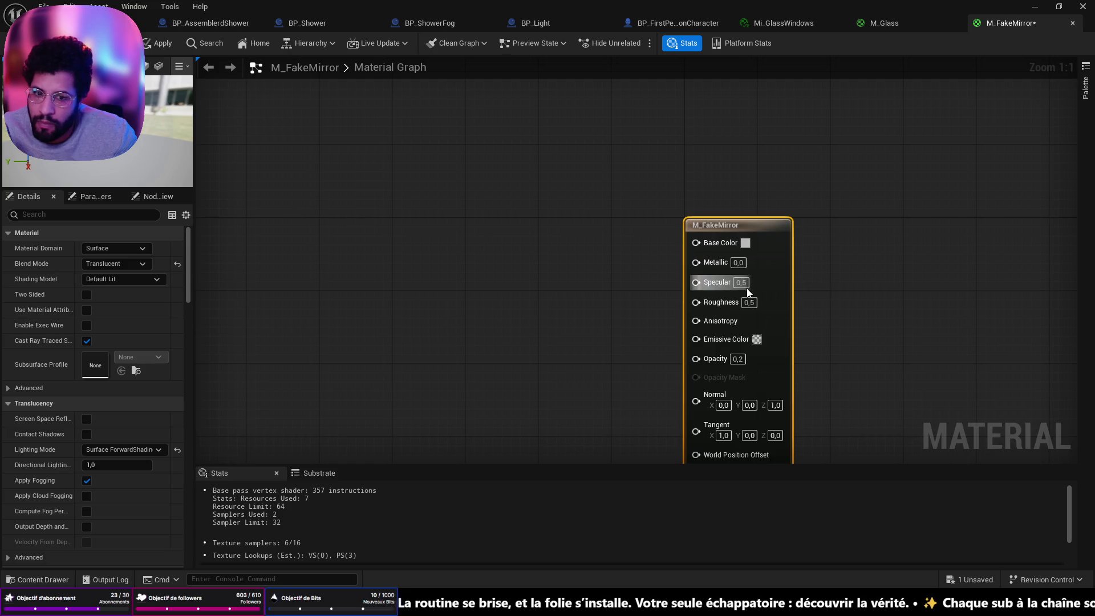
{"action": "left_click", "coordinate": [749, 302]}
{"action": "left_click_drag", "start_coordinate": [542, 301], "coordinate": [444, 276]}
{"action": "key", "text": "ctrl+space"}
{"action": "left_click_drag", "start_coordinate": [173, 442], "coordinate": [280, 257]}
{"action": "key", "text": "ctrl+space"}
{"action": "left_click_drag", "start_coordinate": [232, 456], "coordinate": [473, 210]}
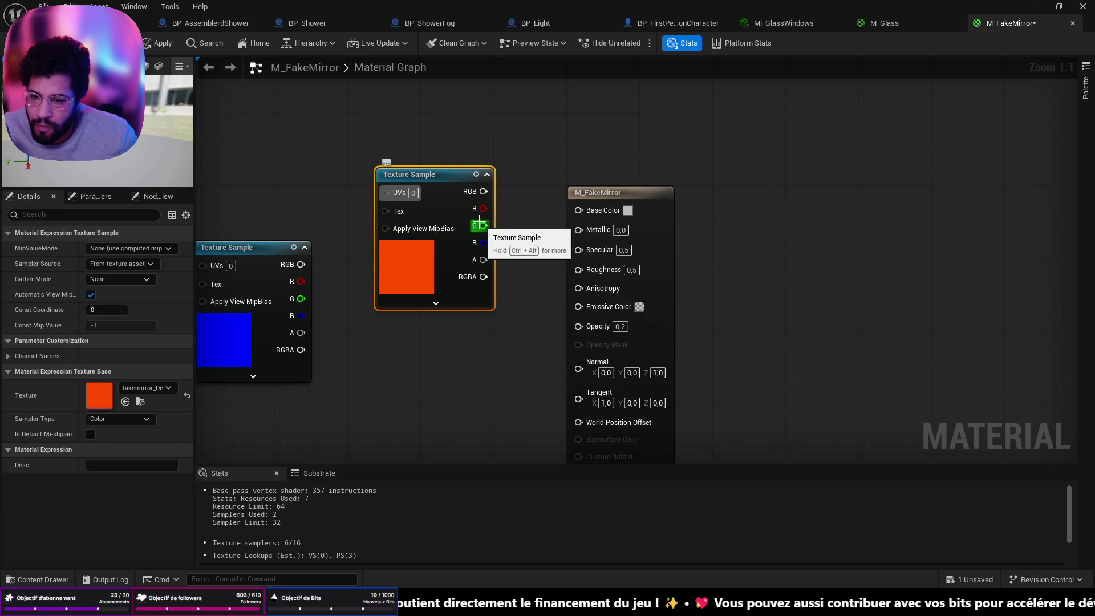
Disable sRGB on the fakemirror OcclusionRoughnessMetallic texture, save it, and return to M_FakeMirror.
{"action": "key", "text": "ctrl+space"}
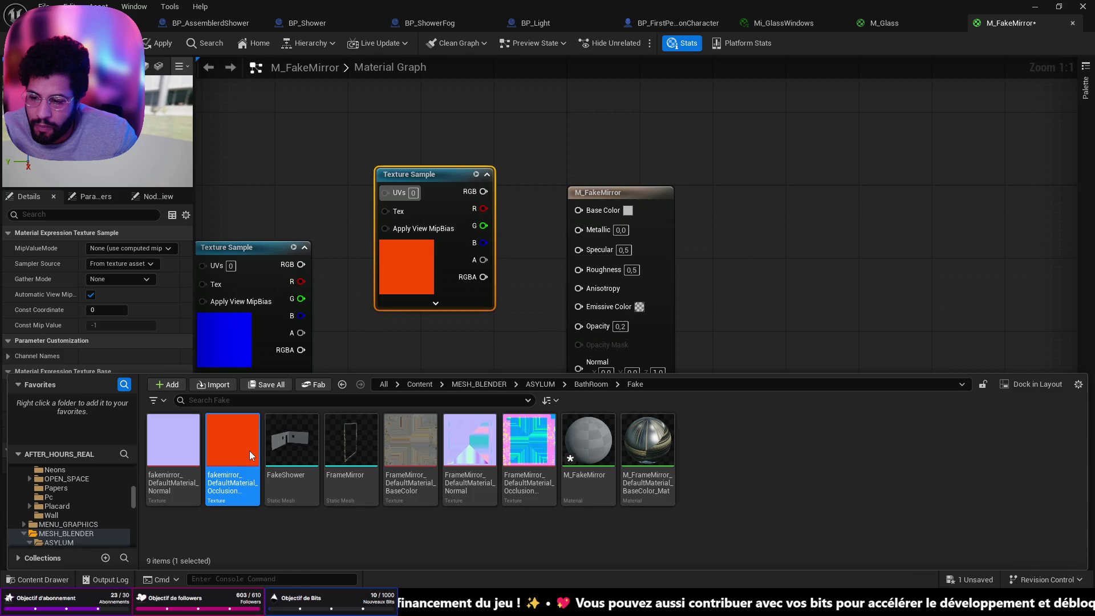
{"action": "double_click", "coordinate": [249, 451]}
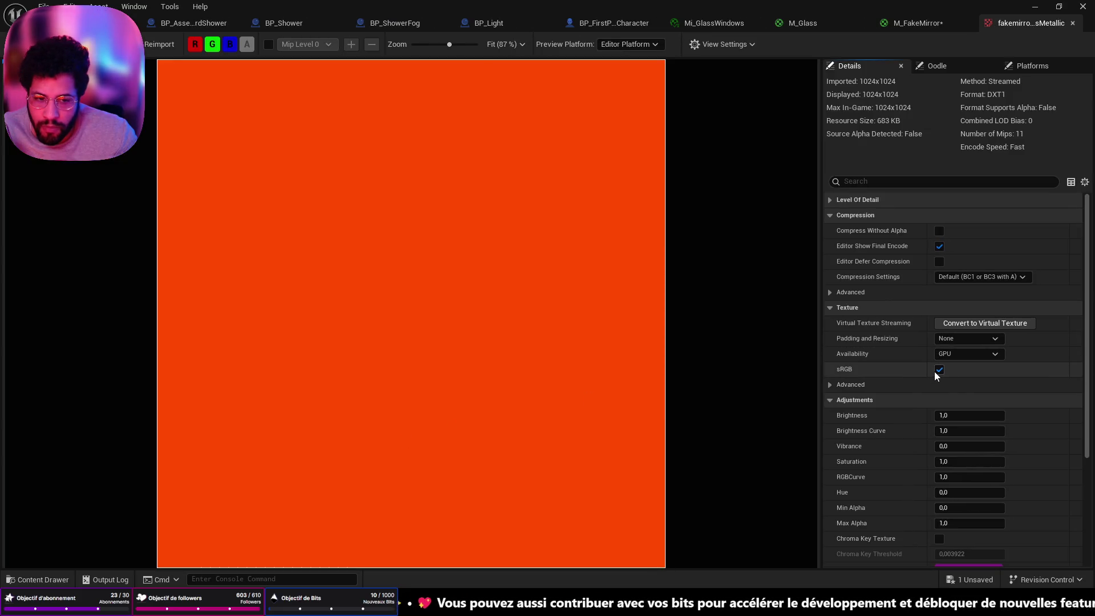
{"action": "left_click", "coordinate": [938, 370]}
{"action": "key", "text": "ctrl+s"}
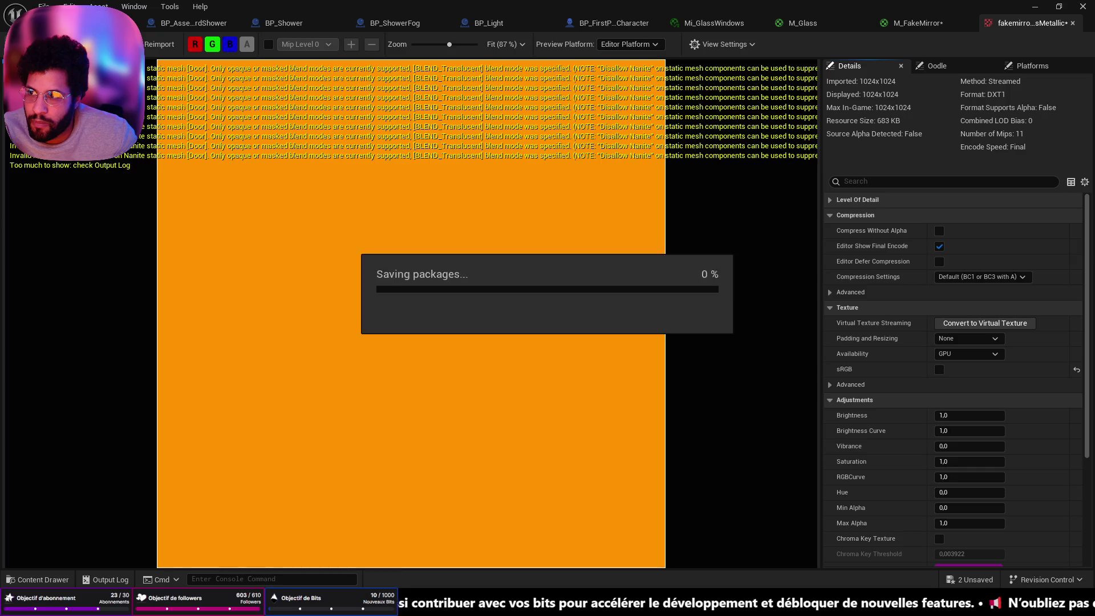
{"action": "key", "text": "ctrl+space"}
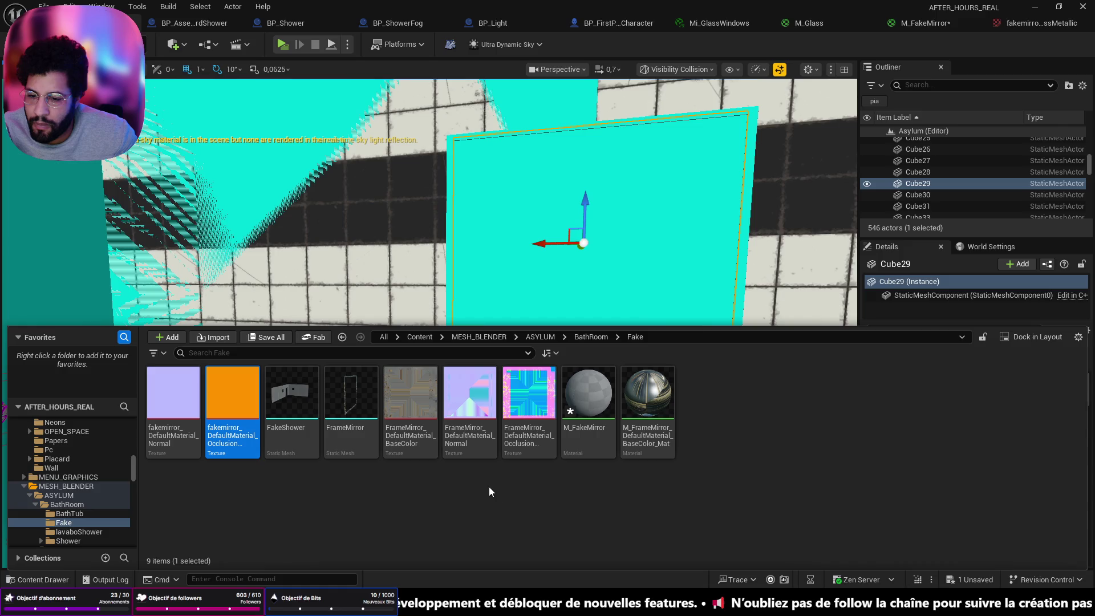
{"action": "key", "text": "ctrl+space"}
{"action": "left_click", "coordinate": [1032, 25]}
{"action": "left_click", "coordinate": [918, 23]}
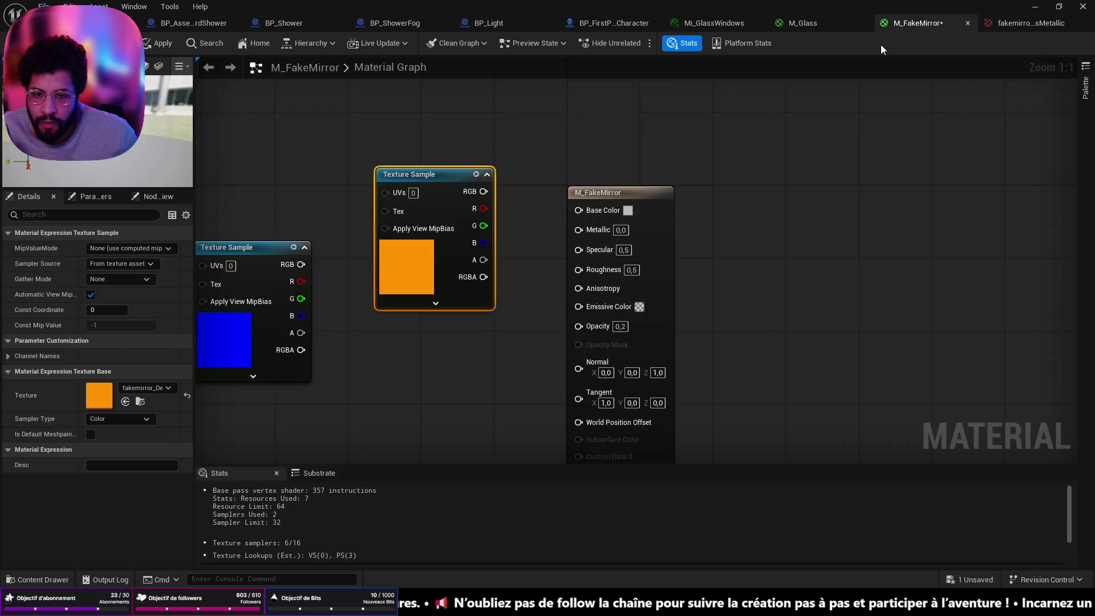
Wire the orange ORM texture's G channel into Roughness, re-adding the orange texture node.
{"action": "mouse_move", "coordinate": [482, 225]}
{"action": "left_mouse_down"}
{"action": "mouse_move", "coordinate": [512, 260]}
{"action": "mouse_move", "coordinate": [576, 268]}
{"action": "left_mouse_up"}
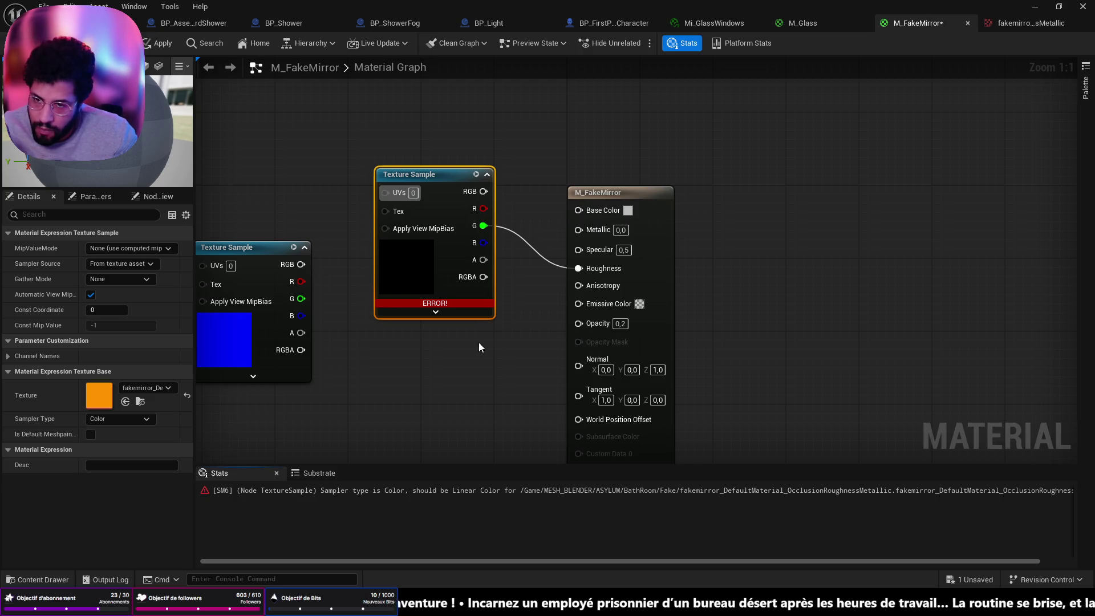
{"action": "key", "text": "ctrl+s"}
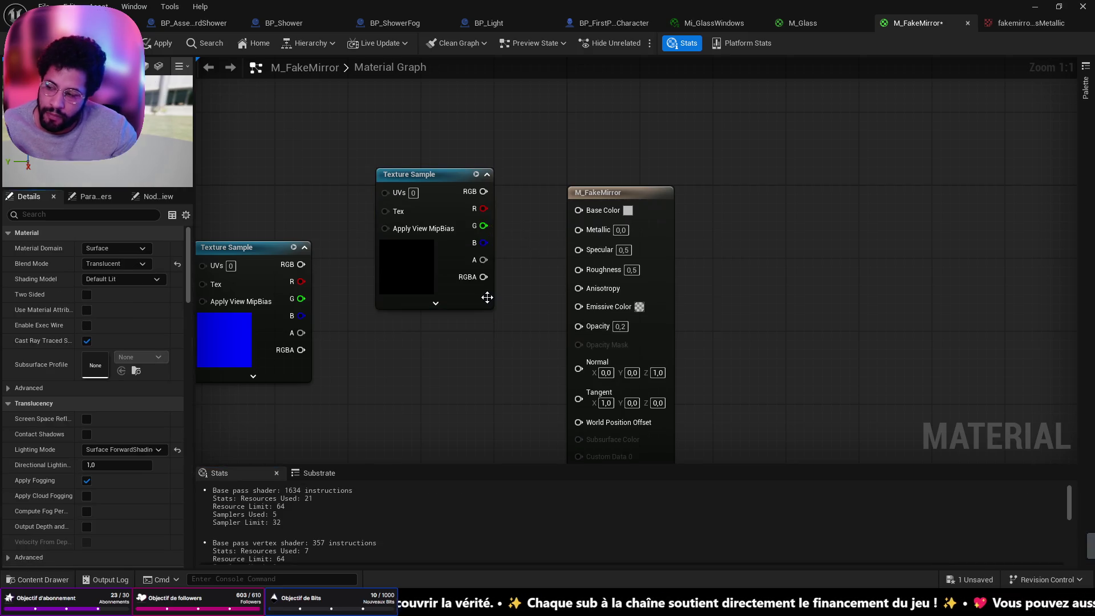
{"action": "key", "text": "ctrl+z"}
{"action": "key", "text": "Delete"}
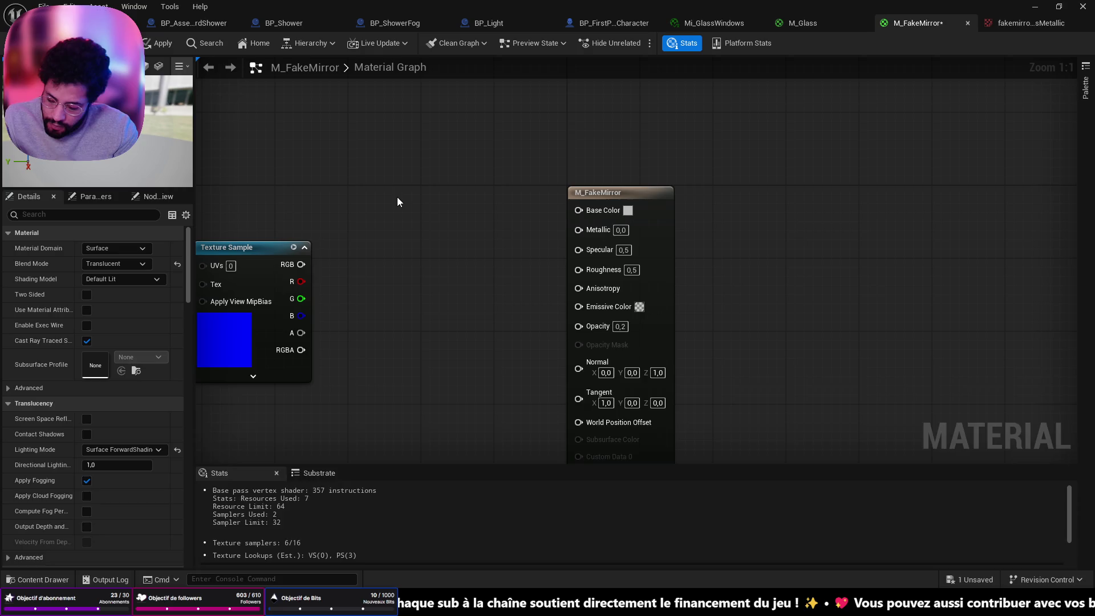
{"action": "key", "text": "ctrl+space"}
{"action": "left_click_drag", "start_coordinate": [233, 445], "coordinate": [399, 240]}
Connect the normal texture to Normal, apply M_FakeMirror, and return to the level's Fake folder.
{"action": "left_click_drag", "start_coordinate": [301, 264], "coordinate": [578, 361]}
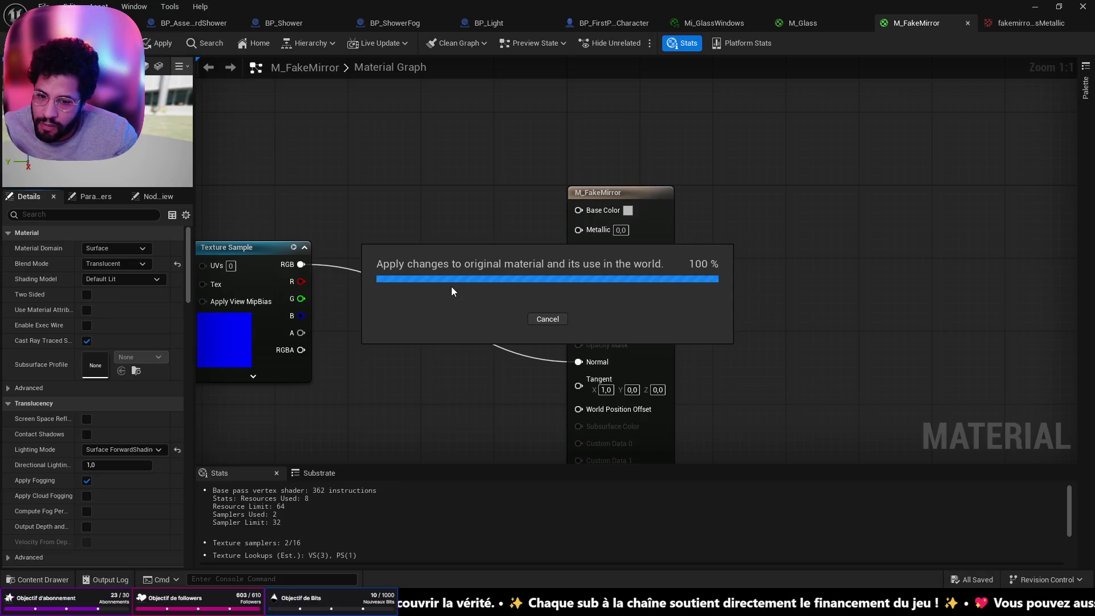
{"action": "key", "text": "ctrl+z"}
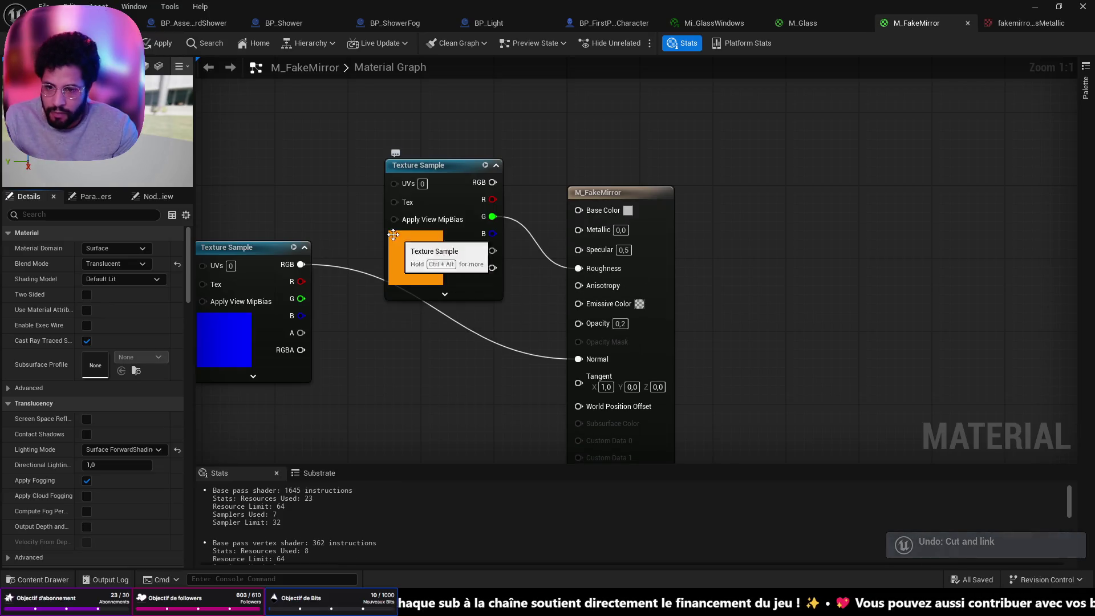
{"action": "left_click", "coordinate": [162, 43]}
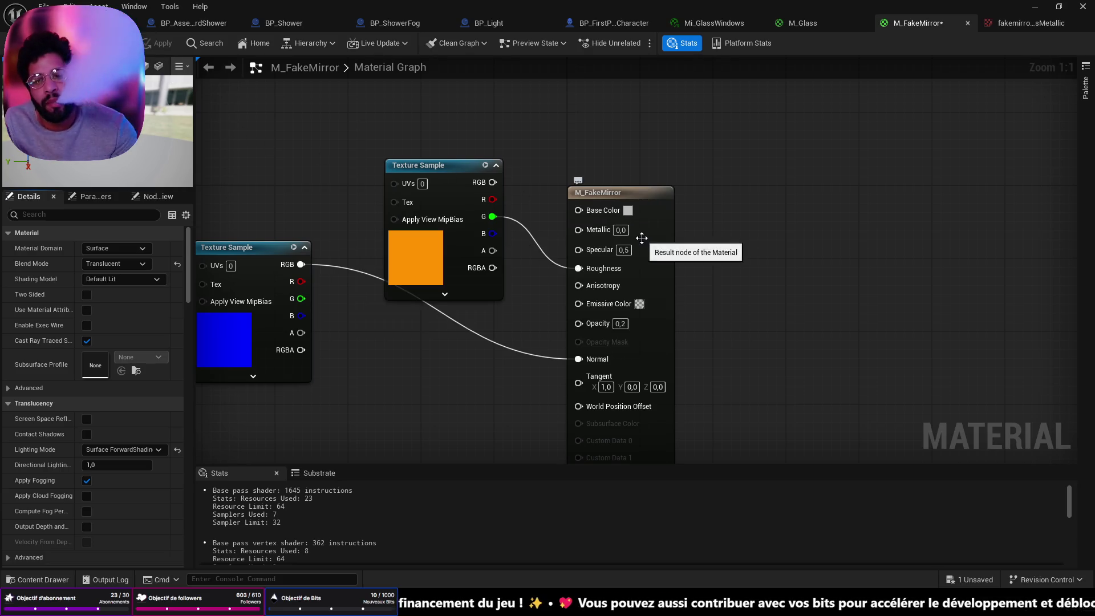
{"action": "left_click_drag", "start_coordinate": [282, 249], "coordinate": [473, 359]}
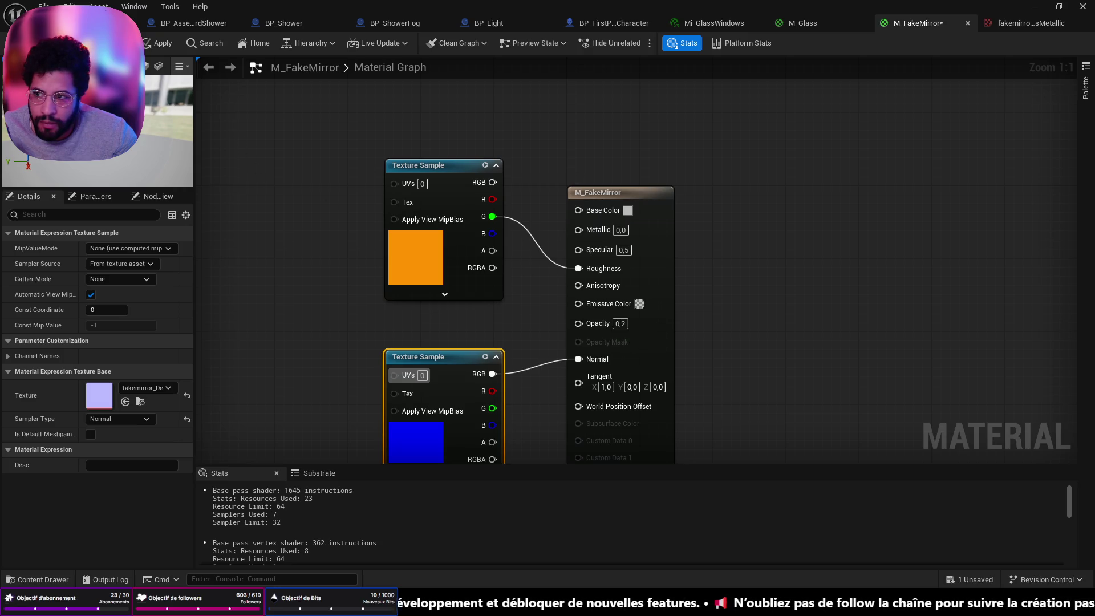
{"action": "left_click", "coordinate": [85, 23]}
{"action": "left_click", "coordinate": [38, 580]}
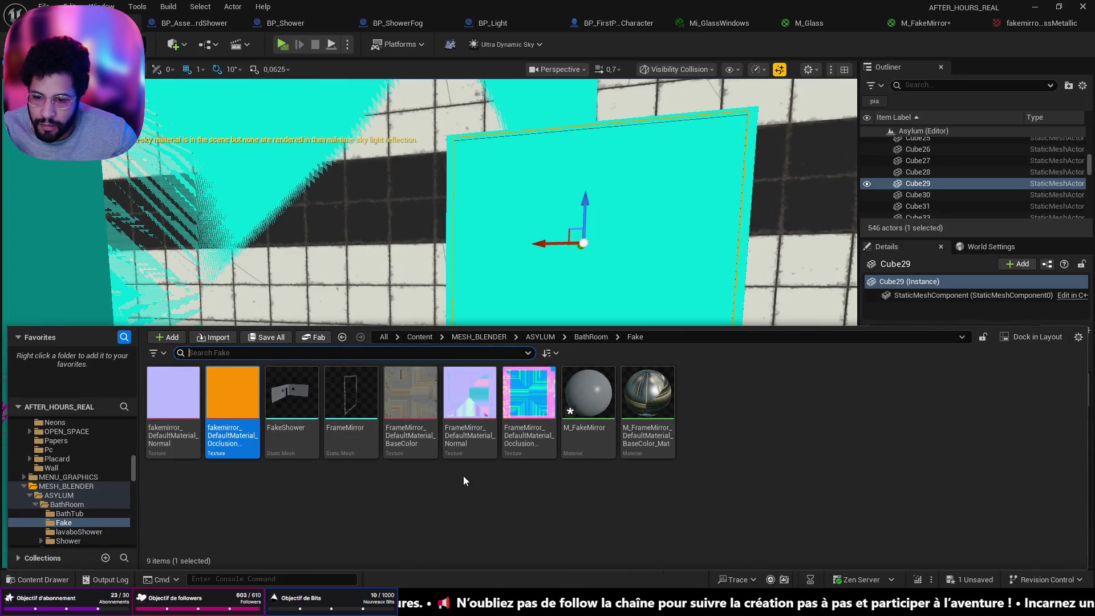
Save M_FakeMirror and assign it to Cube29's Element 0 material slot.
{"action": "left_click", "coordinate": [596, 452]}
{"action": "key", "text": "ctrl+s"}
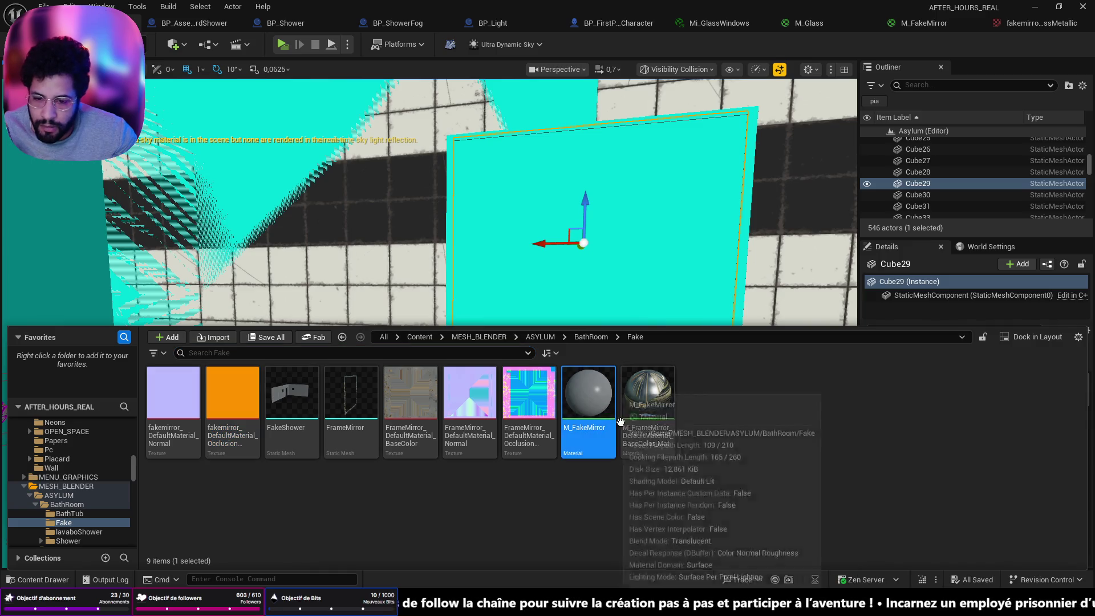
{"action": "key", "text": "ctrl+space"}
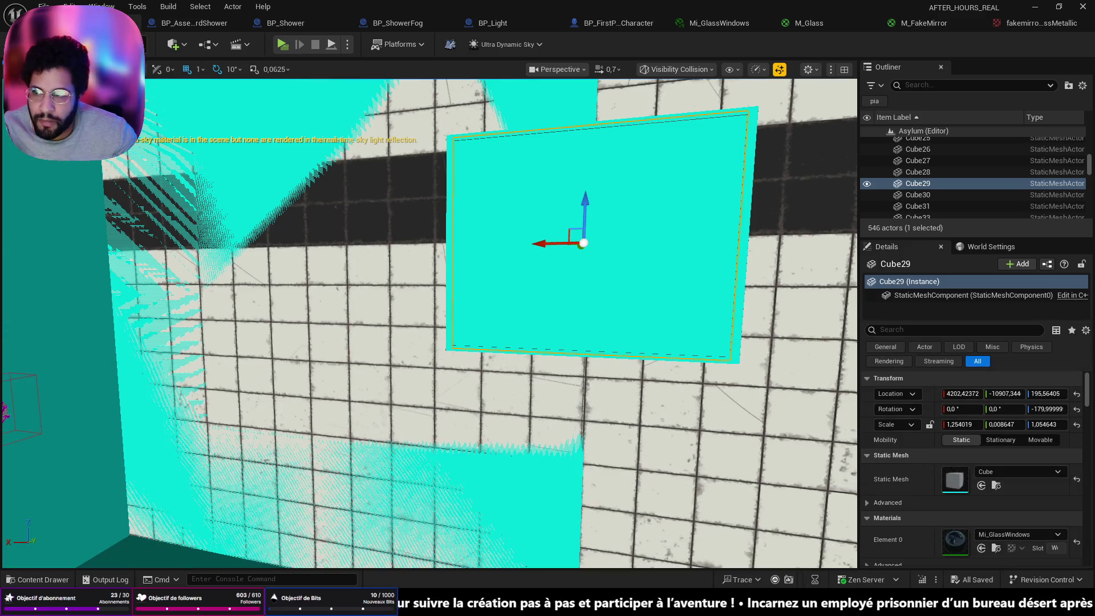
{"action": "left_click", "coordinate": [981, 548]}
Play the level from the bathroom floor, then return to the M_FakeMirror material graph.
{"action": "right_click", "coordinate": [513, 362]}
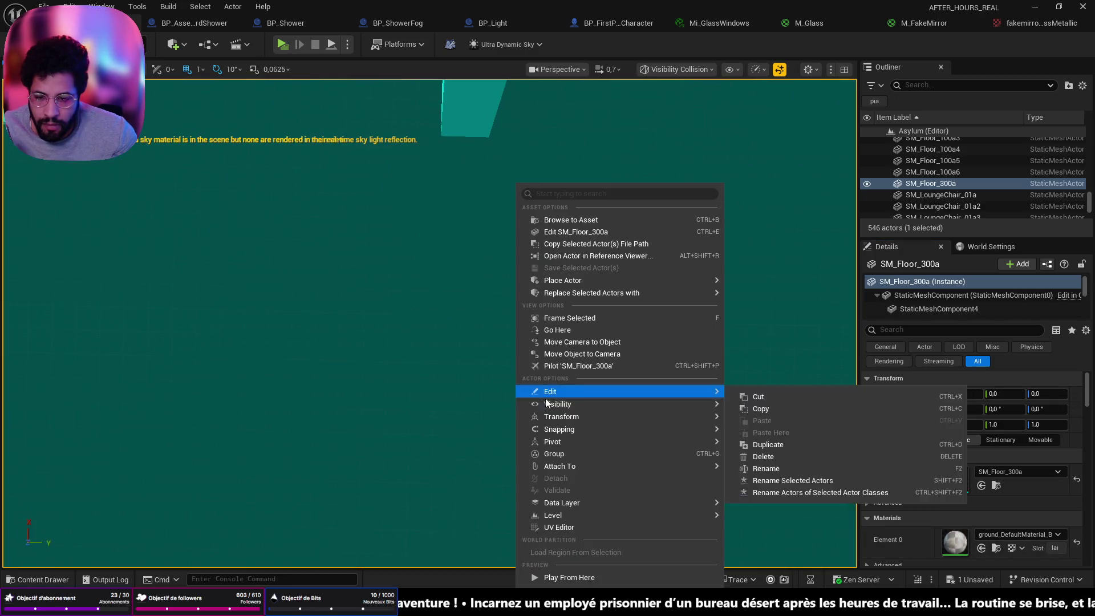
{"action": "left_click", "coordinate": [552, 578]}
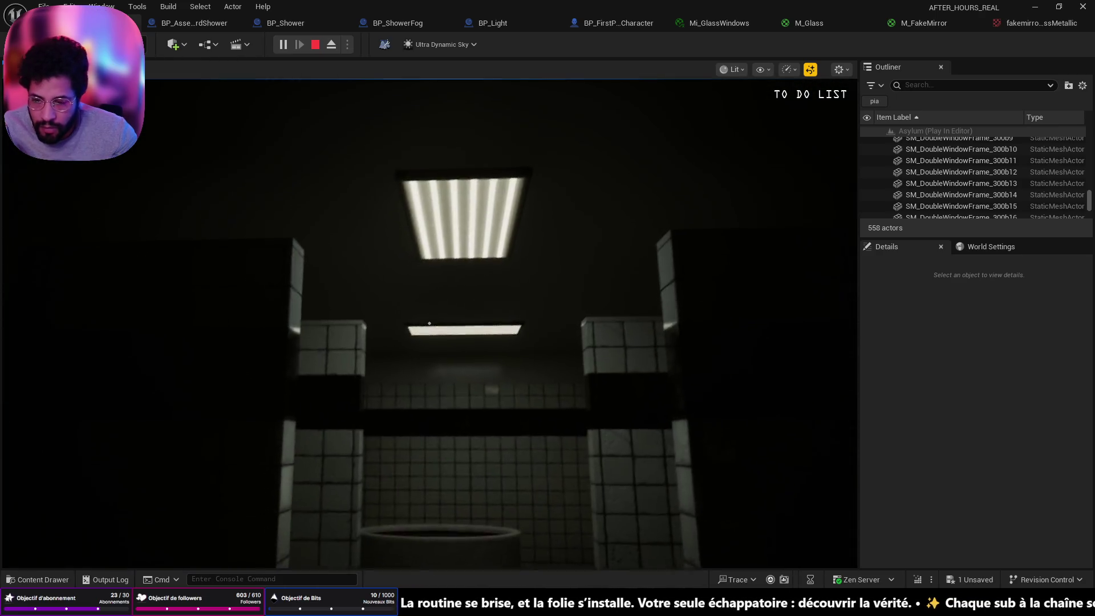
{"action": "key", "text": "Escape"}
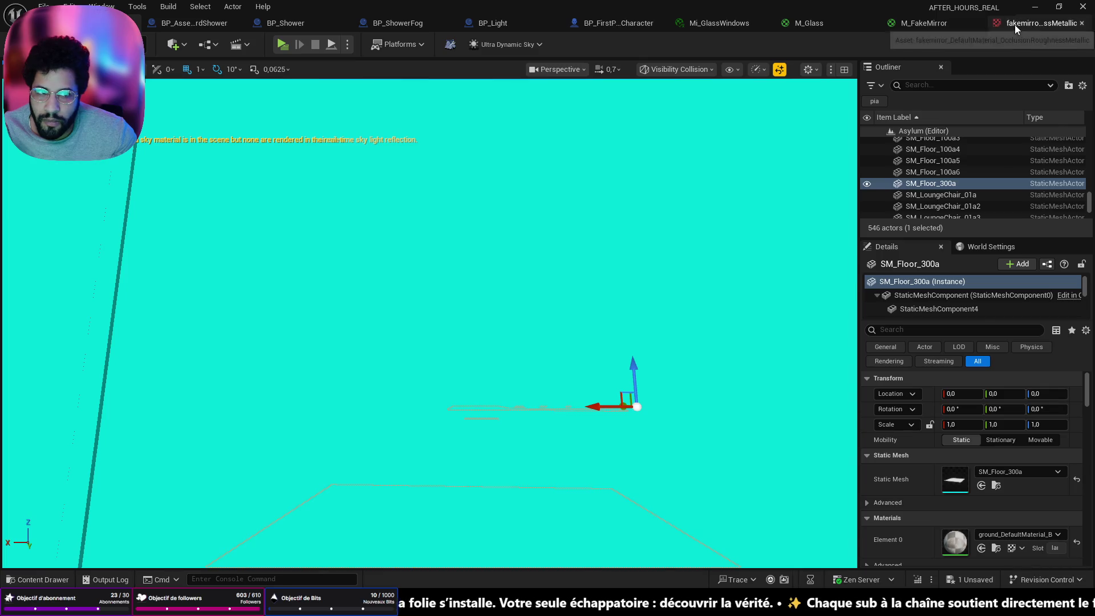
{"action": "left_click", "coordinate": [1014, 25]}
{"action": "left_click", "coordinate": [940, 25]}
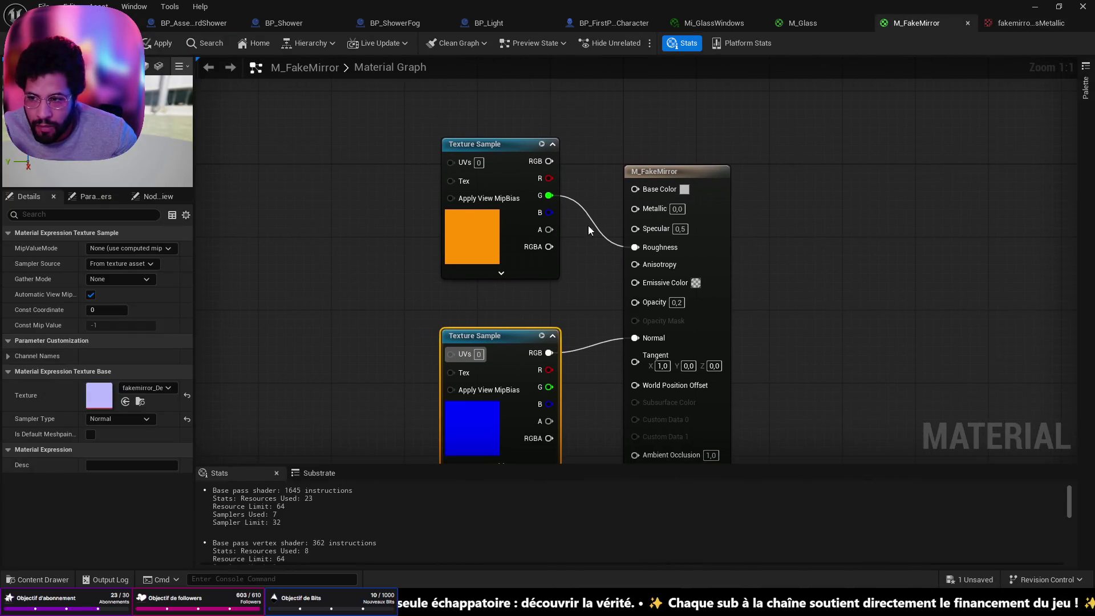
Set the Base Color to light grey (Value 0.901) and space out the two Texture Sample nodes.
{"action": "left_click_drag", "start_coordinate": [504, 150], "coordinate": [430, 153]}
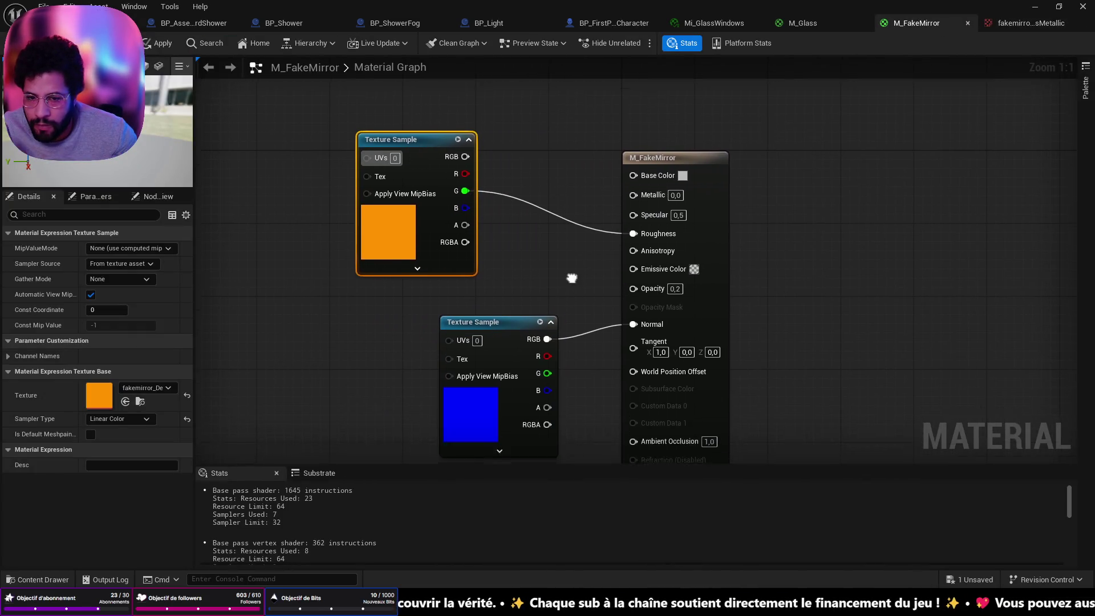
{"action": "left_click_drag", "start_coordinate": [570, 276], "coordinate": [595, 288]}
{"action": "left_click", "coordinate": [707, 185]}
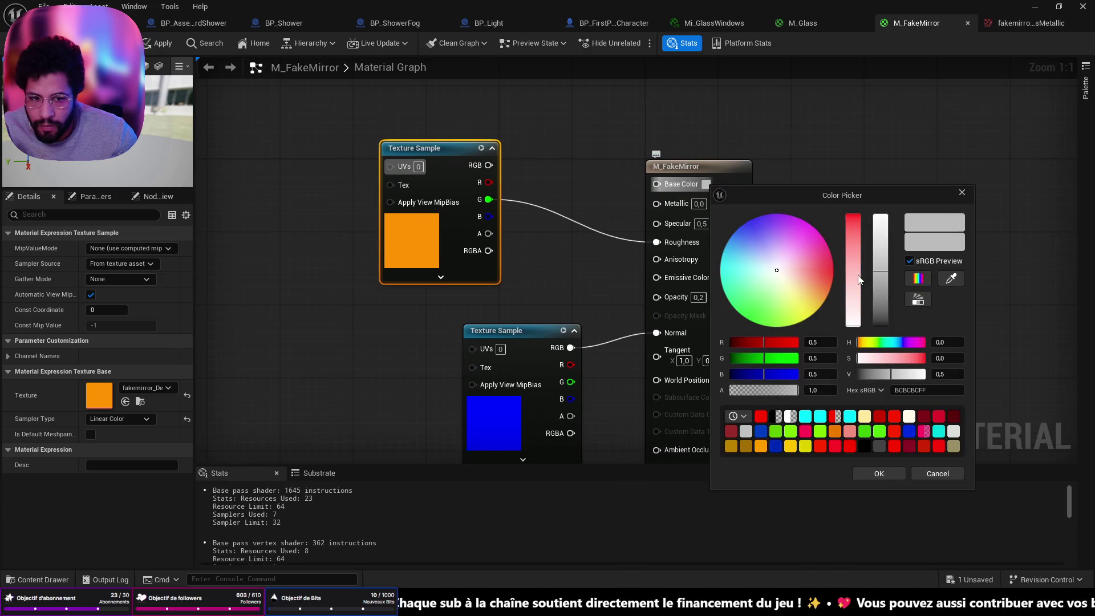
{"action": "left_click_drag", "start_coordinate": [882, 274], "coordinate": [876, 194]}
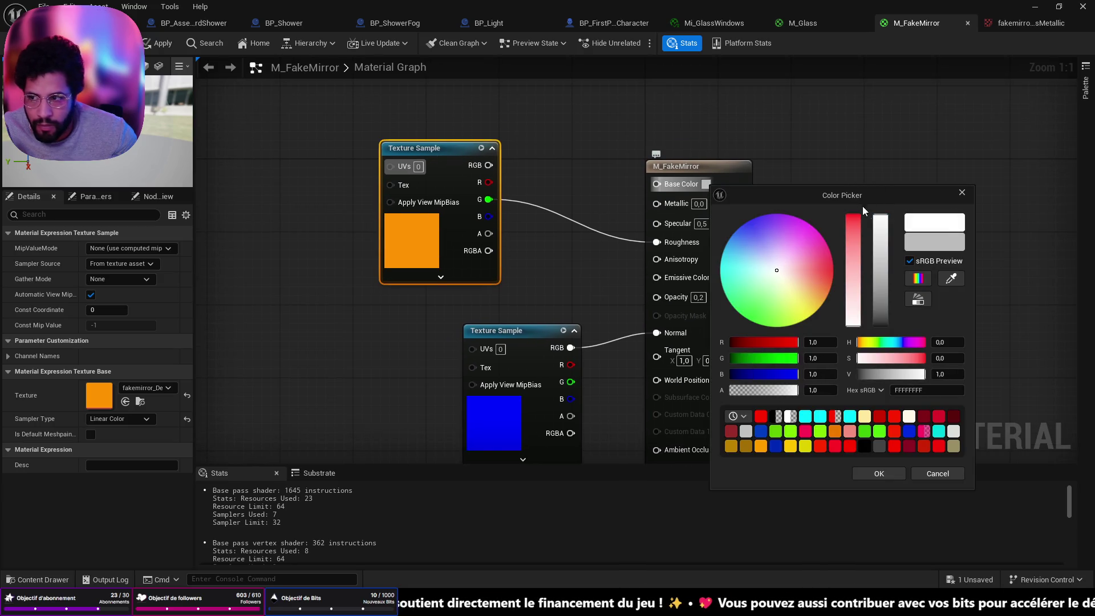
{"action": "left_click_drag", "start_coordinate": [882, 231], "coordinate": [881, 246]}
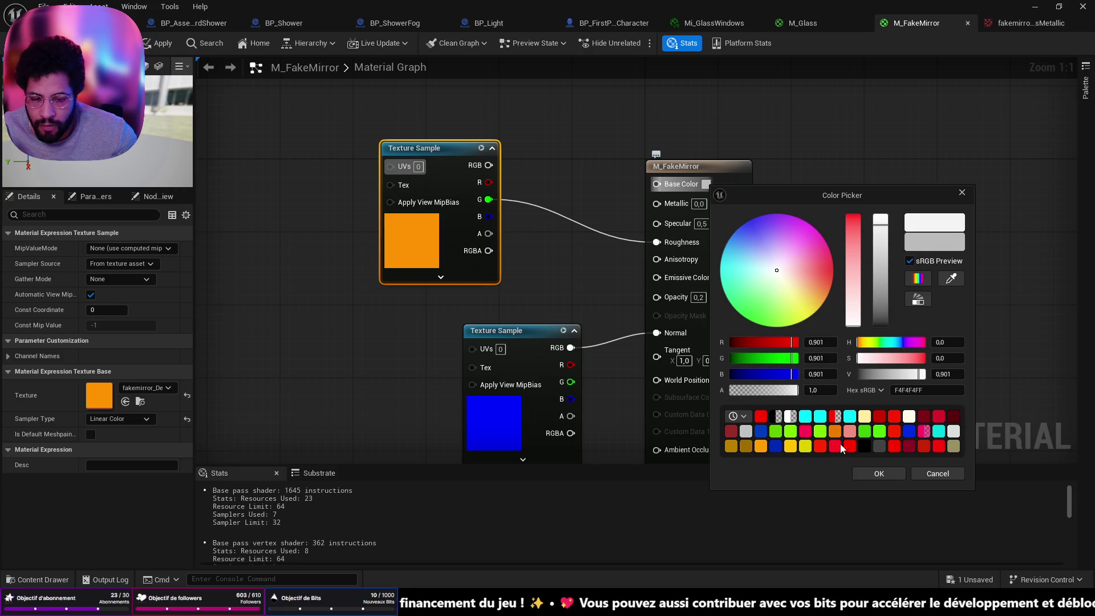
{"action": "left_click", "coordinate": [871, 475]}
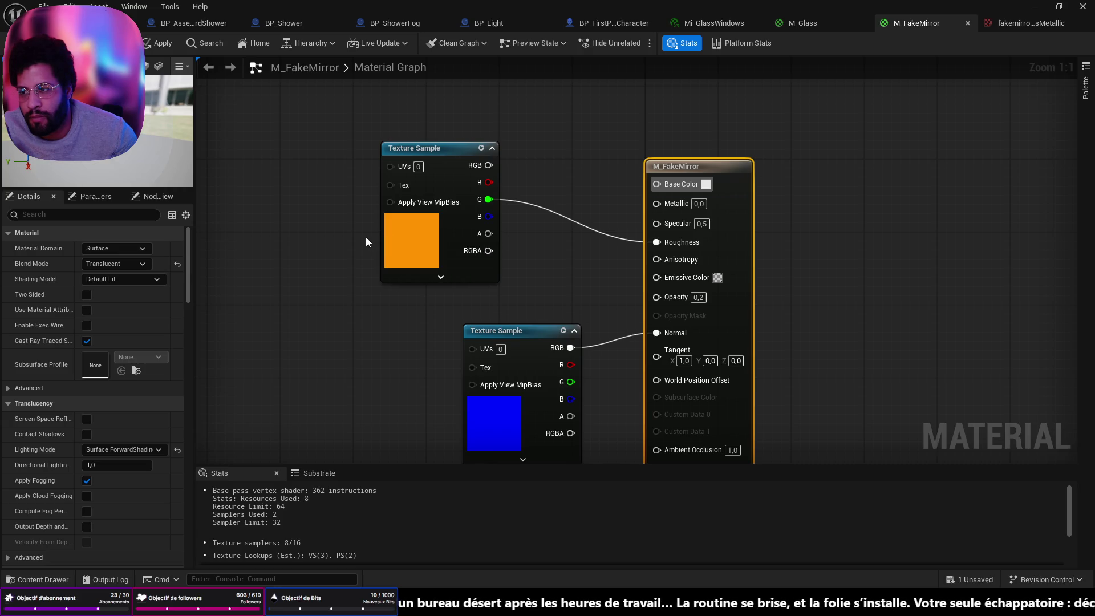
{"action": "left_click_drag", "start_coordinate": [442, 148], "coordinate": [295, 184]}
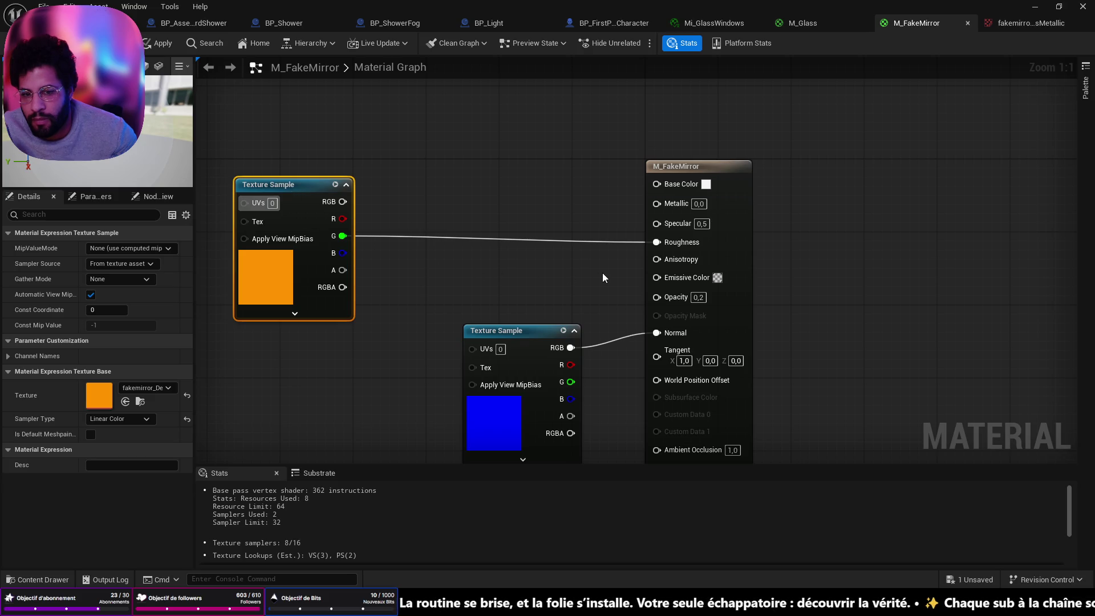
{"action": "left_click_drag", "start_coordinate": [506, 327], "coordinate": [432, 299]}
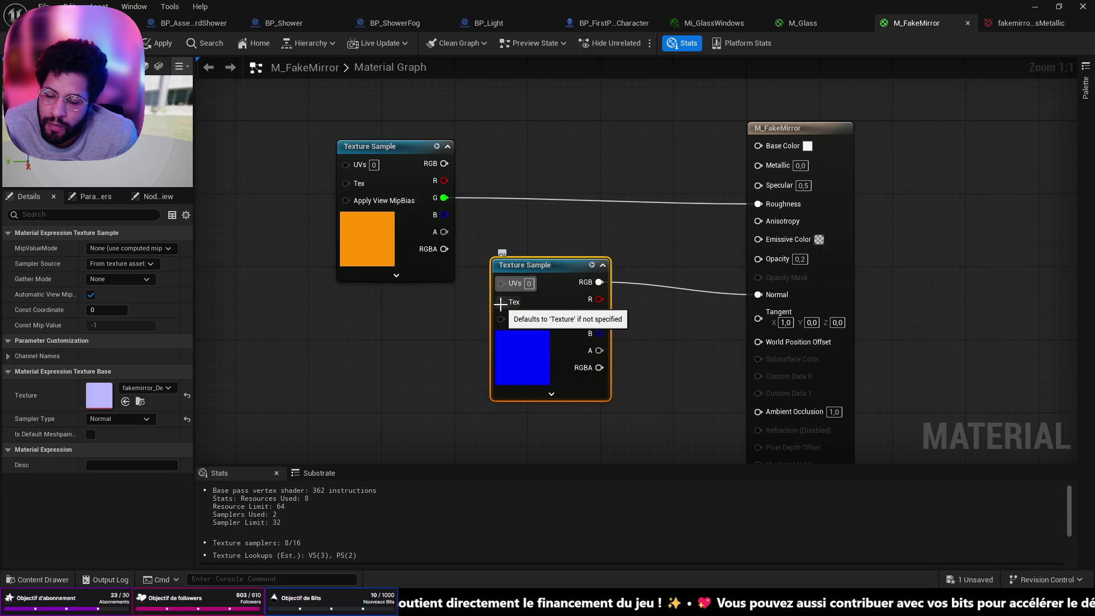
Insert a Multiply node between the orange texture's G channel and Roughness.
{"action": "left_click_drag", "start_coordinate": [444, 198], "coordinate": [495, 196]}
{"action": "type", "text": "multipla"}
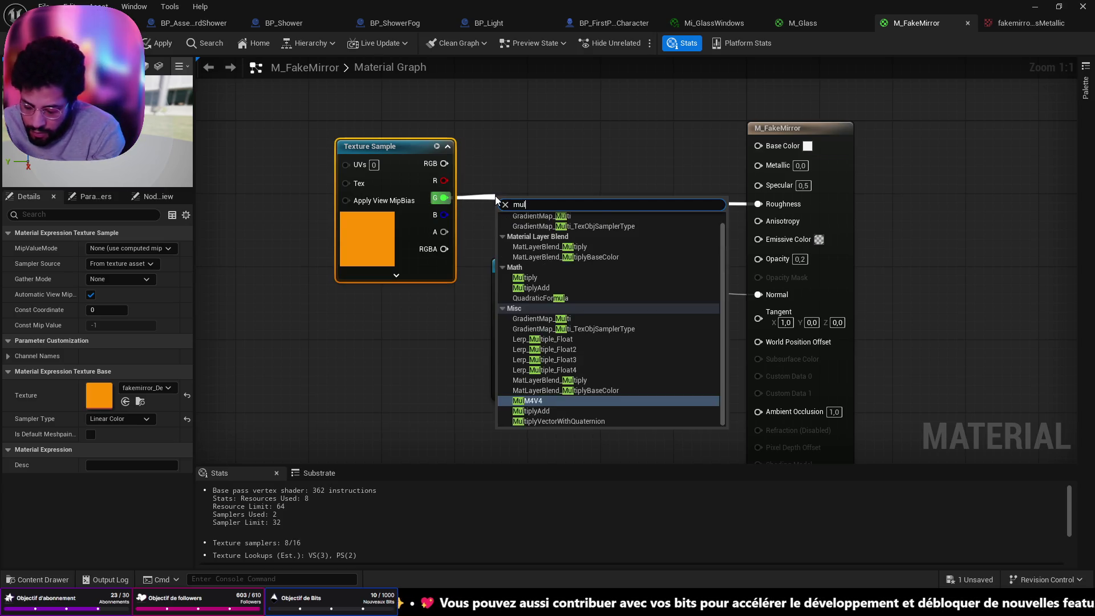
{"action": "key", "text": "BackSpace"}
{"action": "type", "text": "y"}
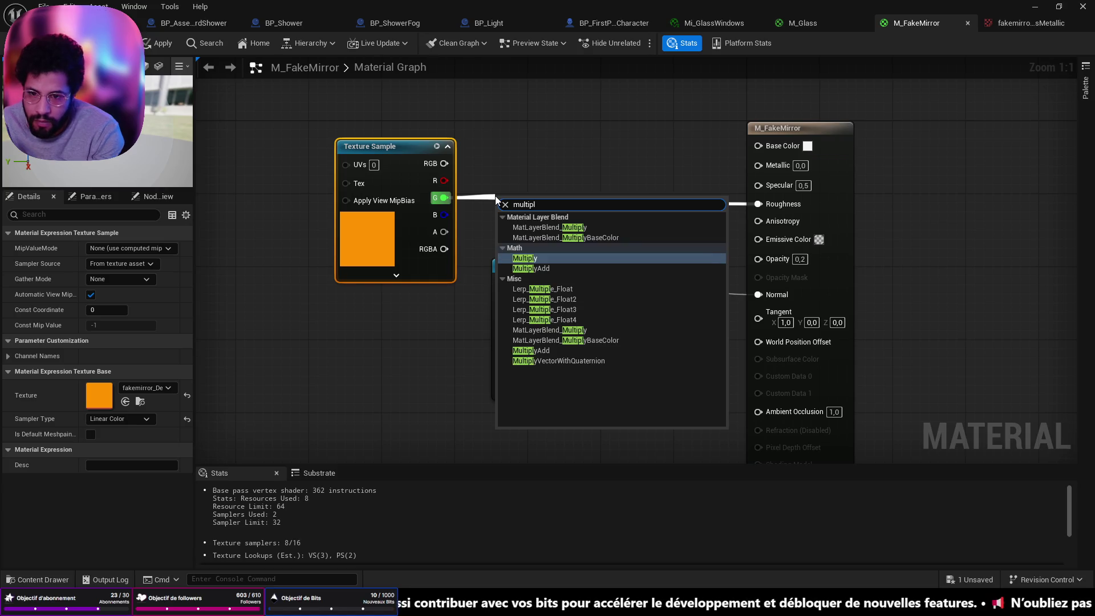
{"action": "key", "text": "Return"}
{"action": "left_click_drag", "start_coordinate": [543, 223], "coordinate": [758, 205]}
{"action": "type", "text": "1,5"}
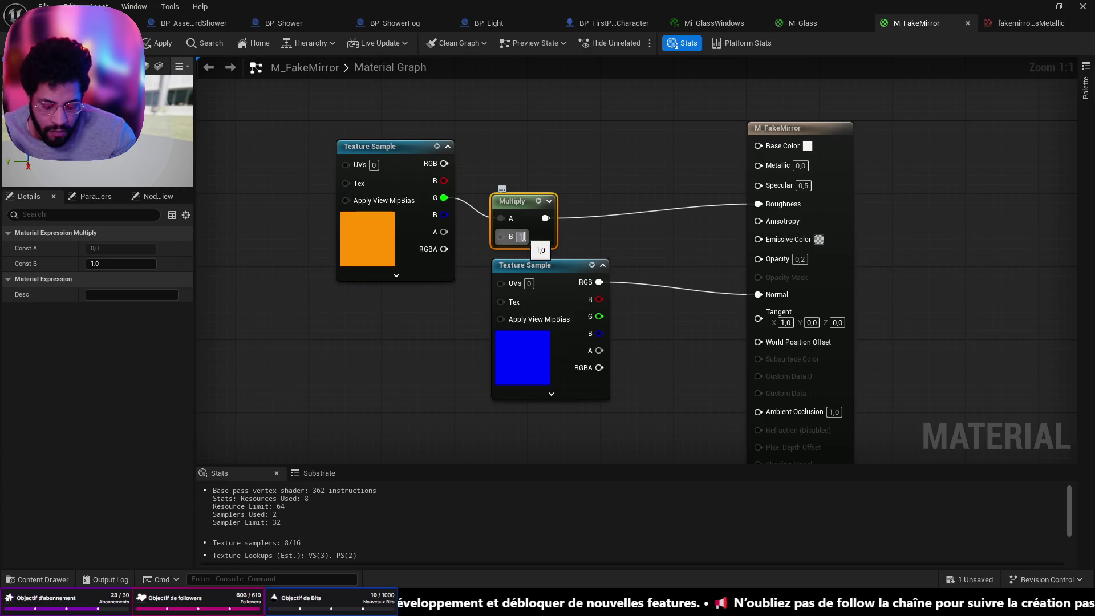
{"action": "key", "text": "Return"}
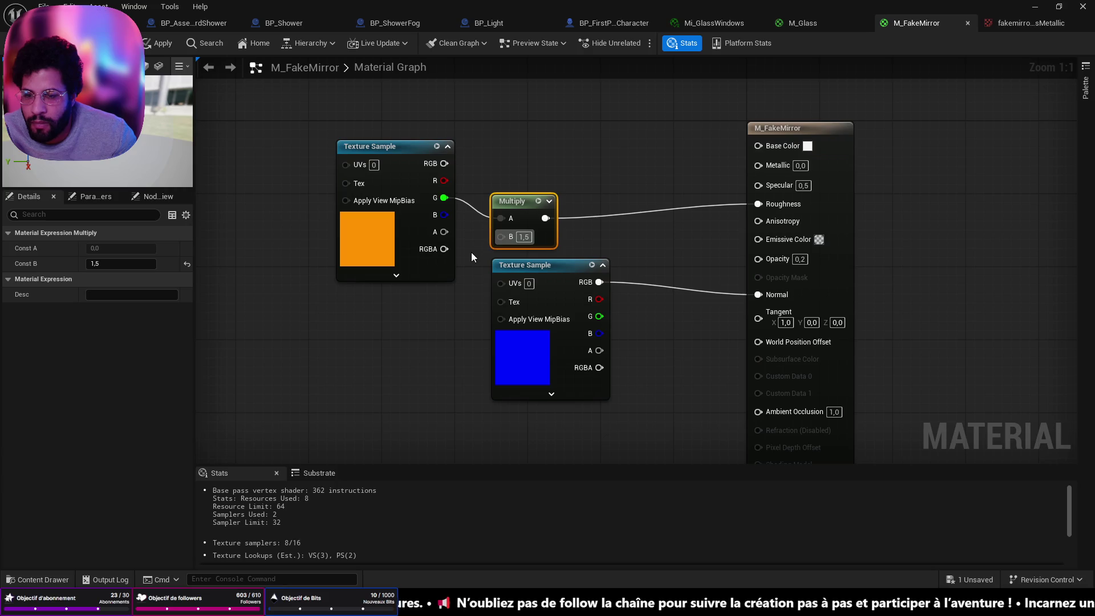
Change the Multiply B value to 0.2 and apply the material.
{"action": "left_click", "coordinate": [522, 237]}
{"action": "key", "text": "BackSpace"}
{"action": "type", "text": "0,2"}
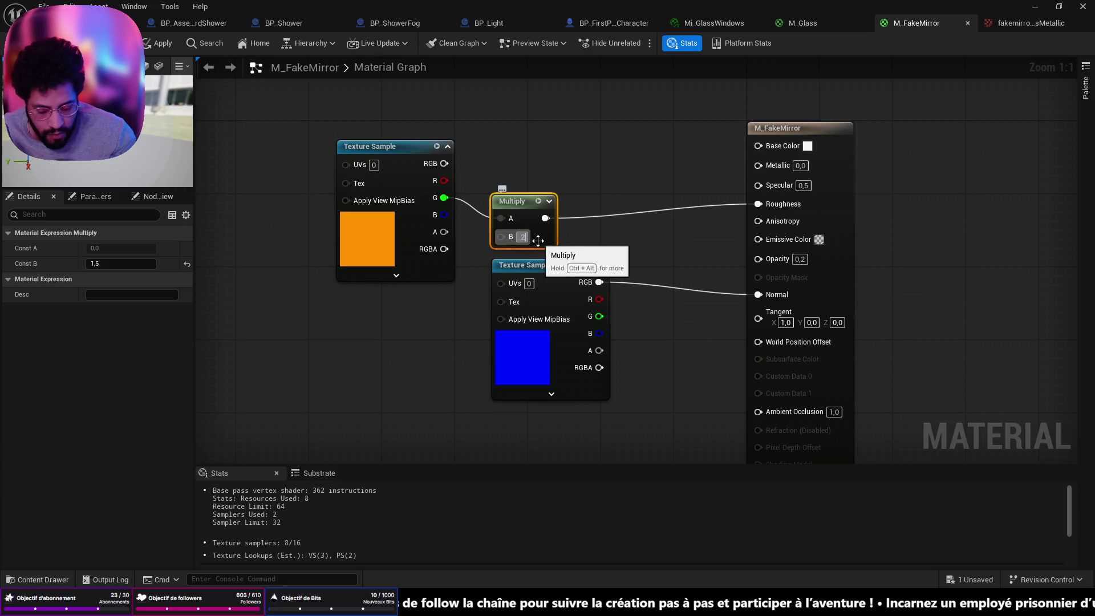
{"action": "key", "text": "Return"}
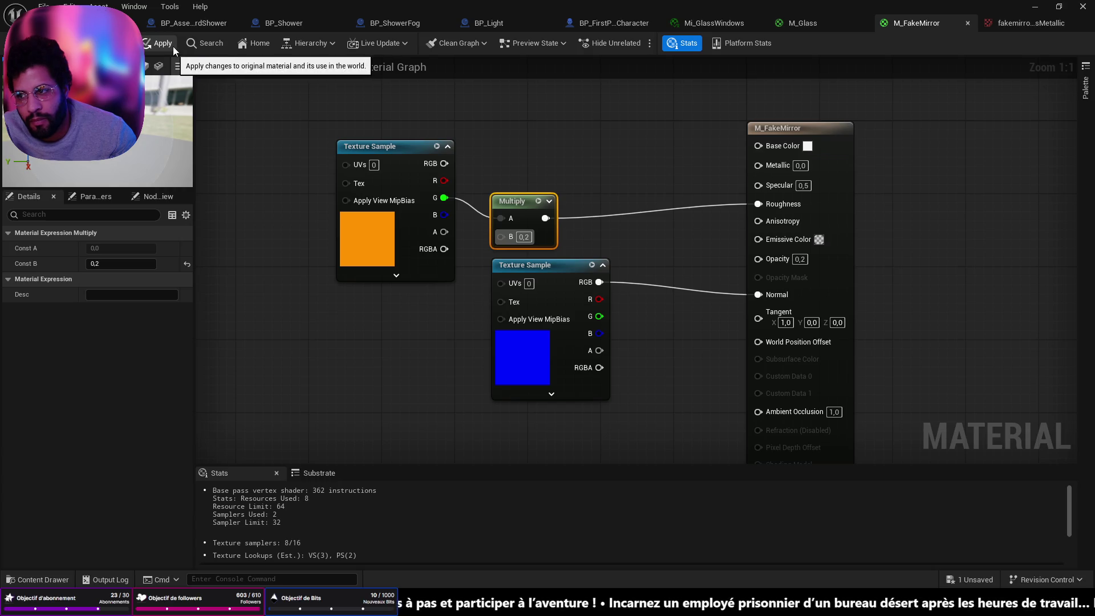
{"action": "left_click", "coordinate": [173, 47]}
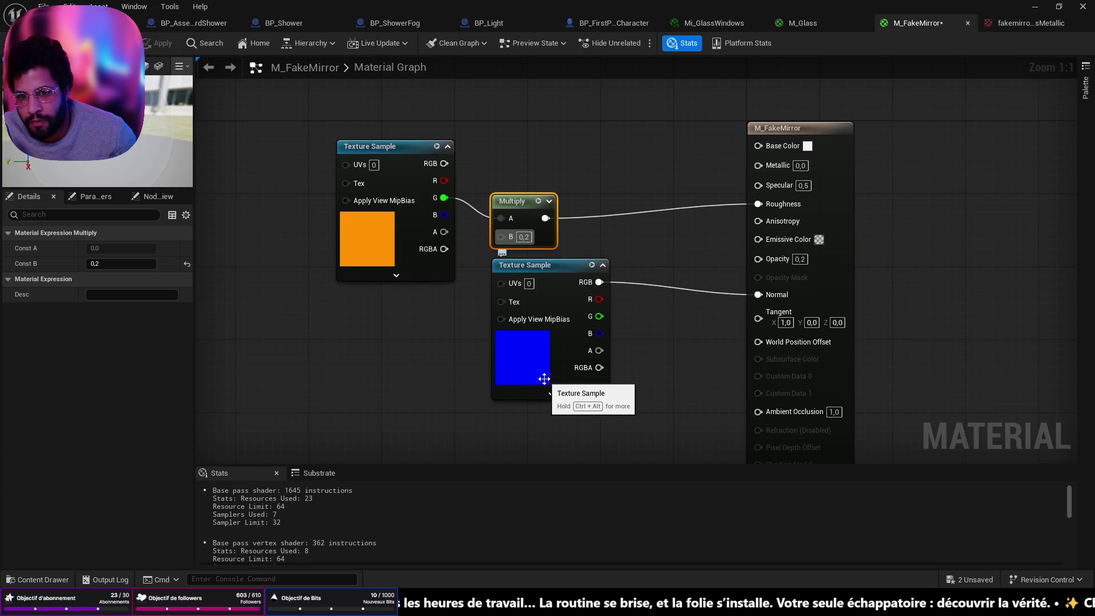
{"action": "left_click", "coordinate": [74, 23]}
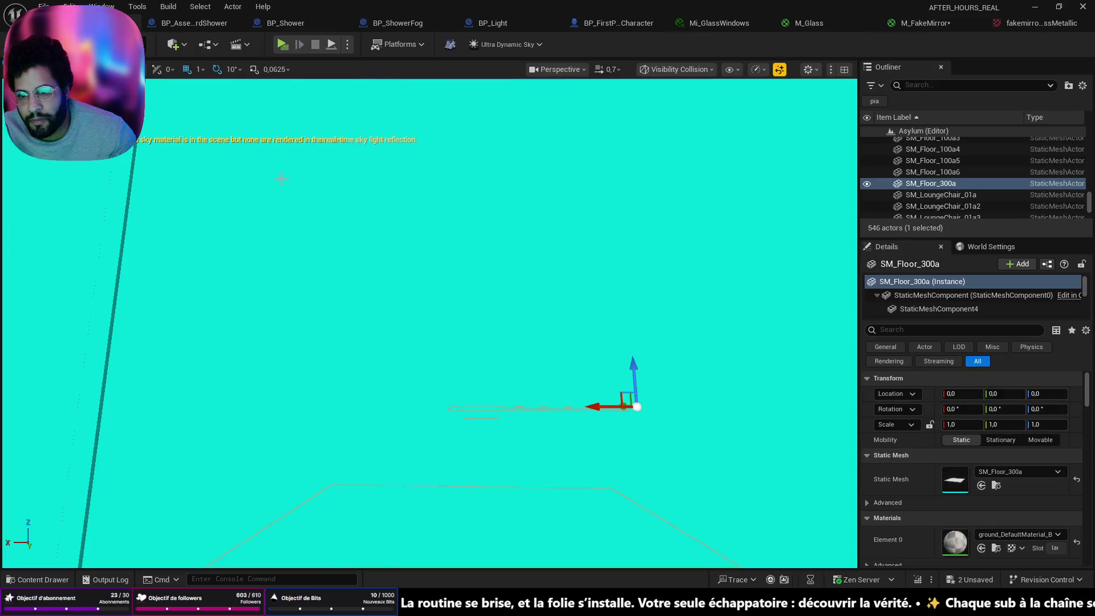
View the mirror wall in Lit mode, then open the fakemirror ORM texture editor.
{"action": "left_click", "coordinate": [682, 72]}
{"action": "left_click", "coordinate": [686, 108]}
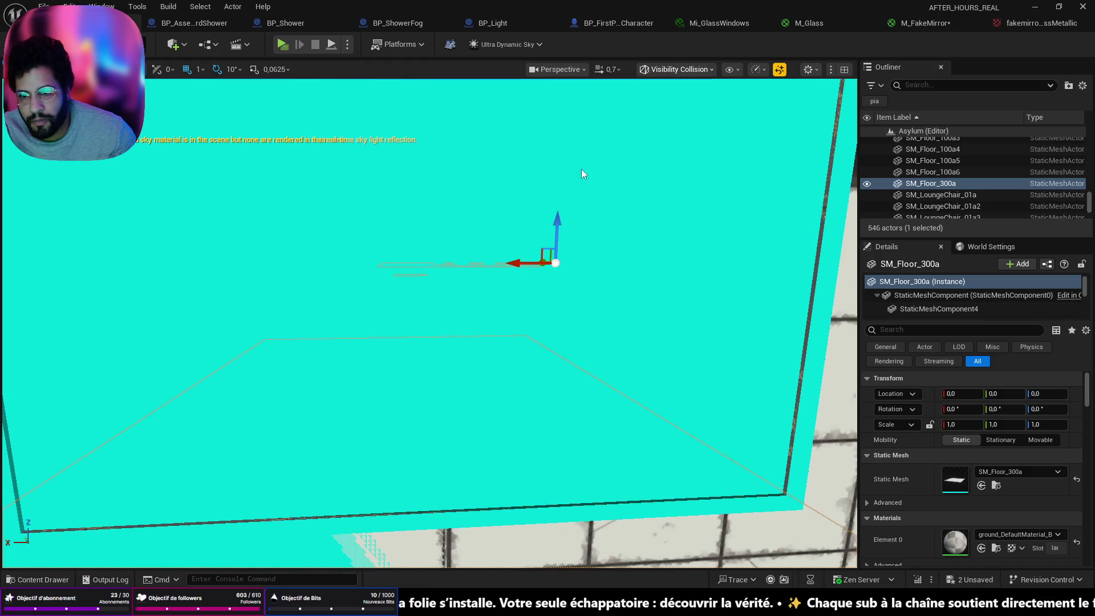
{"action": "mouse_move", "coordinate": [428, 319]}
{"action": "left_mouse_down"}
{"action": "mouse_move", "coordinate": [433, 302]}
{"action": "mouse_move", "coordinate": [468, 291]}
{"action": "mouse_move", "coordinate": [418, 280]}
{"action": "mouse_move", "coordinate": [459, 280]}
{"action": "mouse_move", "coordinate": [543, 206]}
{"action": "left_mouse_up"}
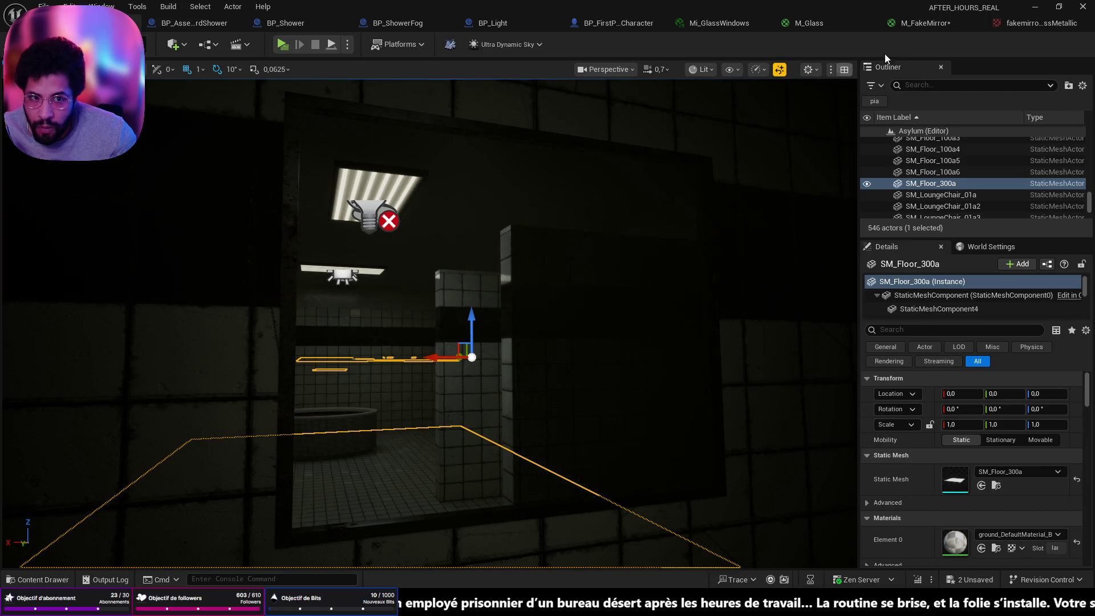
{"action": "left_click", "coordinate": [939, 25]}
{"action": "left_click", "coordinate": [1028, 30]}
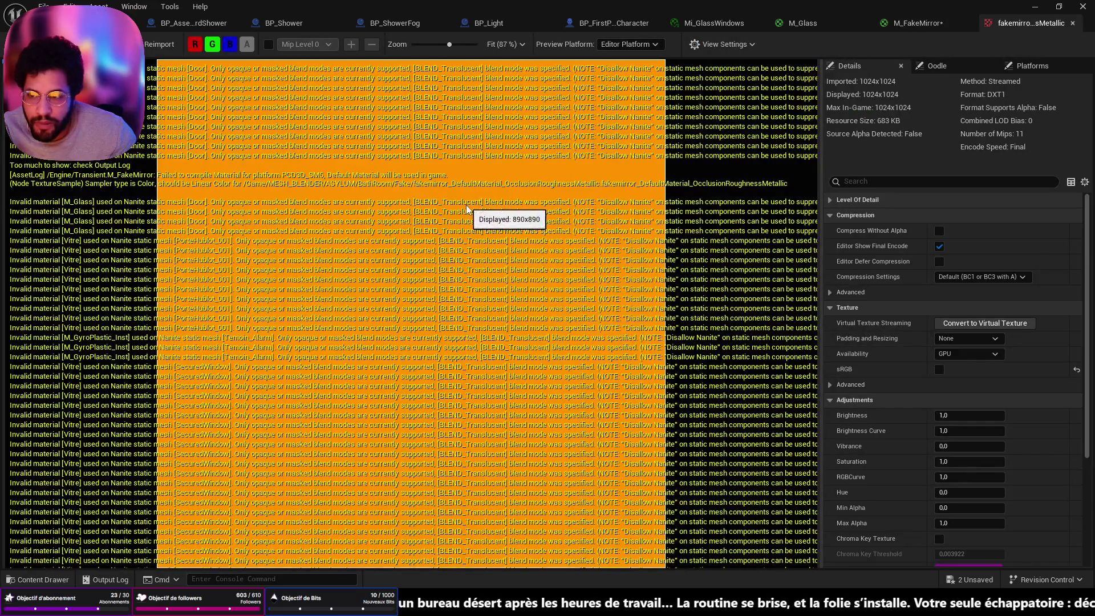
Enable sRGB on the fakemirror ORM texture and save all assets.
{"action": "left_click", "coordinate": [939, 369]}
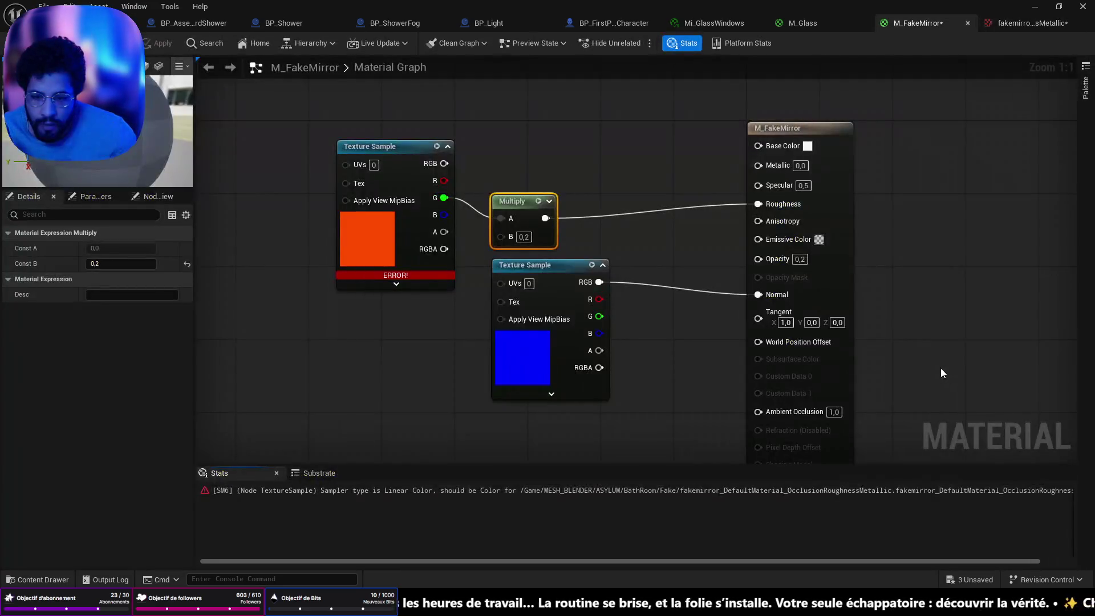
{"action": "key", "text": "ctrl+shift+s"}
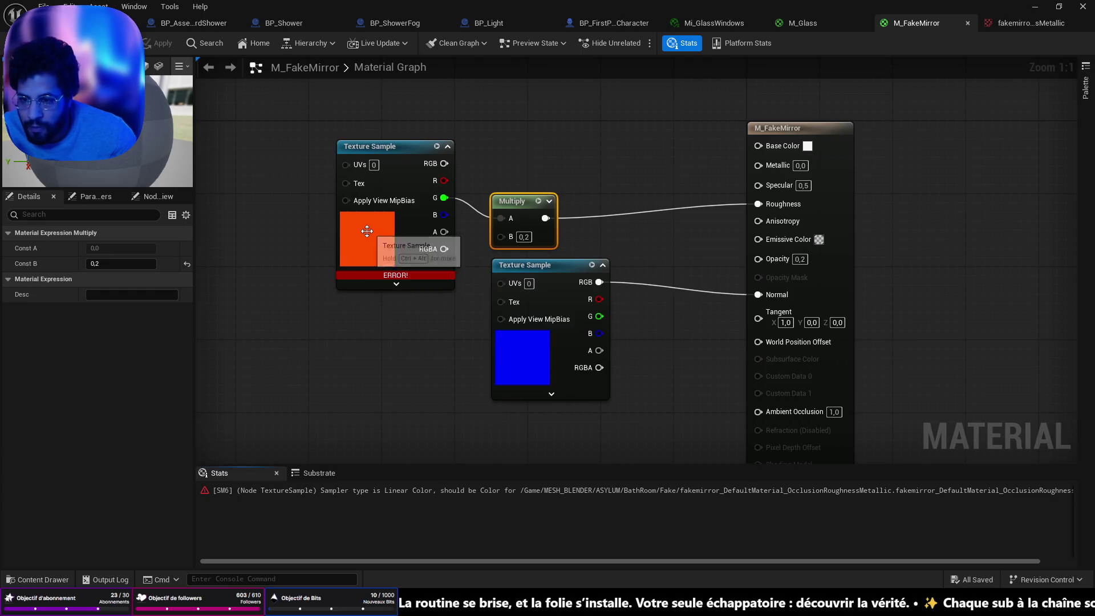
{"action": "key", "text": "ctrl+space"}
{"action": "double_click", "coordinate": [255, 441]}
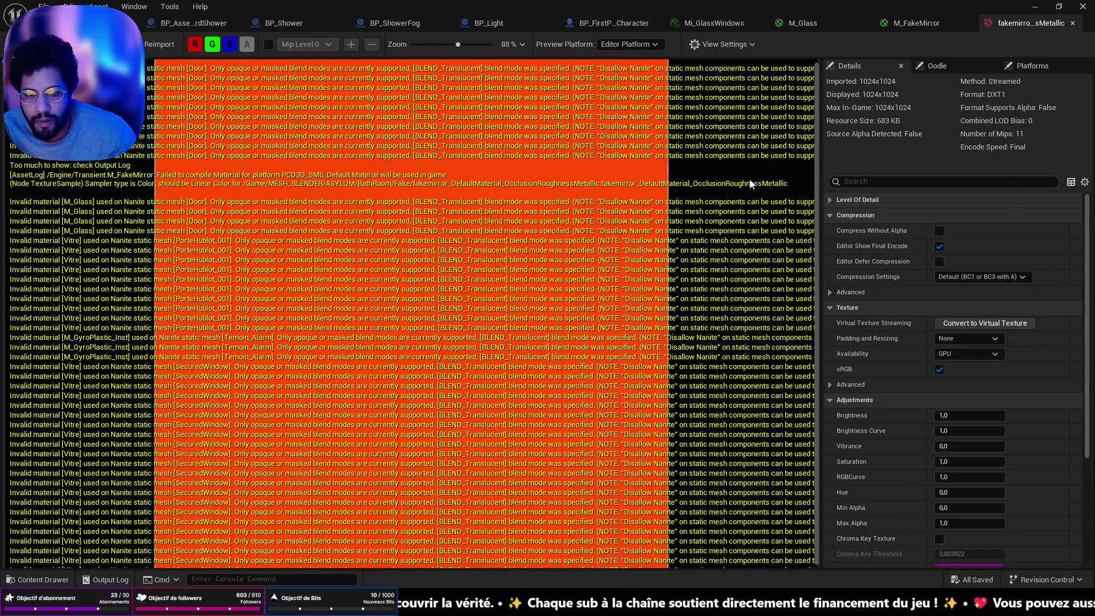
{"action": "left_click", "coordinate": [1073, 23]}
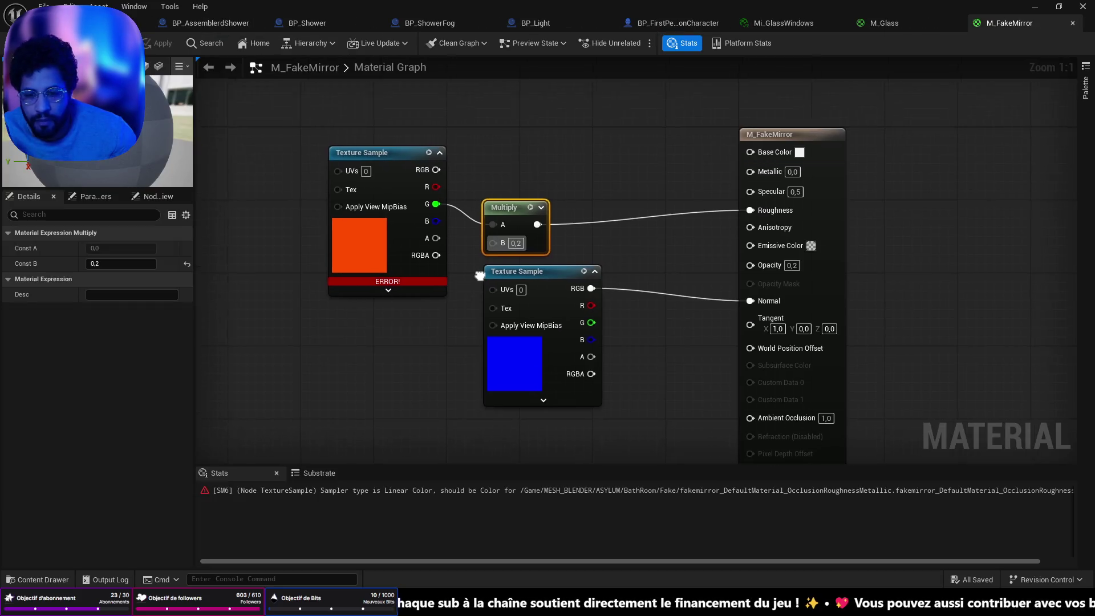
{"action": "key", "text": "alt+Tab"}
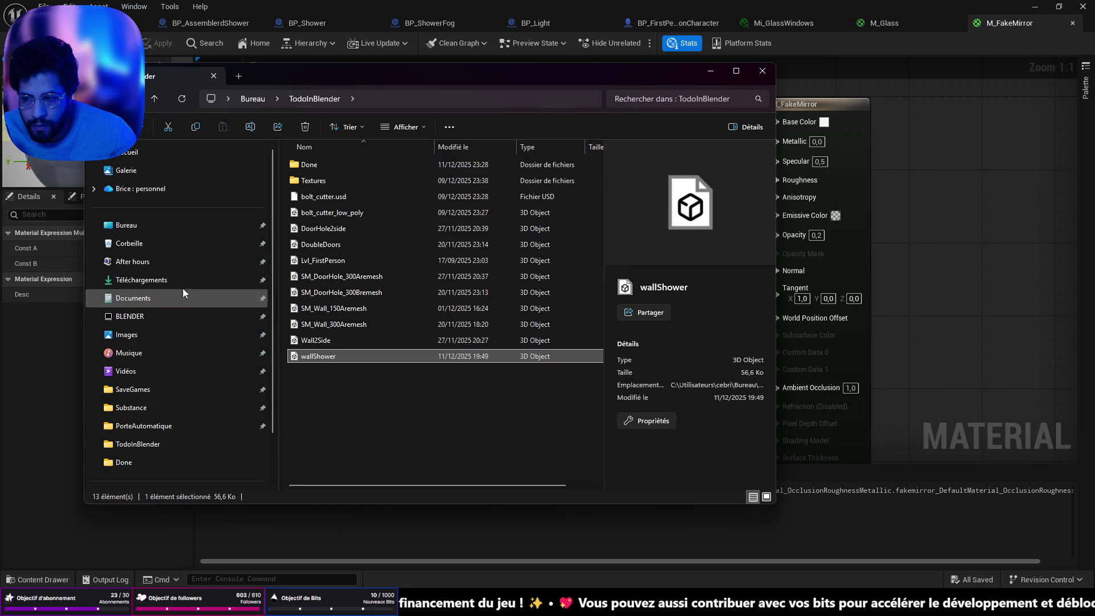
{"action": "left_click", "coordinate": [174, 261]}
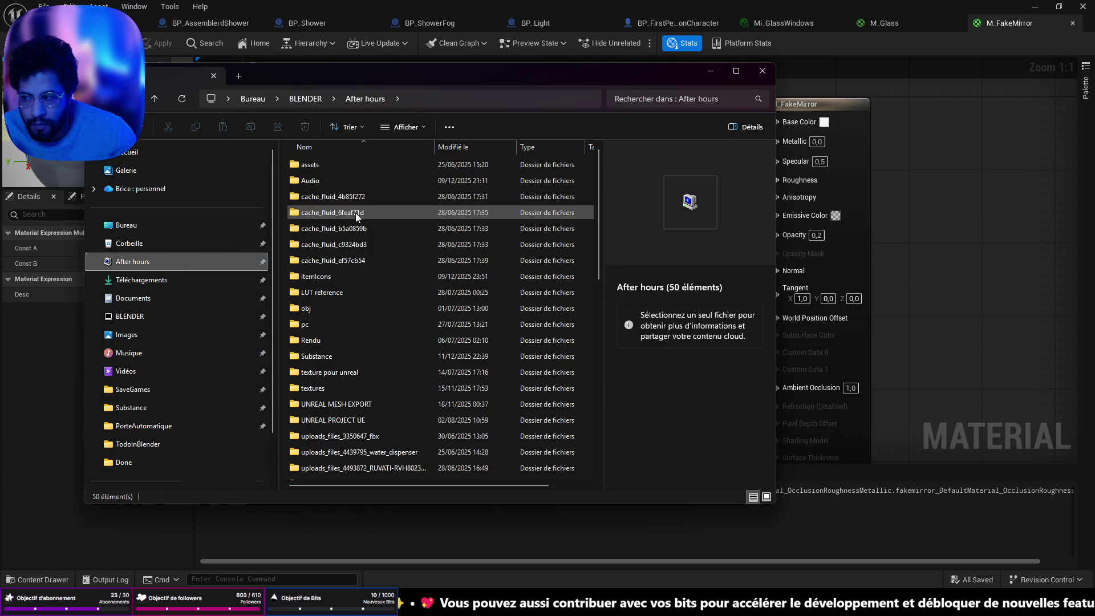
{"action": "mouse_move", "coordinate": [354, 218]}
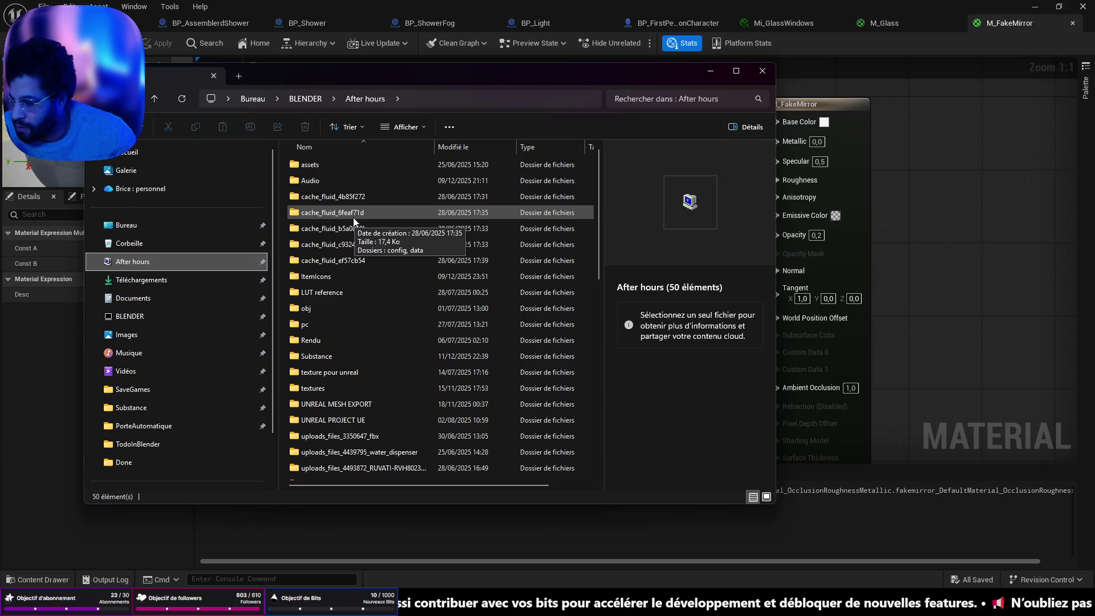
{"action": "left_click", "coordinate": [710, 71]}
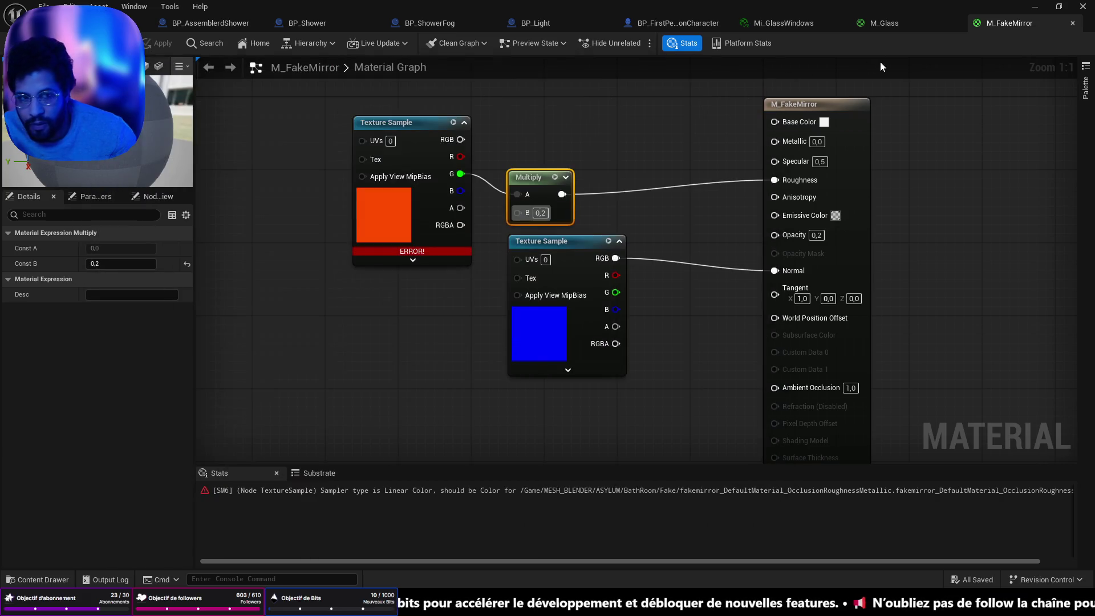
Back in Substance Painter, review the two existing fill layers in the layer stack.
{"action": "key", "text": "alt+Tab"}
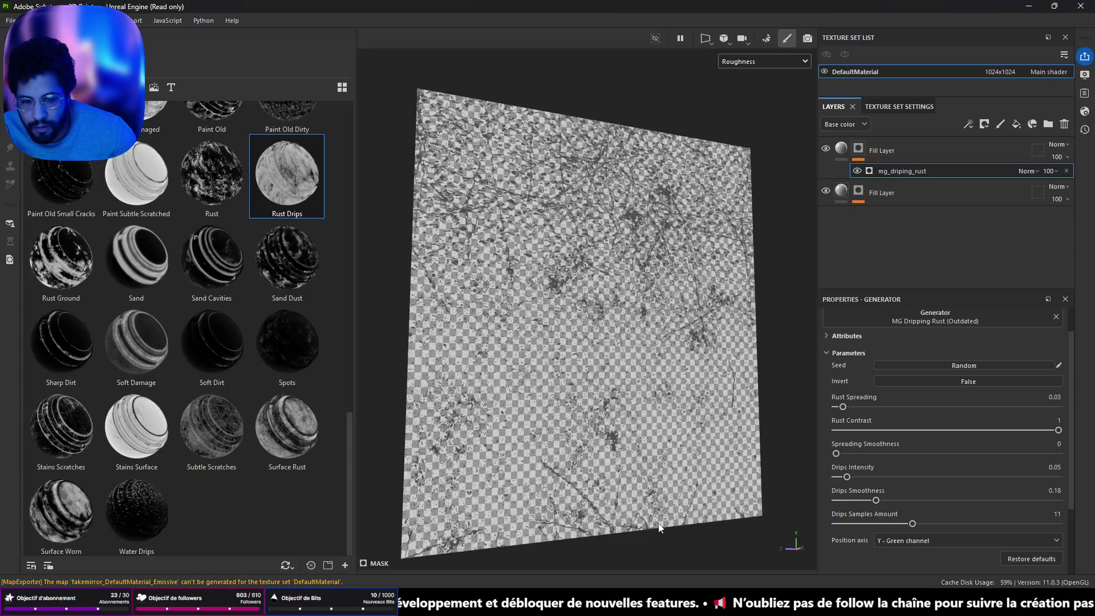
{"action": "key", "text": "p"}
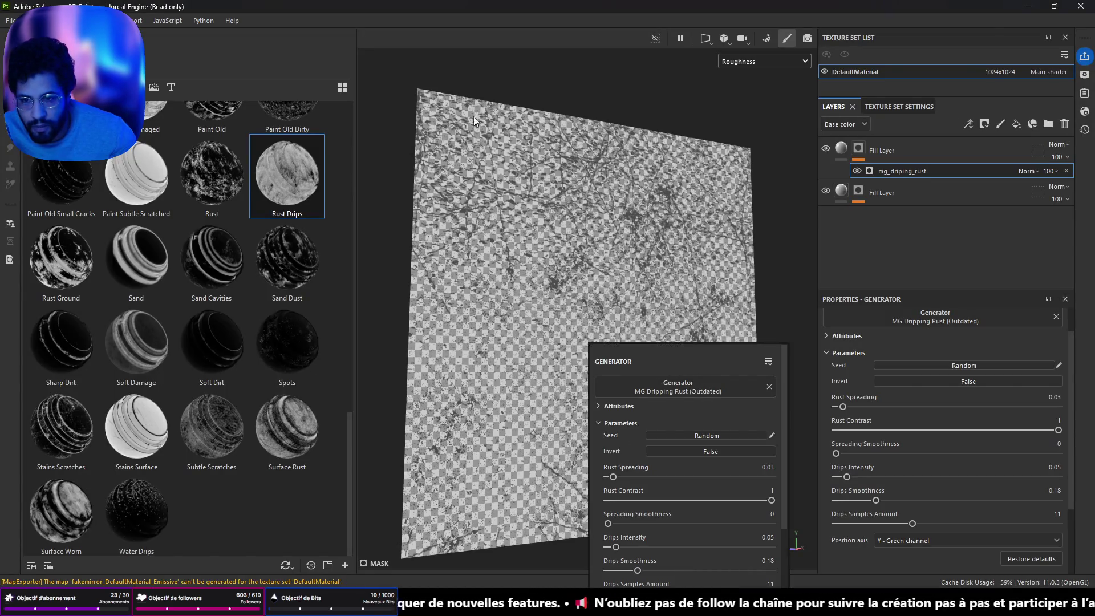
{"action": "key", "text": "p"}
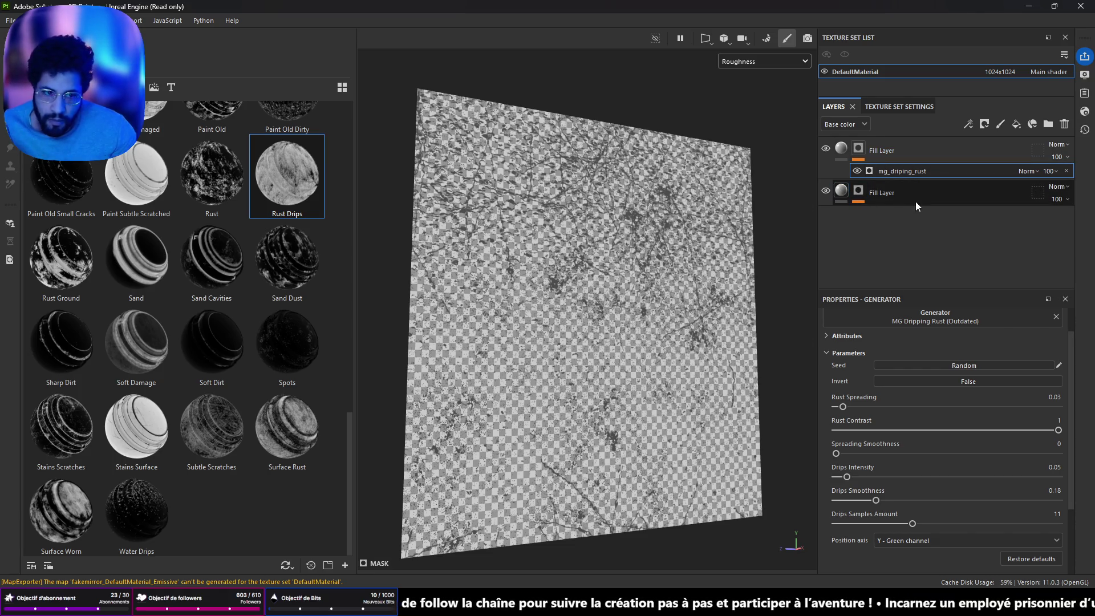
{"action": "scroll", "coordinate": [869, 401], "scroll_direction": "down", "scroll_amount": 3}
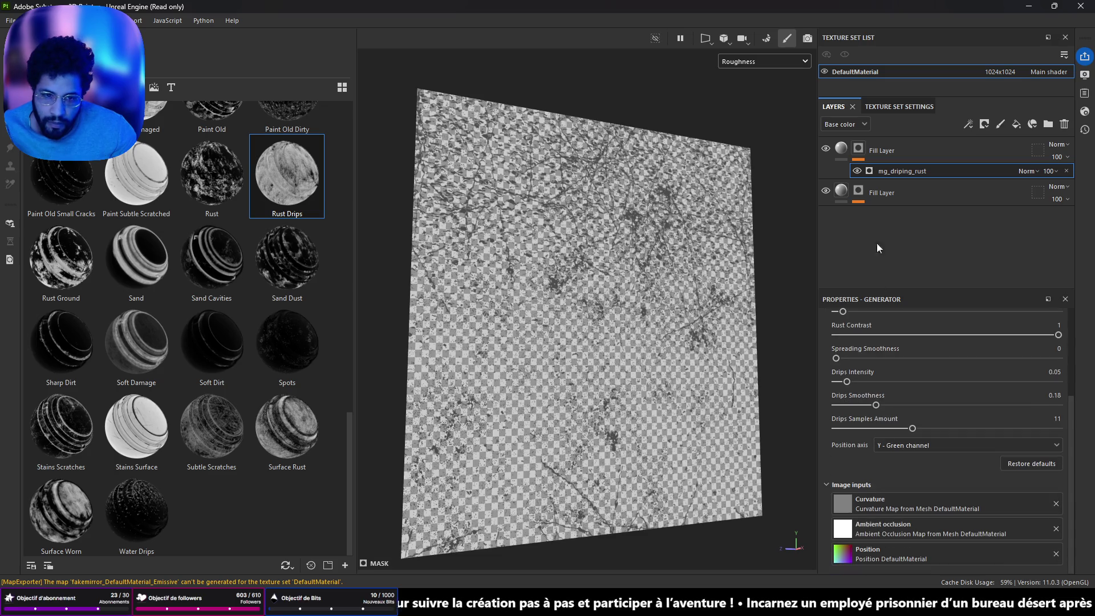
{"action": "left_click", "coordinate": [839, 153]}
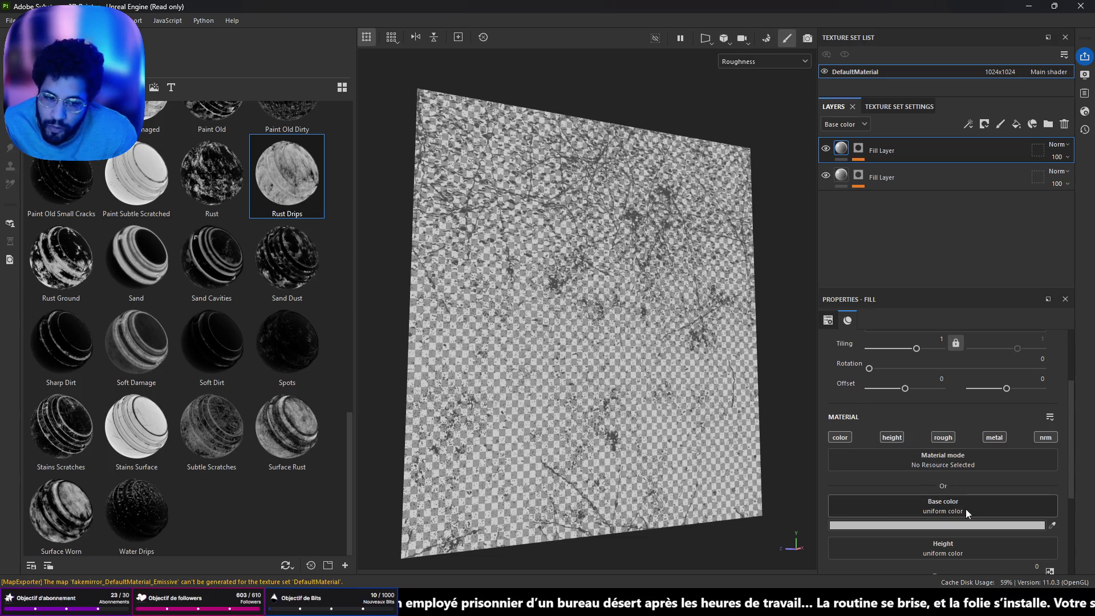
{"action": "scroll", "coordinate": [965, 505], "scroll_direction": "down", "scroll_amount": 3}
{"action": "left_click", "coordinate": [858, 175]}
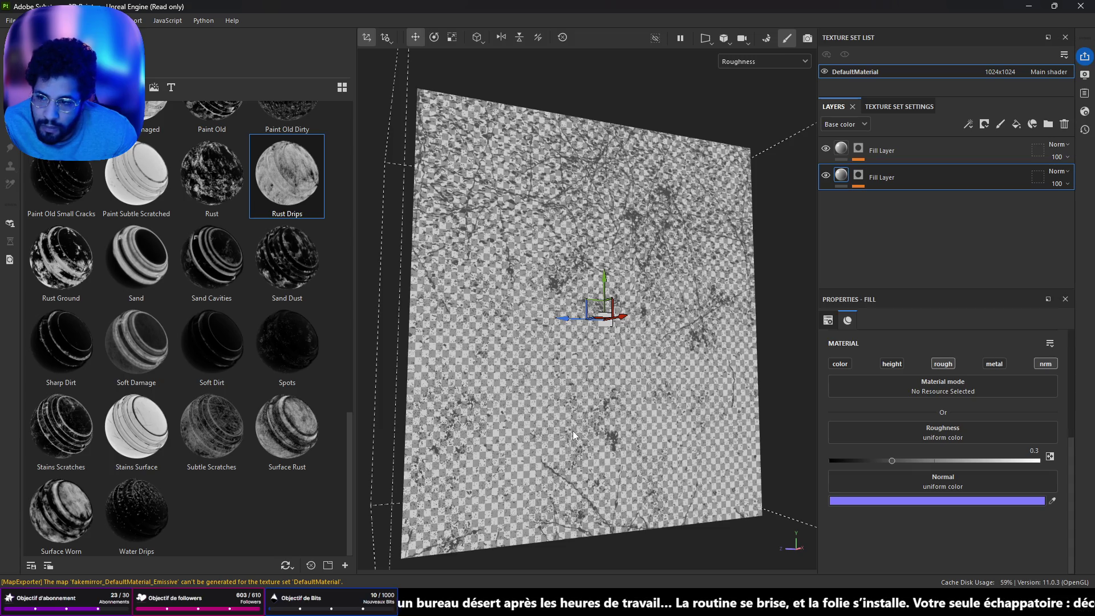
Drag the Dirt Leak Dry smart material from the shelf onto the plane.
{"action": "scroll", "coordinate": [268, 422], "scroll_direction": "up", "scroll_amount": 5}
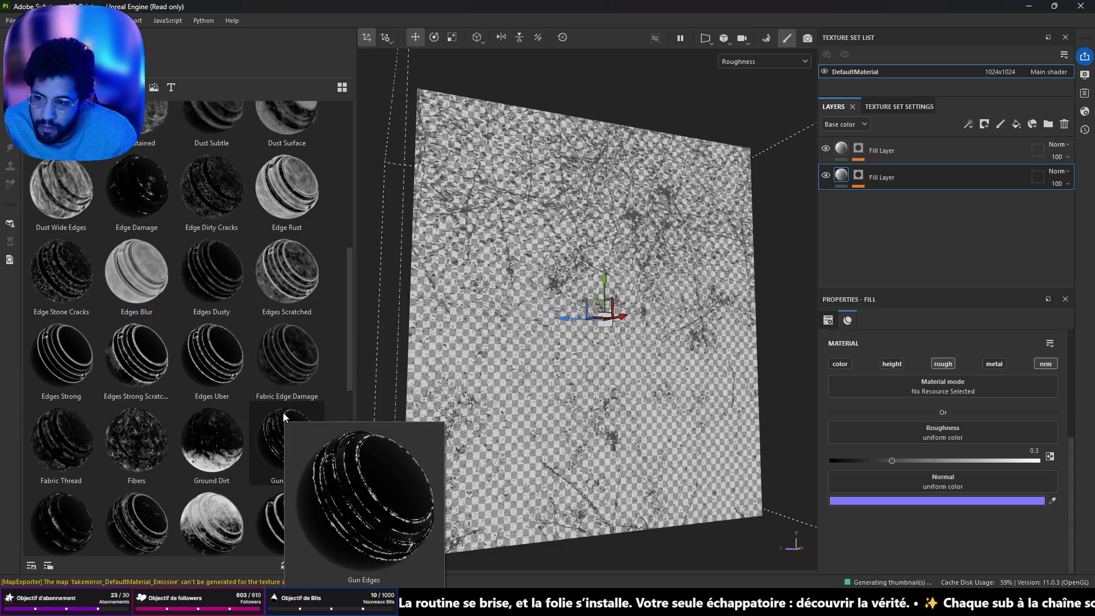
{"action": "scroll", "coordinate": [284, 343], "scroll_direction": "up", "scroll_amount": 5}
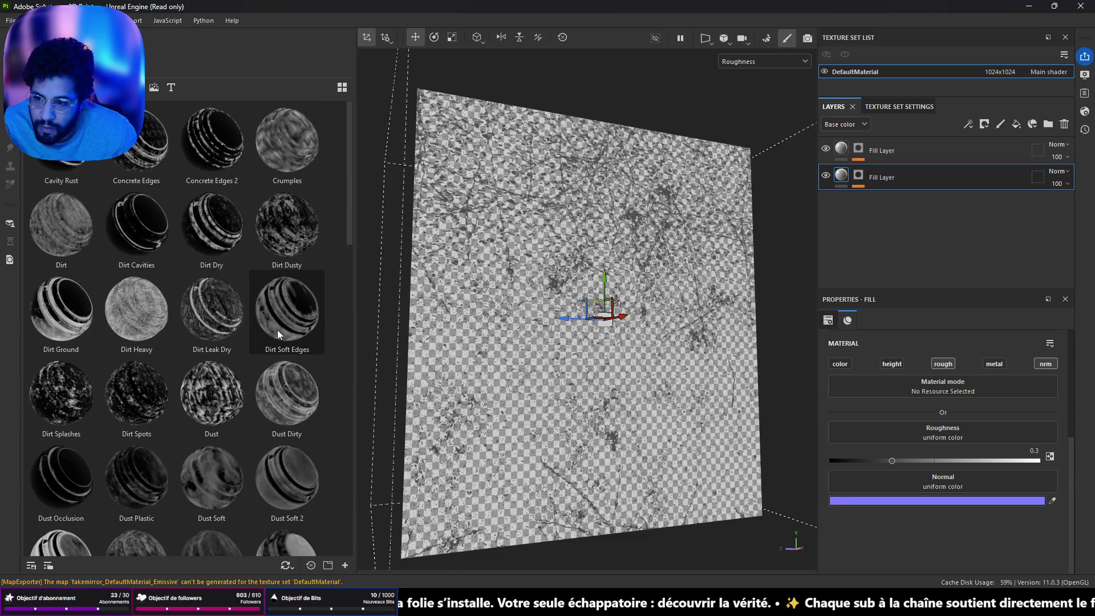
{"action": "mouse_move", "coordinate": [231, 319]}
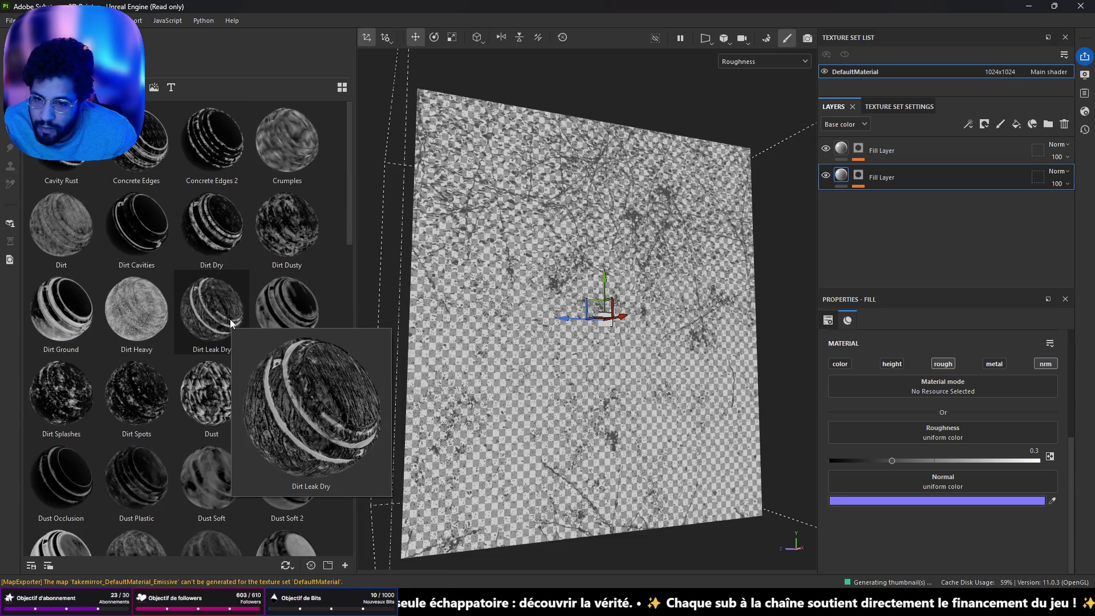
{"action": "mouse_move", "coordinate": [230, 319]}
{"action": "left_mouse_down"}
{"action": "mouse_move", "coordinate": [291, 294]}
{"action": "mouse_move", "coordinate": [519, 294]}
{"action": "left_mouse_up"}
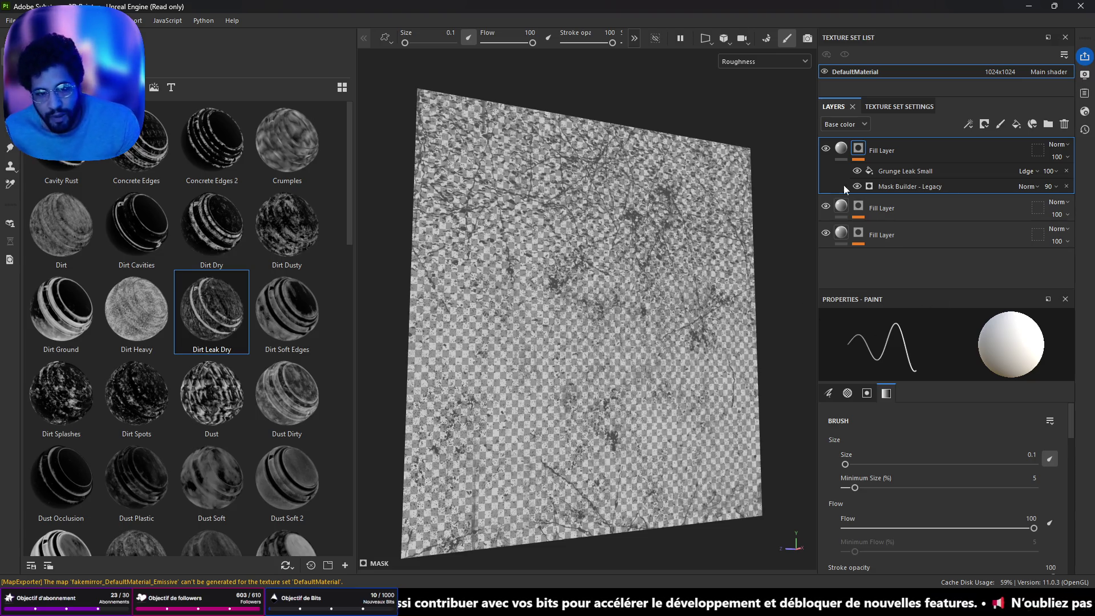
{"action": "left_click", "coordinate": [826, 148]}
{"action": "left_click", "coordinate": [825, 149]}
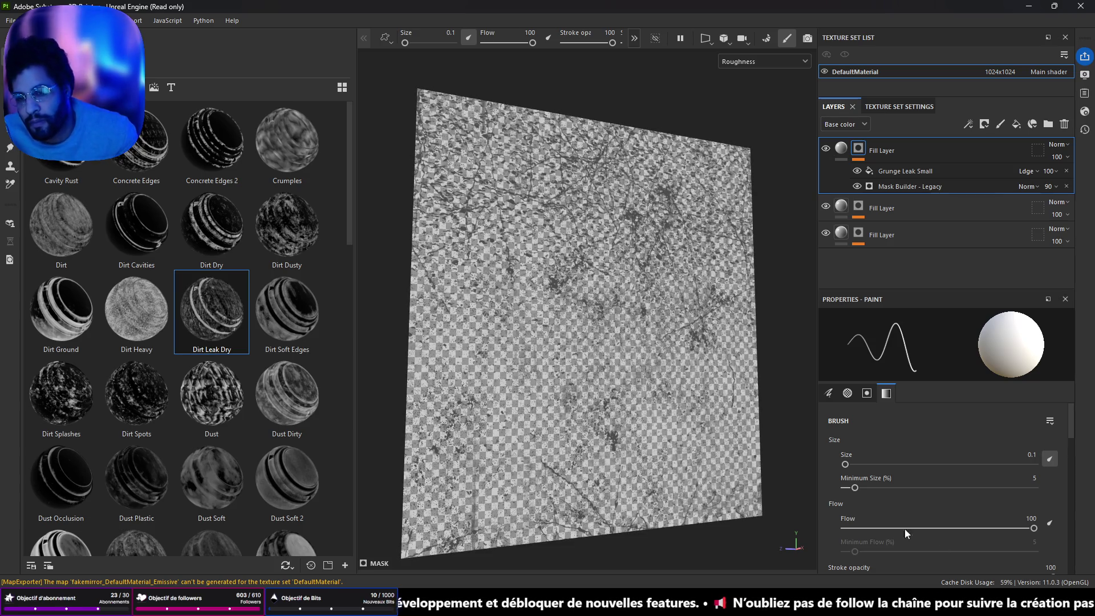
{"action": "mouse_move", "coordinate": [603, 372]}
{"action": "left_mouse_down"}
{"action": "mouse_move", "coordinate": [756, 382]}
{"action": "mouse_move", "coordinate": [560, 375]}
{"action": "mouse_move", "coordinate": [582, 303]}
{"action": "mouse_move", "coordinate": [581, 377]}
{"action": "mouse_move", "coordinate": [621, 297]}
{"action": "mouse_move", "coordinate": [638, 220]}
{"action": "mouse_move", "coordinate": [563, 383]}
{"action": "left_mouse_up"}
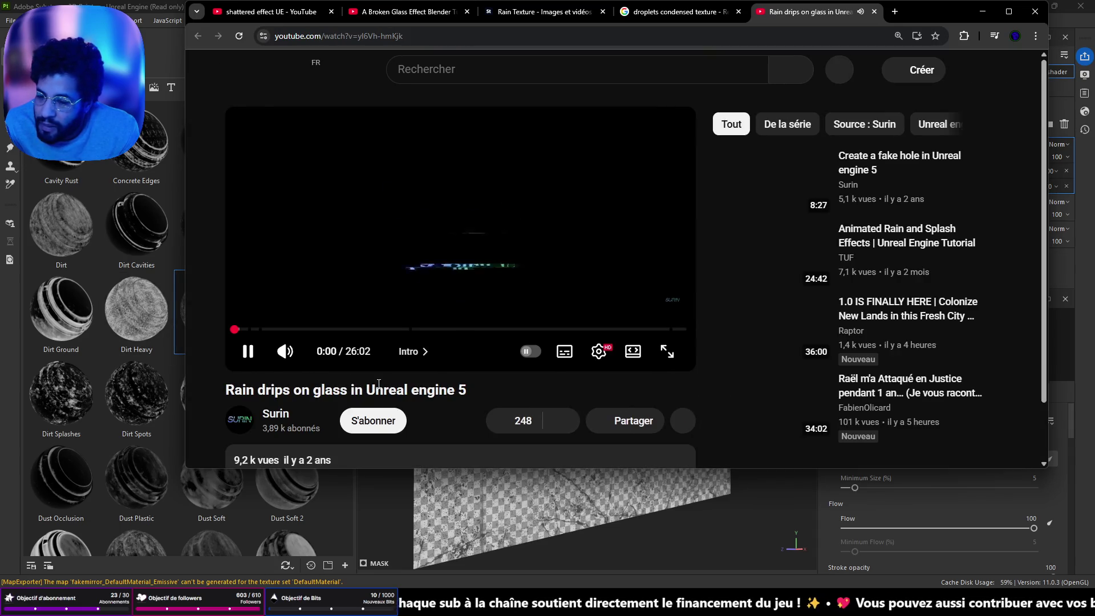
Play the Rain drips on glass tutorial in fullscreen.
{"action": "left_click", "coordinate": [666, 351]}
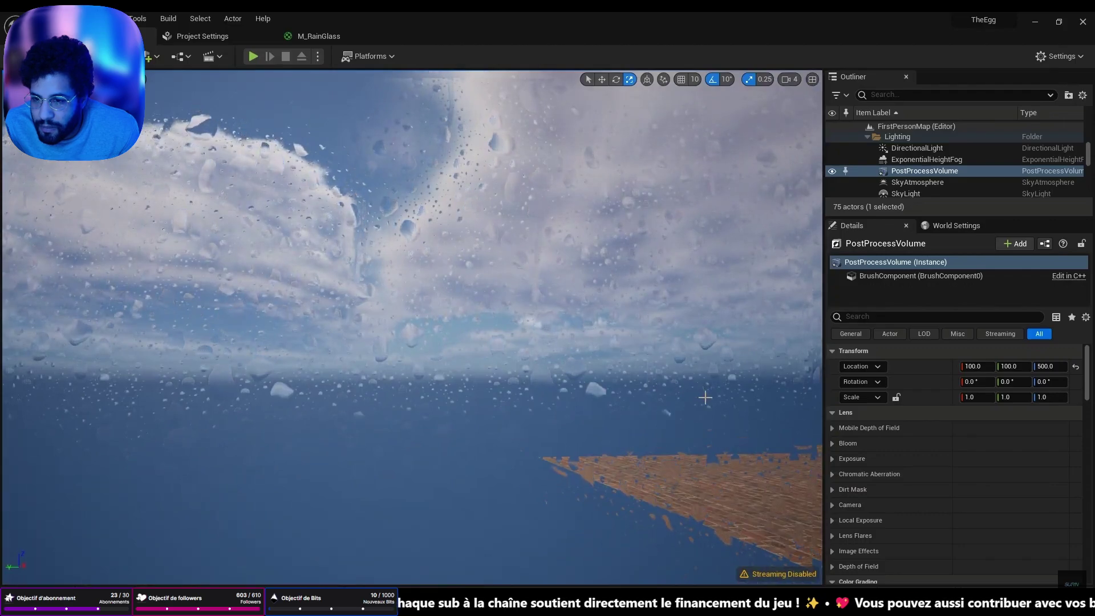
Exit fullscreen and scroll down to the description citing the Rain Drop shader videos.
{"action": "mouse_move", "coordinate": [94, 556]}
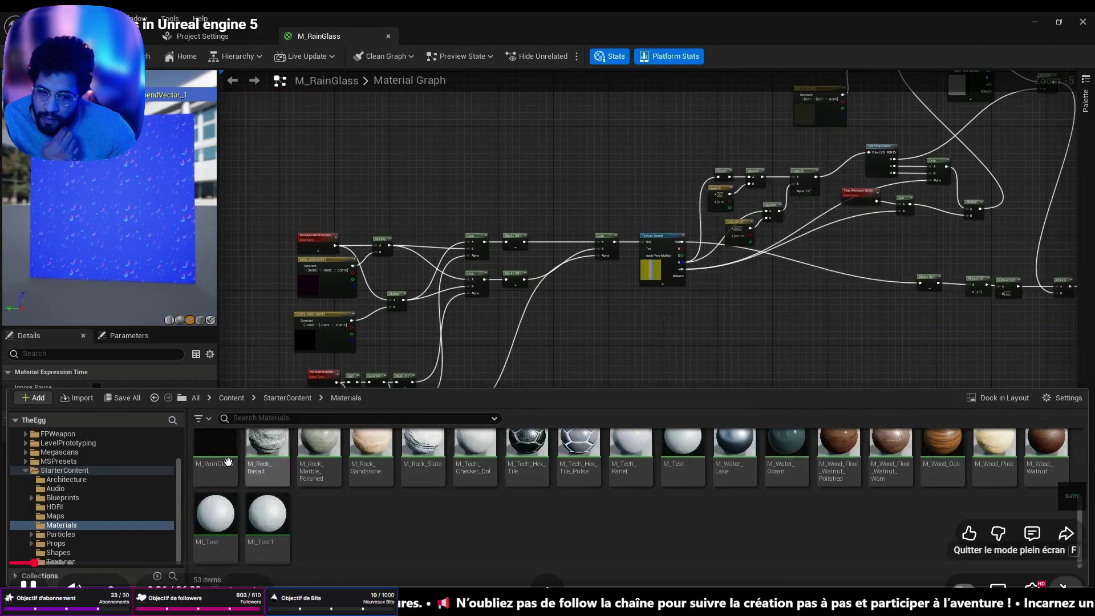
{"action": "key", "text": "Escape"}
{"action": "scroll", "coordinate": [433, 236], "scroll_direction": "down", "scroll_amount": 5}
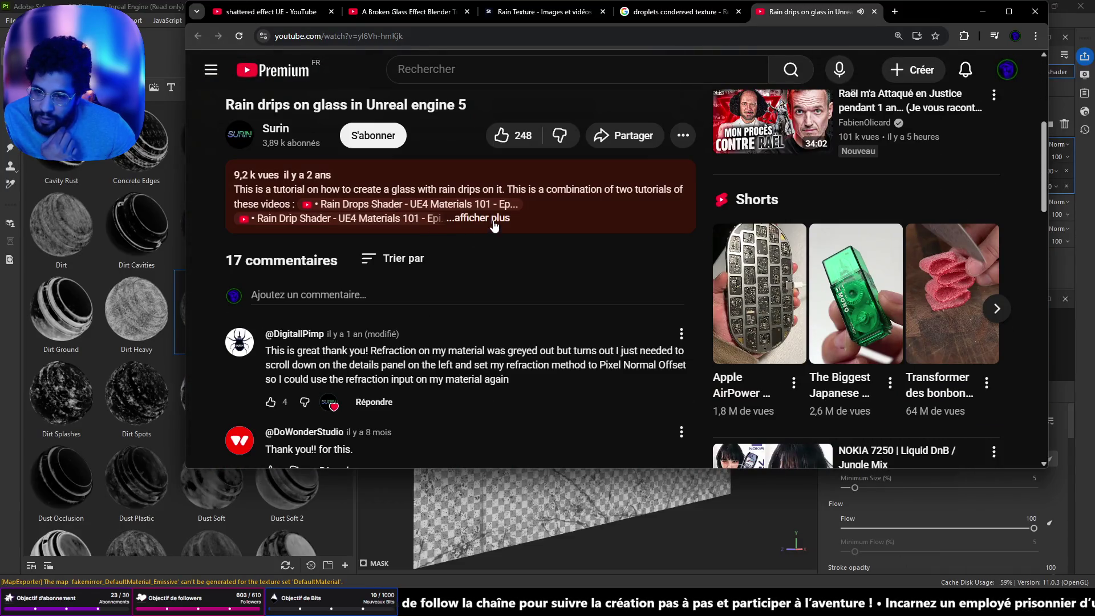
Download Textures.zip from the description's Google Drive link and show it in Downloads.
{"action": "left_click", "coordinate": [434, 233]}
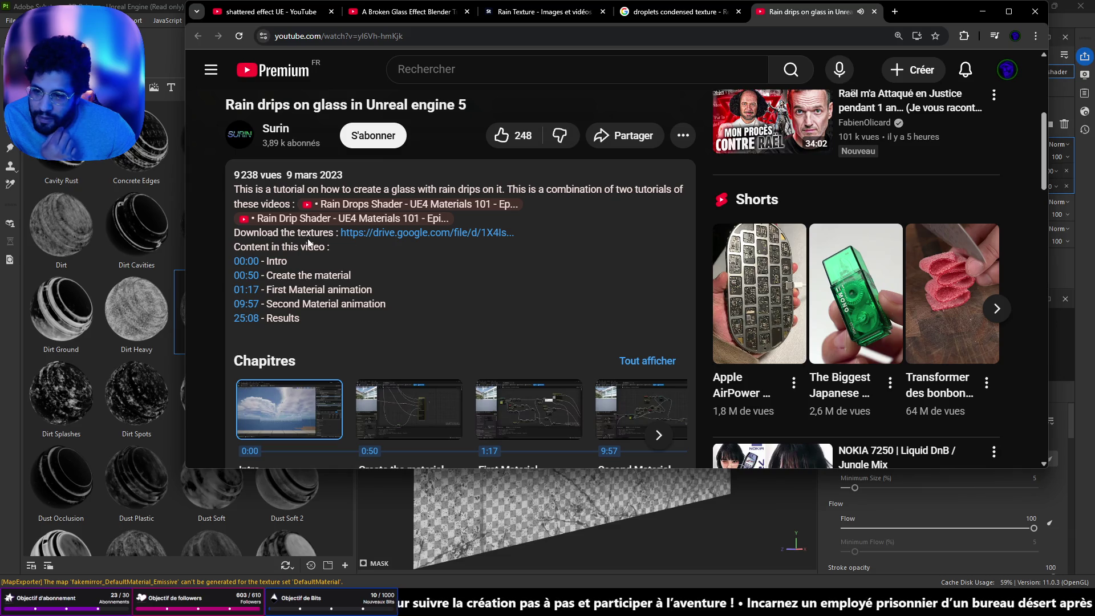
{"action": "left_click", "coordinate": [373, 234]}
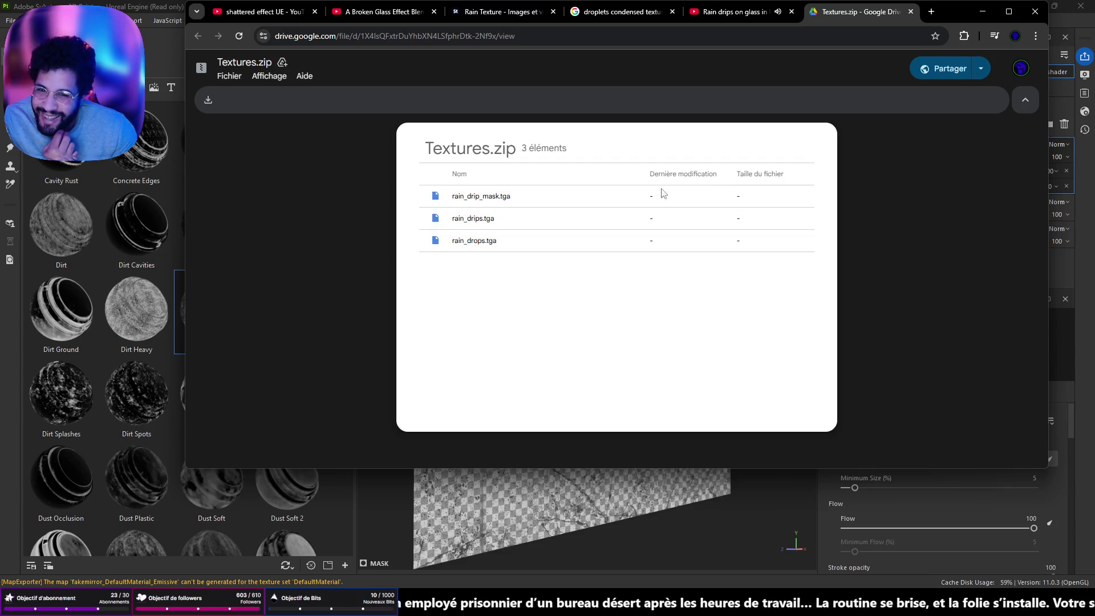
{"action": "left_click", "coordinate": [209, 100]}
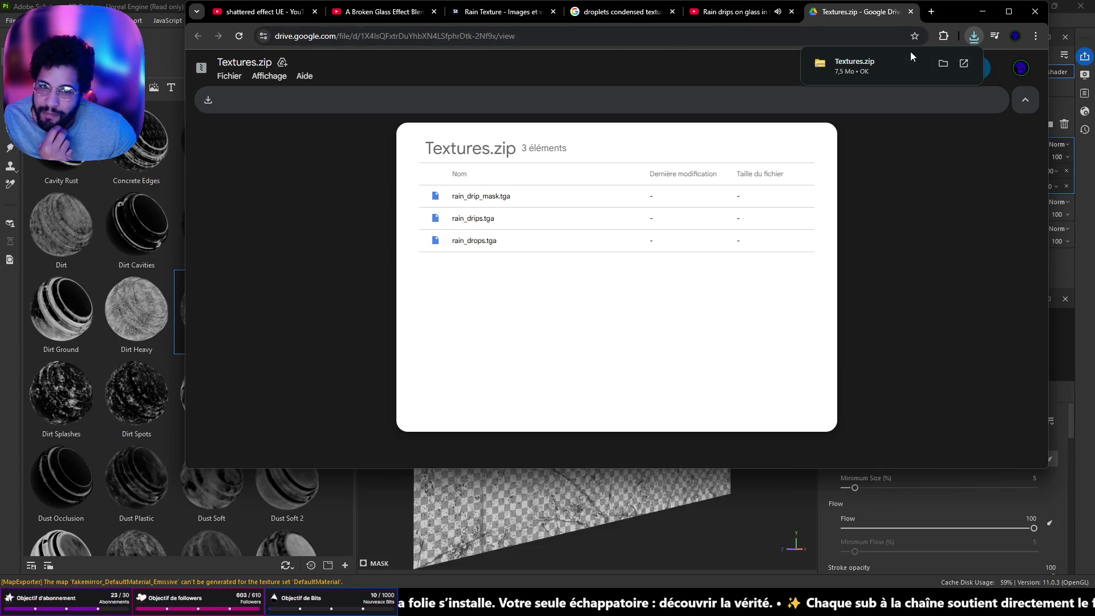
{"action": "left_click", "coordinate": [944, 64]}
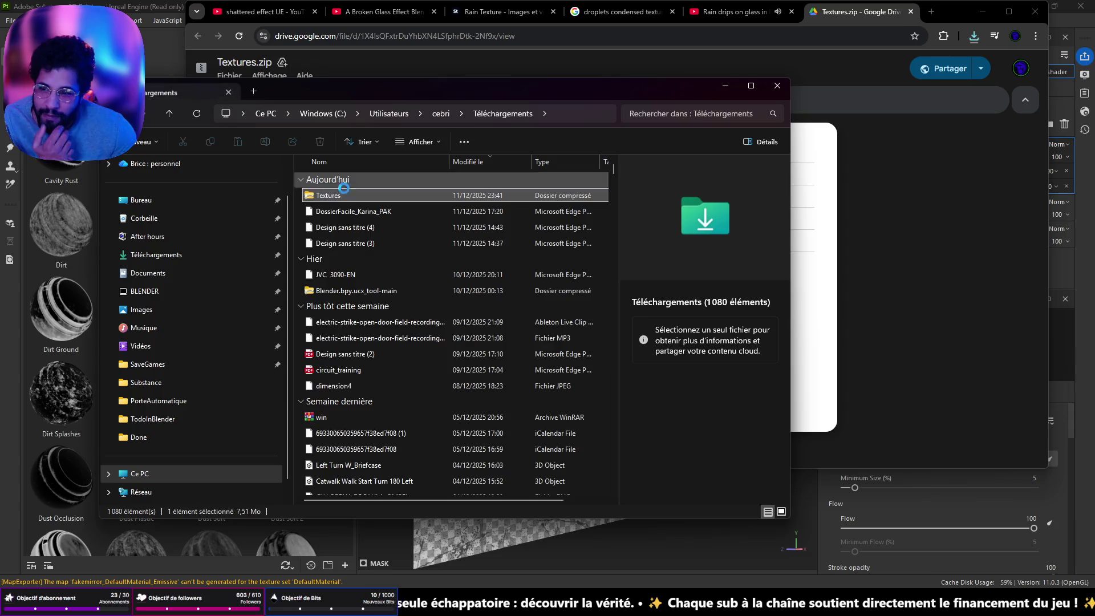
Extract Textures.zip into a textures folder and open it.
{"action": "right_click", "coordinate": [346, 204]}
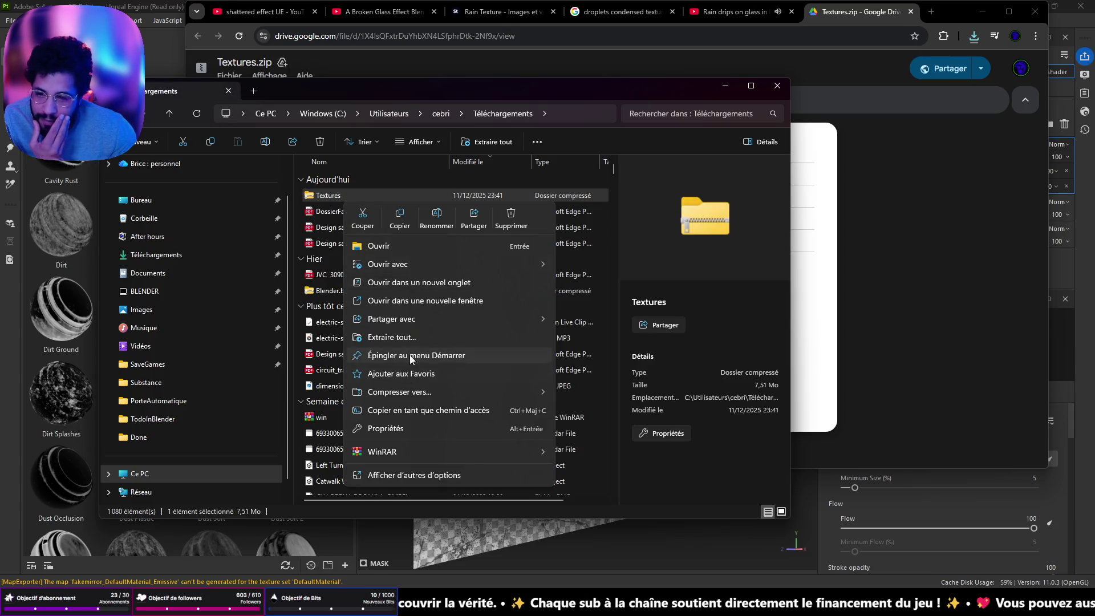
{"action": "left_click", "coordinate": [410, 354]}
{"action": "left_click", "coordinate": [645, 409]}
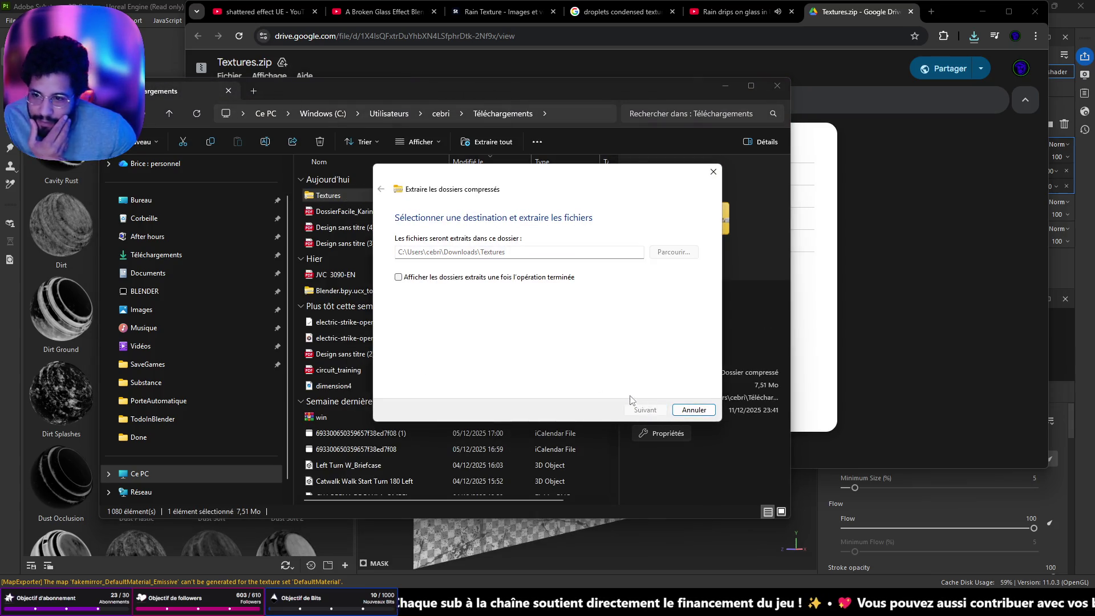
{"action": "double_click", "coordinate": [360, 258]}
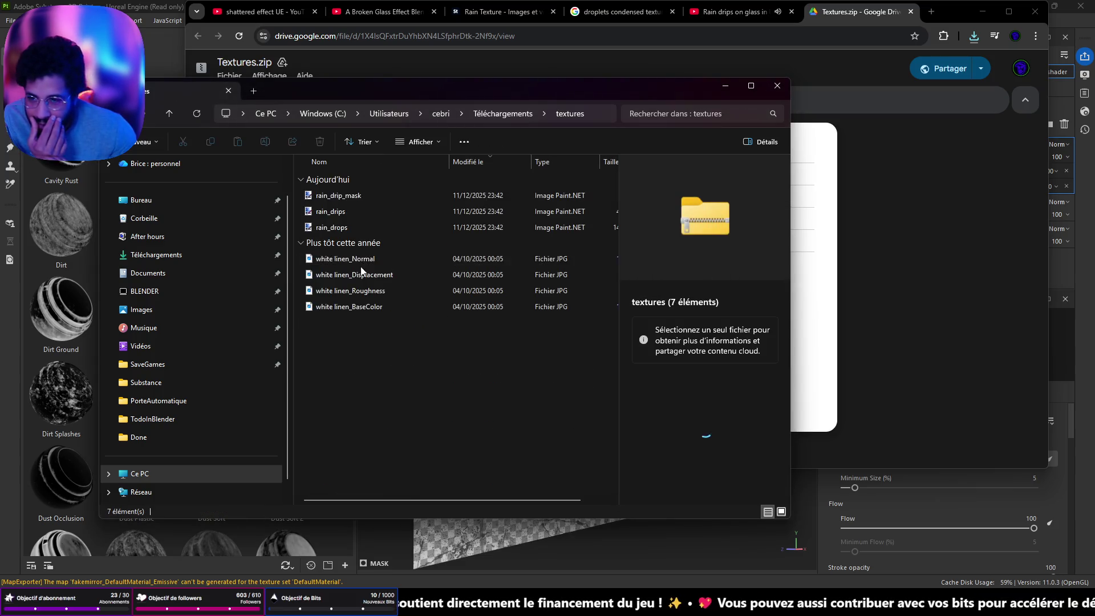
Preview the white linen Normal, Displacement, Roughness and BaseColor textures.
{"action": "left_click", "coordinate": [349, 259]}
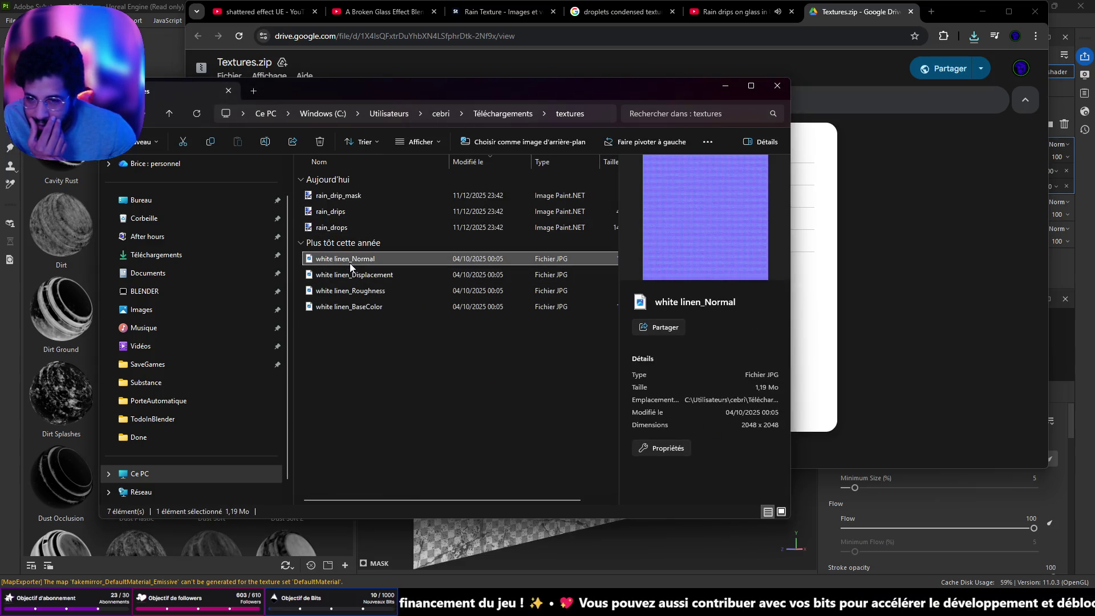
{"action": "left_click", "coordinate": [347, 278]}
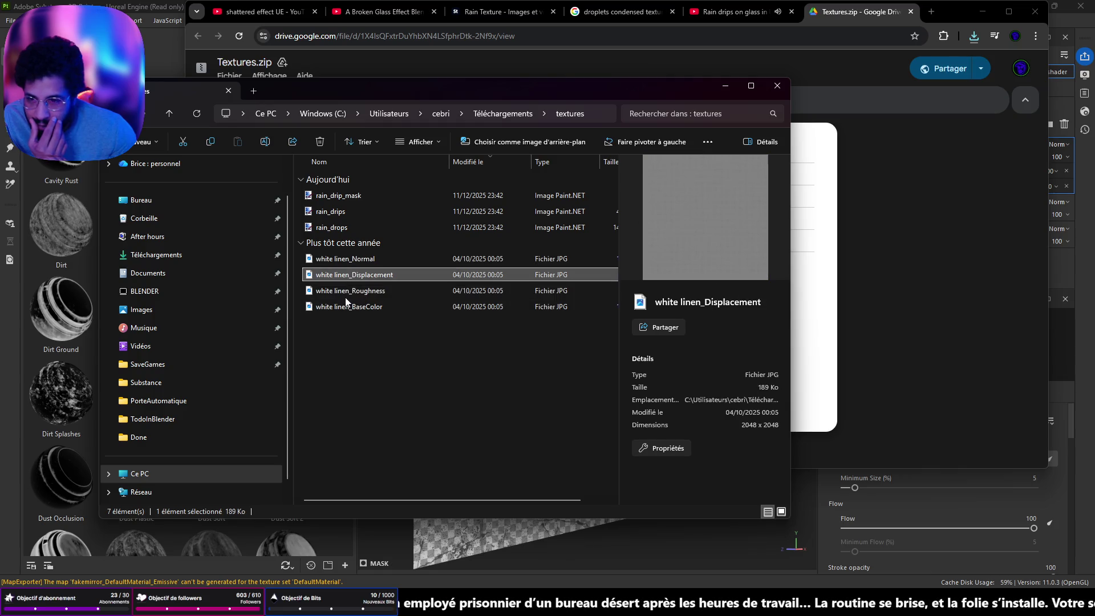
{"action": "left_click", "coordinate": [345, 292]}
{"action": "left_click", "coordinate": [344, 308]}
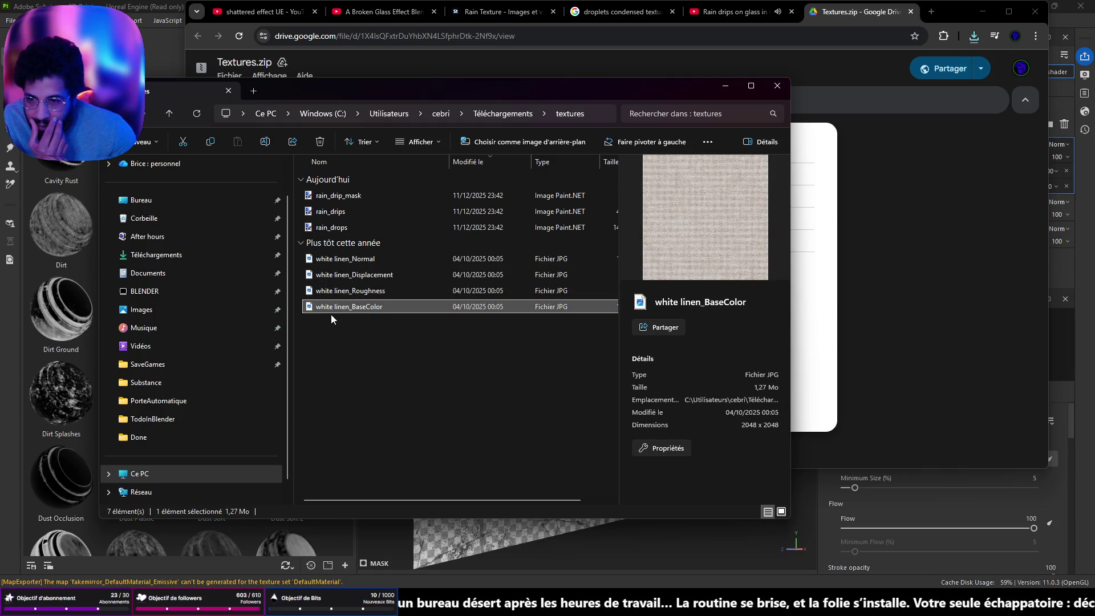
{"action": "left_click", "coordinate": [340, 258]}
{"action": "left_click", "coordinate": [341, 273]}
{"action": "left_click", "coordinate": [342, 290]}
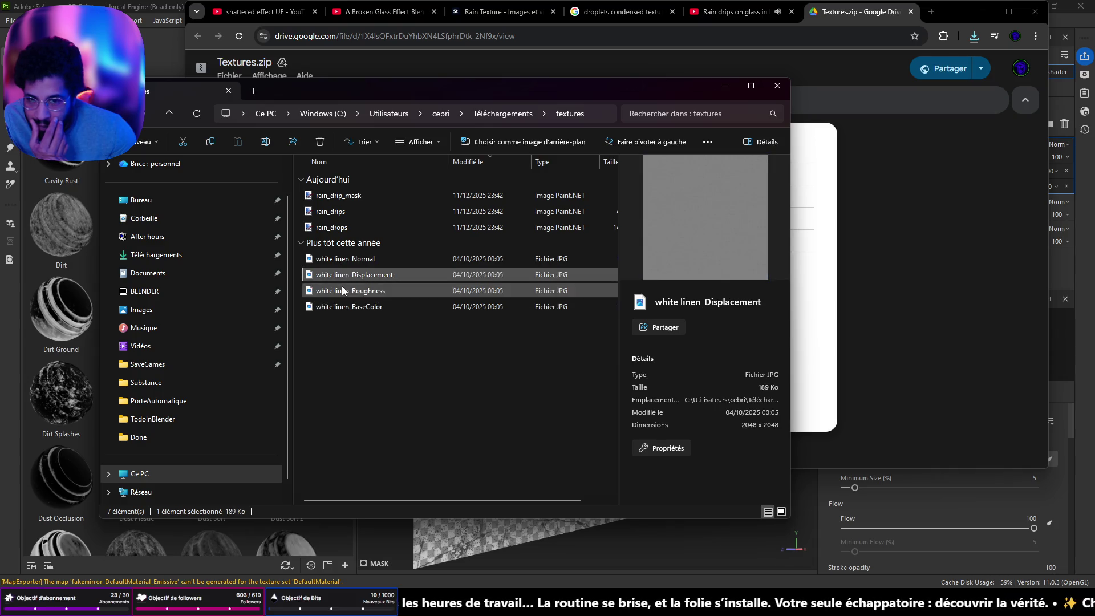
{"action": "left_click", "coordinate": [341, 307]}
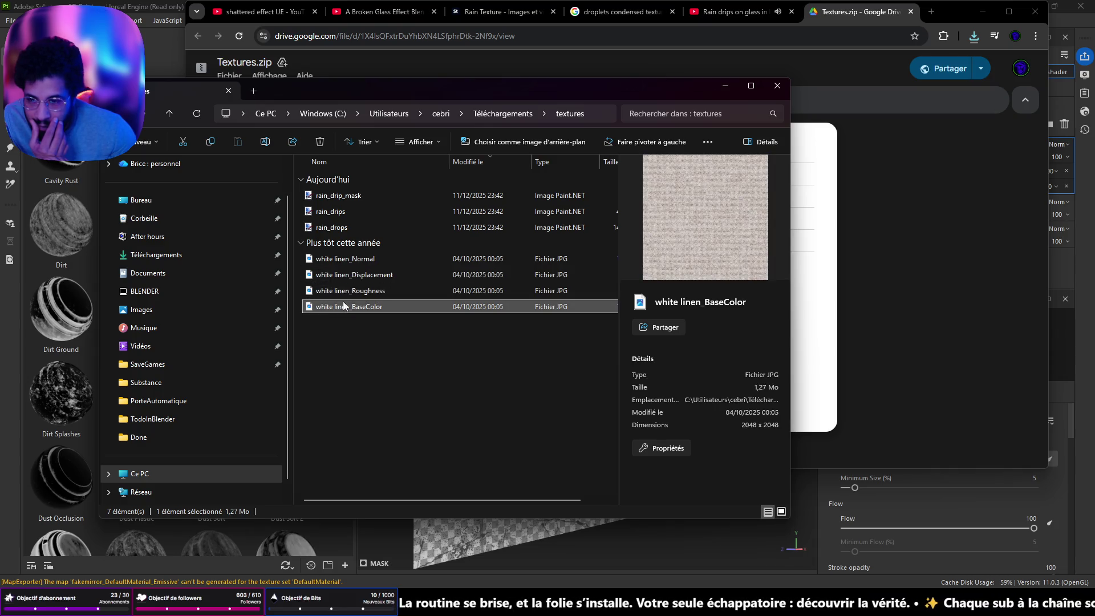
Preview the rain_drip_mask, rain_drips and rain_drops textures, then return to the browser.
{"action": "left_click", "coordinate": [342, 228]}
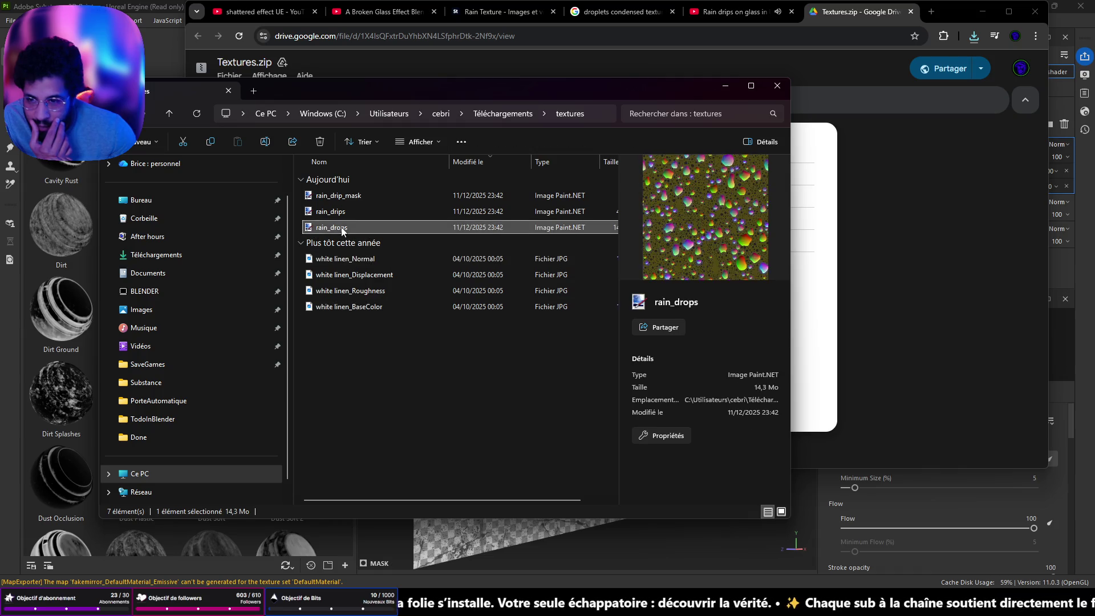
{"action": "left_click", "coordinate": [344, 211]}
{"action": "left_click", "coordinate": [347, 196]}
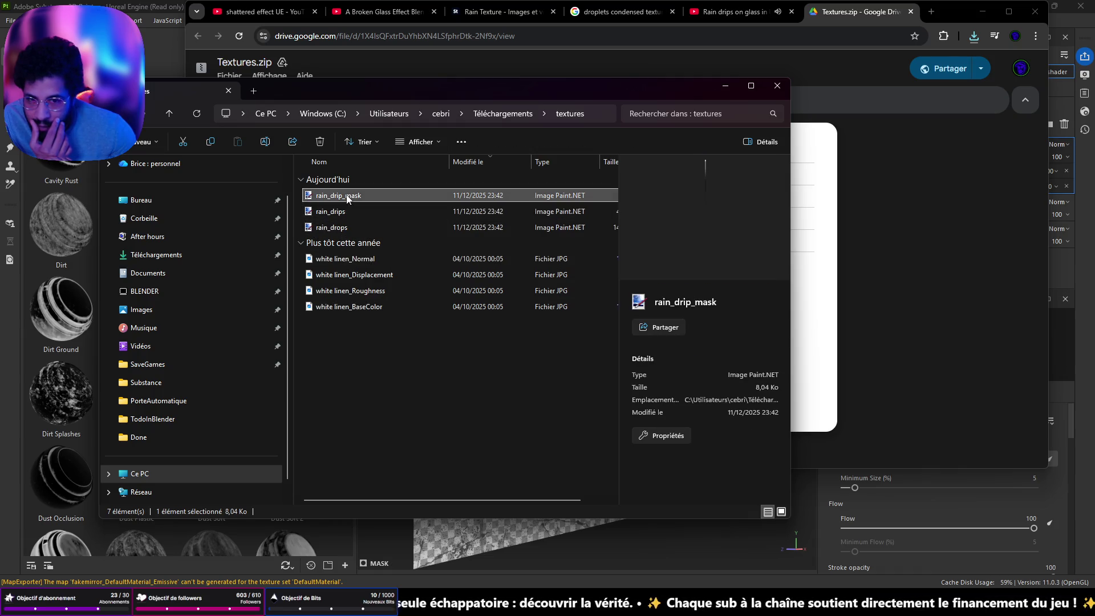
{"action": "left_click", "coordinate": [342, 214]}
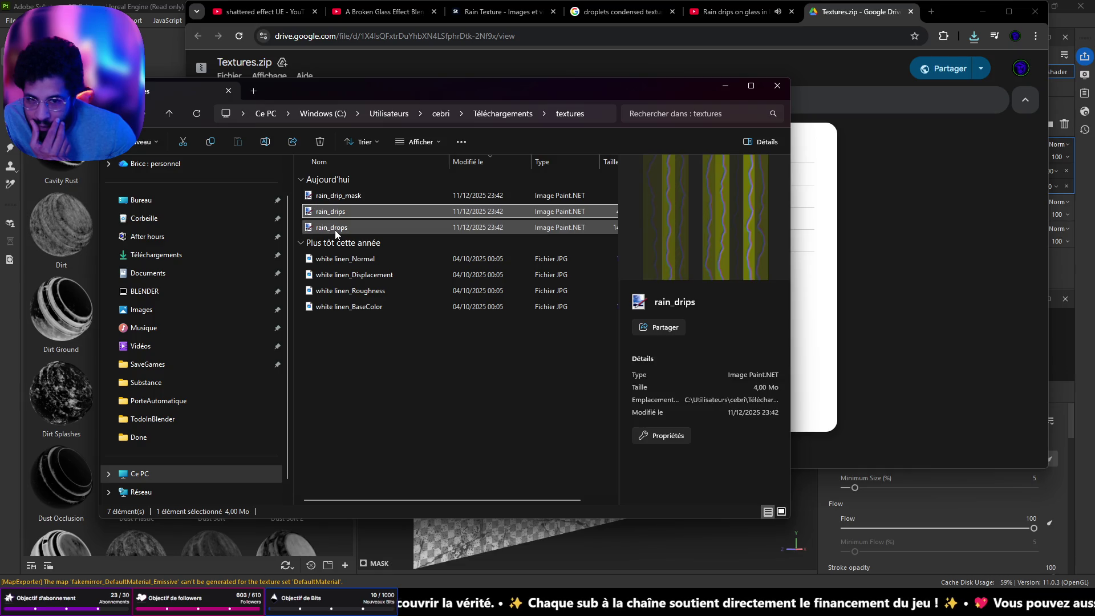
{"action": "left_click", "coordinate": [335, 231]}
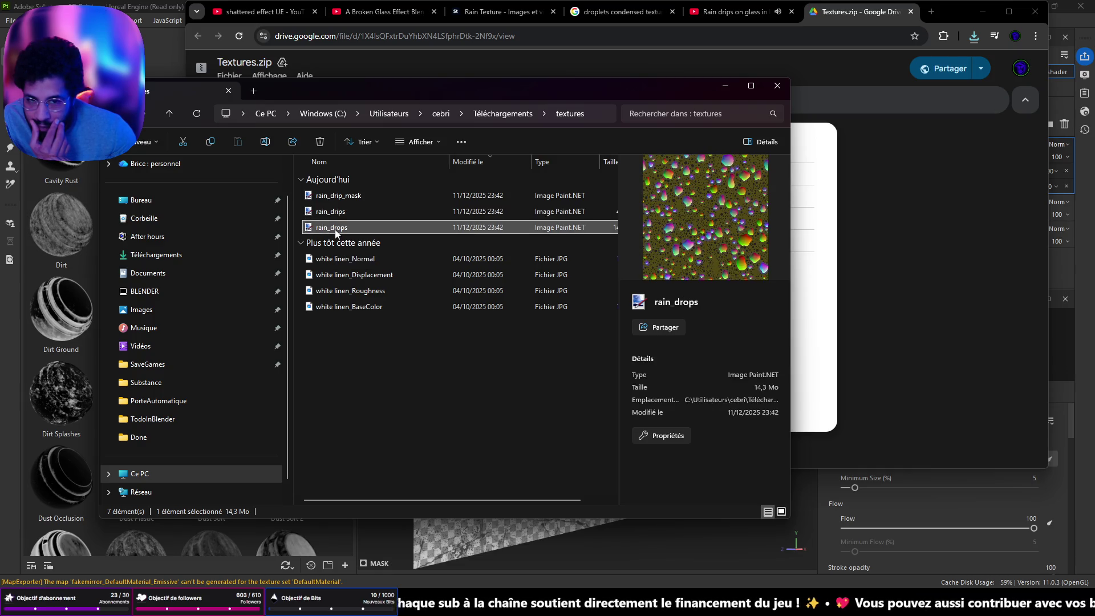
{"action": "key", "text": "Up"}
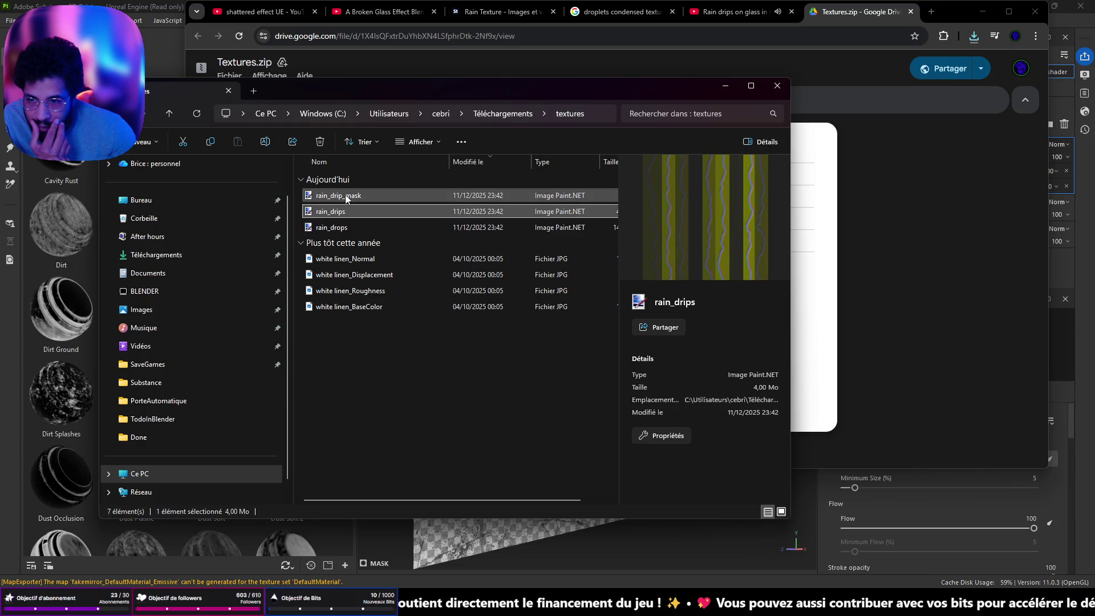
{"action": "key", "text": "Down"}
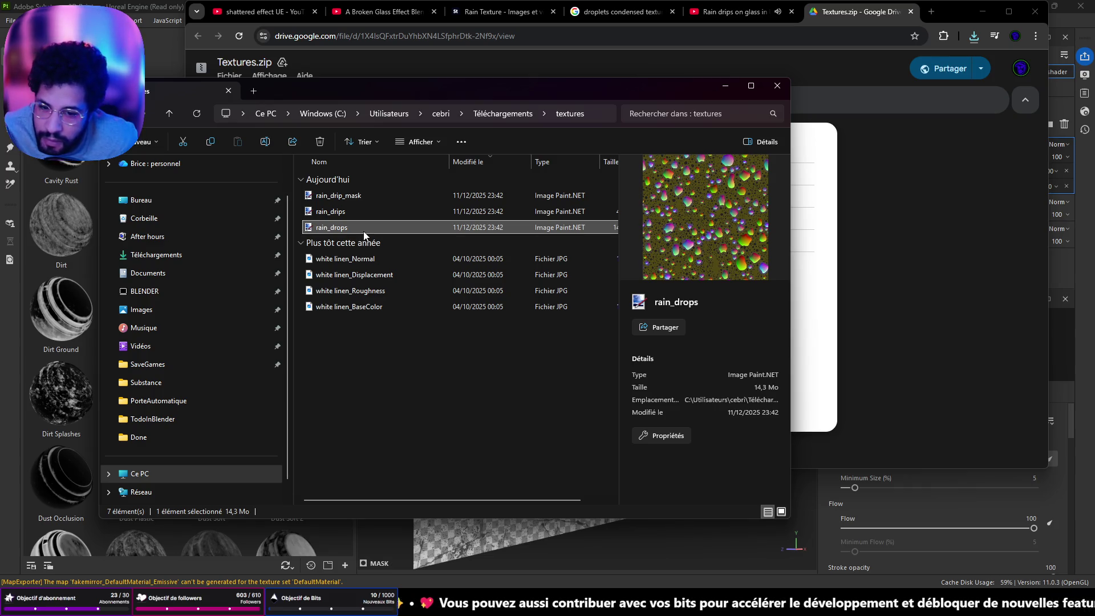
{"action": "left_click", "coordinate": [374, 197]}
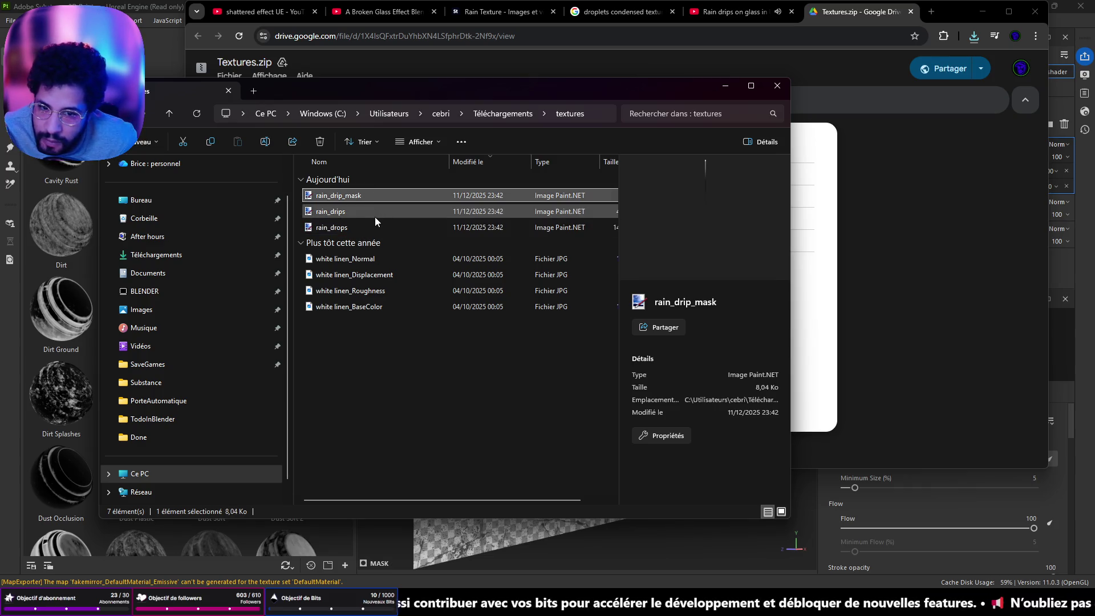
{"action": "left_click", "coordinate": [376, 214]}
{"action": "left_click", "coordinate": [364, 228]}
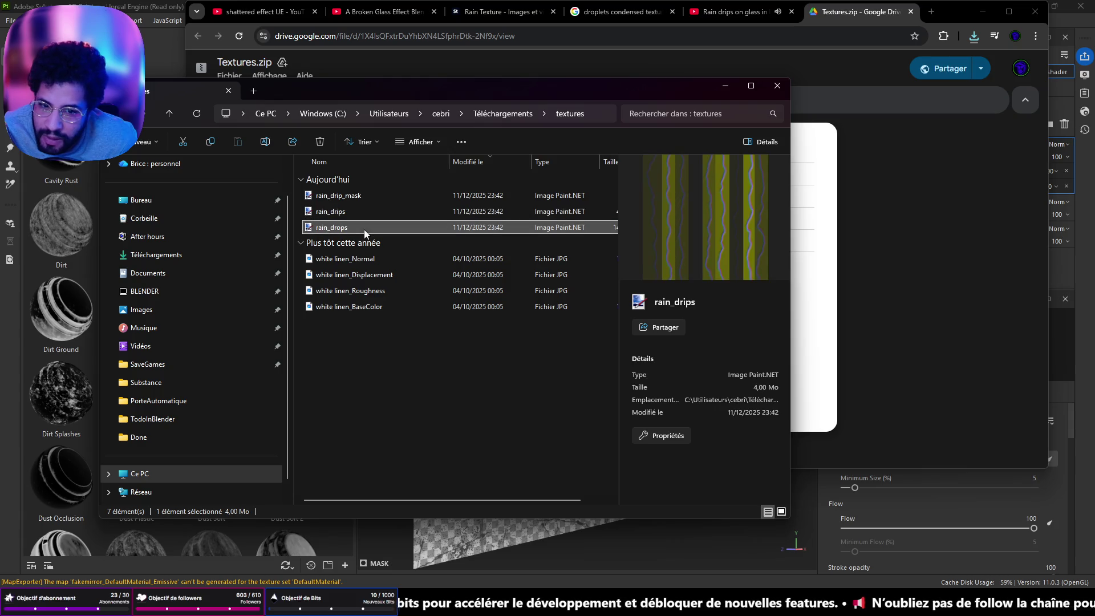
{"action": "left_click", "coordinate": [364, 215]}
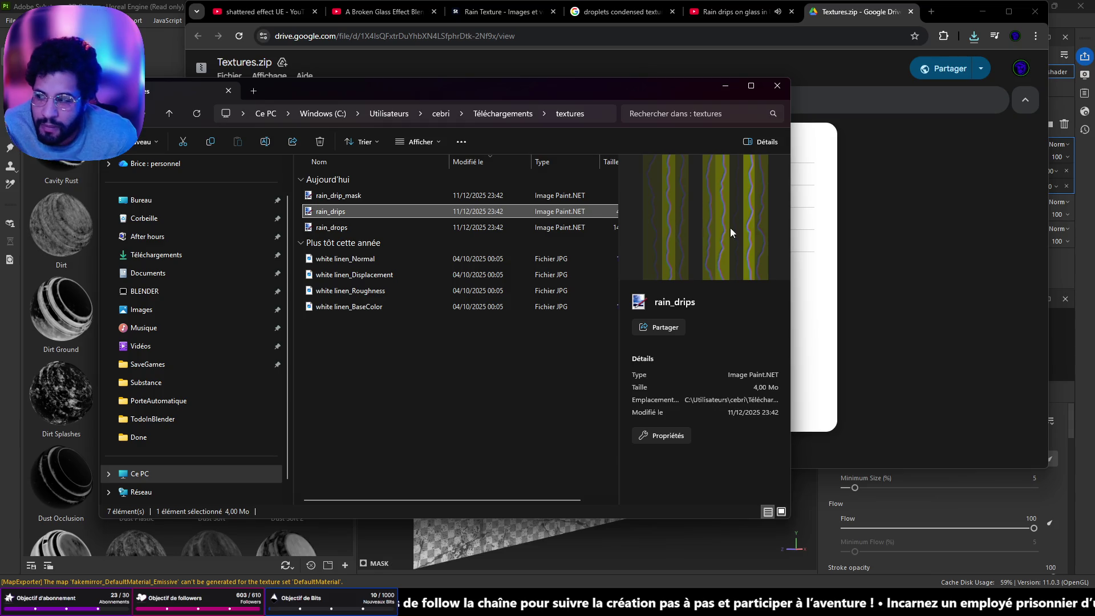
{"action": "left_click", "coordinate": [941, 13]}
{"action": "left_click", "coordinate": [377, 16]}
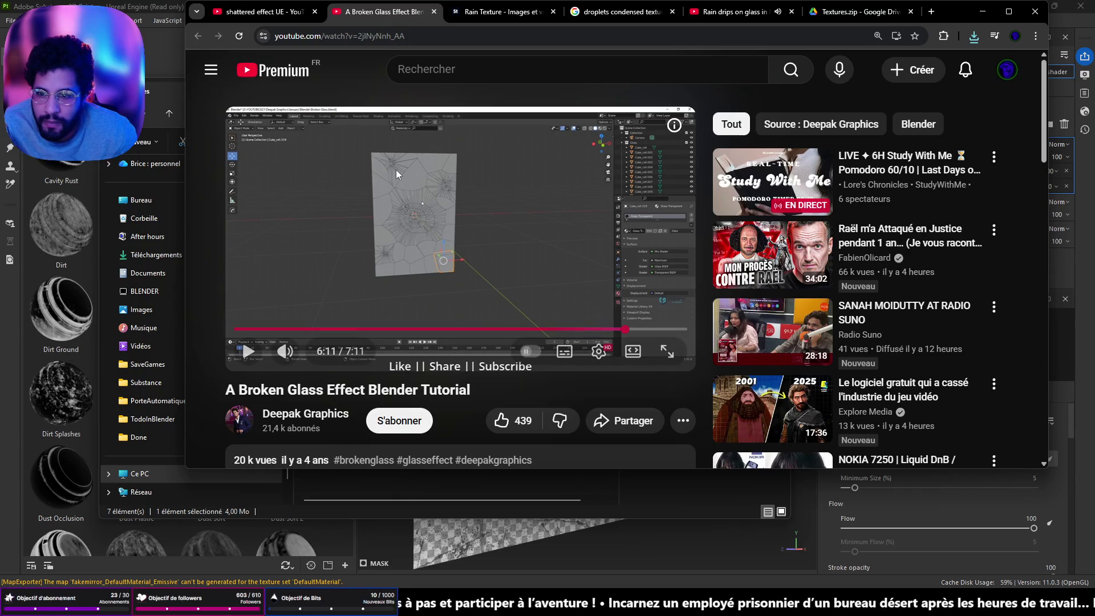
Close the Broken Glass Effect tab and play the Rain drips on glass tutorial fullscreen.
{"action": "left_click", "coordinate": [434, 12]}
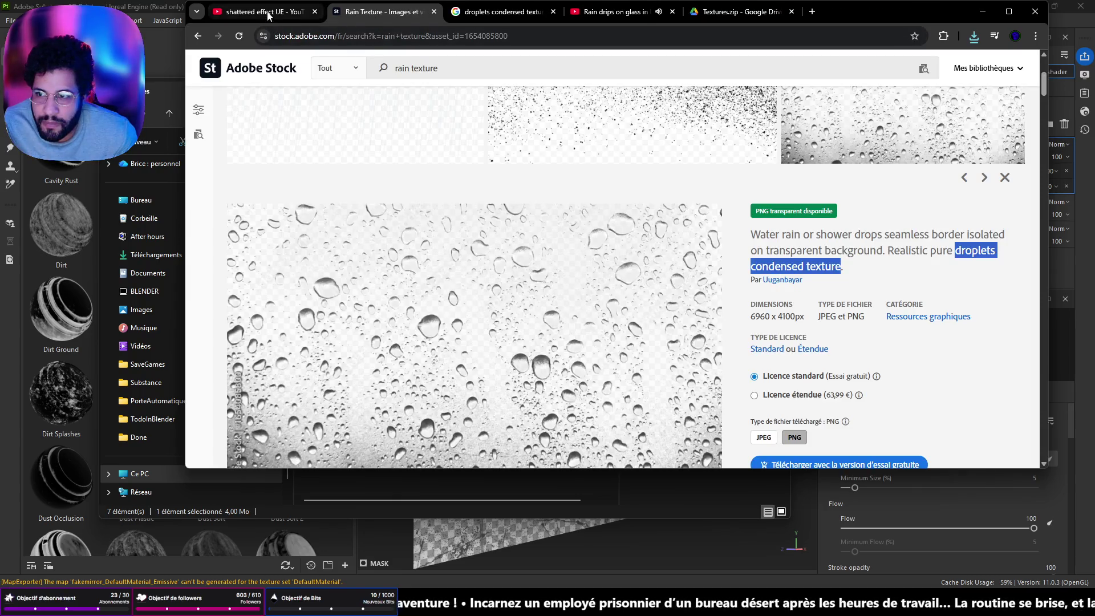
{"action": "left_click", "coordinate": [228, 12]}
{"action": "left_click", "coordinate": [679, 12]}
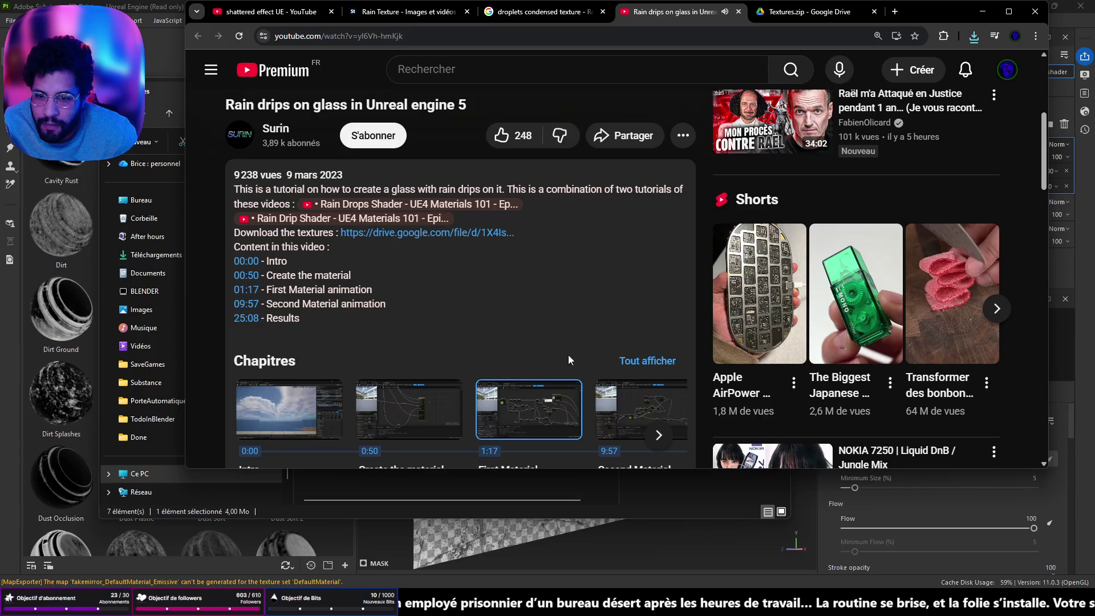
{"action": "scroll", "coordinate": [568, 360], "scroll_direction": "up", "scroll_amount": 5}
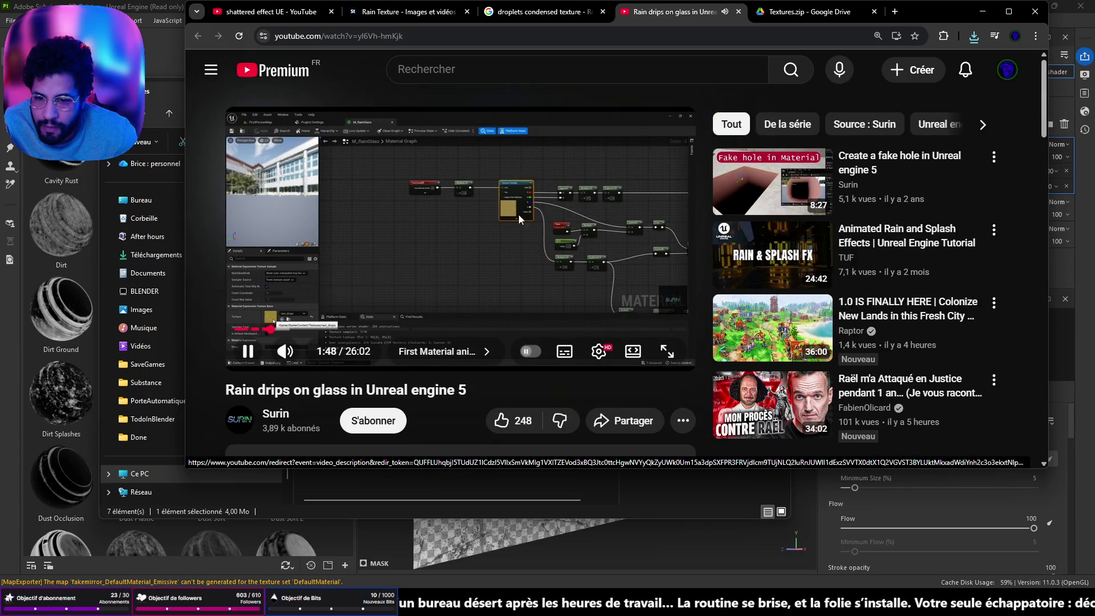
{"action": "double_click", "coordinate": [463, 232]}
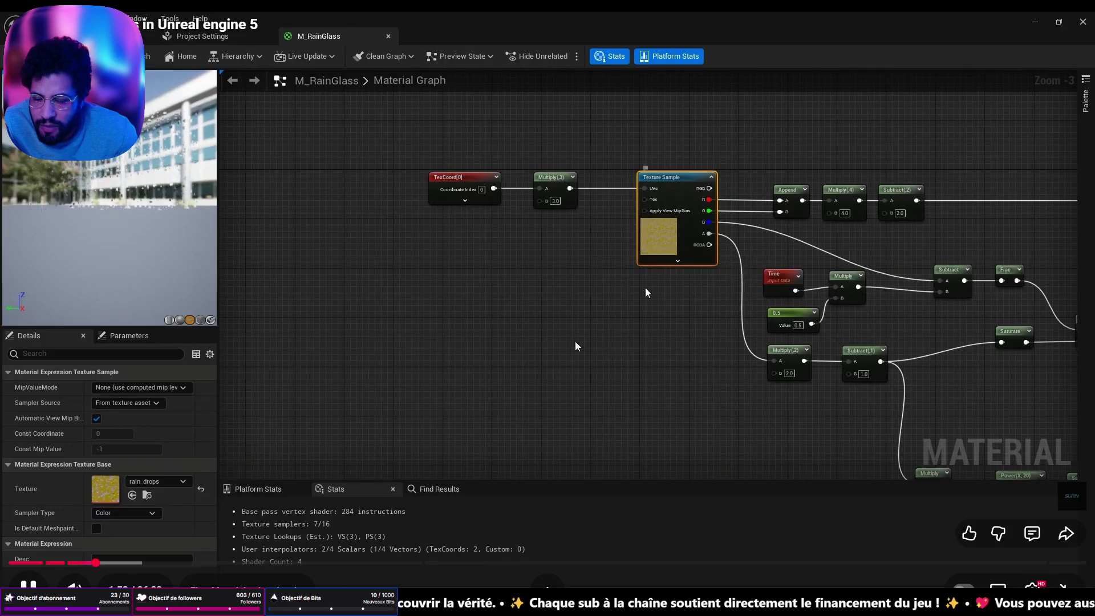
Scrub the rain-drips video toward the First Material animation chapter.
{"action": "mouse_move", "coordinate": [333, 563]}
{"action": "left_mouse_down"}
{"action": "mouse_move", "coordinate": [98, 563]}
{"action": "mouse_move", "coordinate": [122, 560]}
{"action": "mouse_move", "coordinate": [120, 549]}
{"action": "left_mouse_up"}
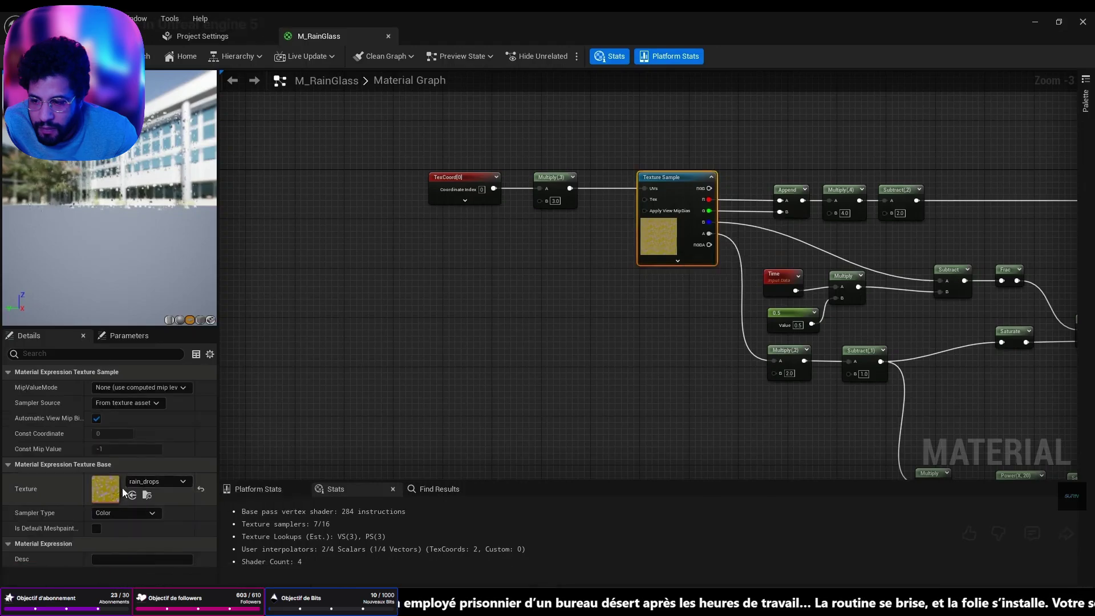
{"action": "mouse_move", "coordinate": [487, 142]}
{"action": "left_mouse_down"}
{"action": "mouse_move", "coordinate": [513, 286]}
{"action": "mouse_move", "coordinate": [474, 251]}
{"action": "mouse_move", "coordinate": [490, 265]}
{"action": "left_mouse_up"}
{"action": "scroll", "coordinate": [490, 260], "scroll_direction": "down", "scroll_amount": 4}
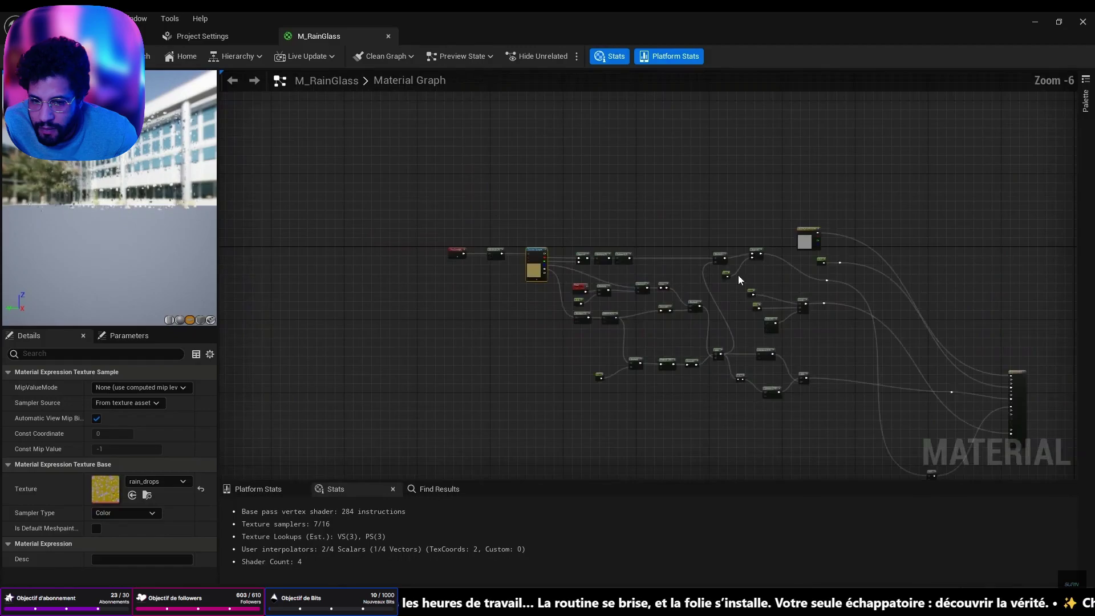
{"action": "scroll", "coordinate": [476, 236], "scroll_direction": "up", "scroll_amount": 3}
{"action": "left_click_drag", "start_coordinate": [471, 225], "coordinate": [474, 274]}
{"action": "scroll", "coordinate": [474, 274], "scroll_direction": "up", "scroll_amount": 1}
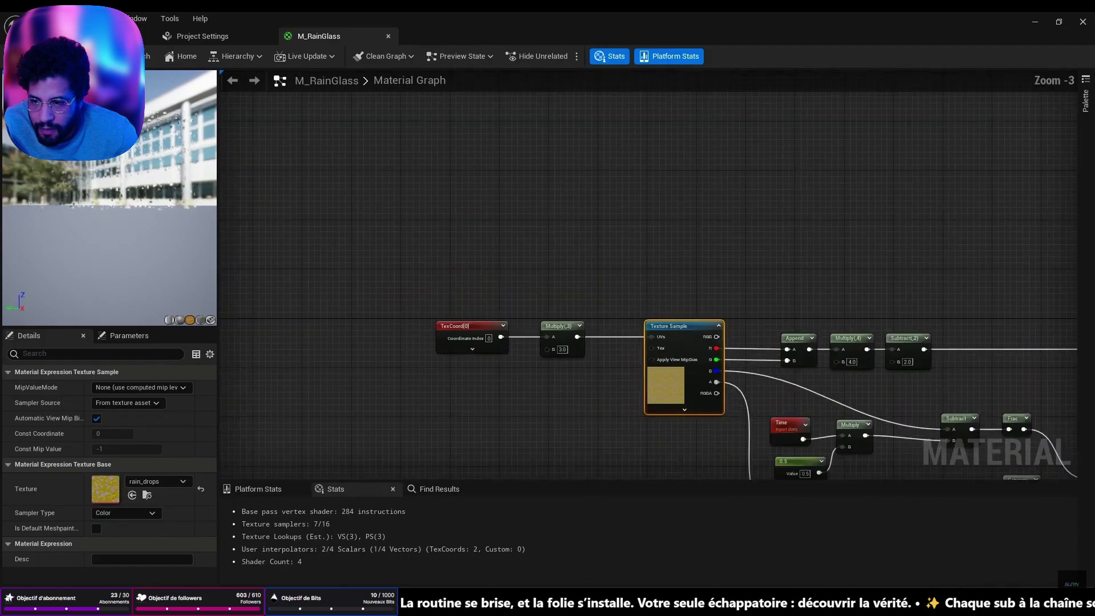
Search 'texture c' from the right-click menu, then jump ahead to the finished M_RainGlass graph.
{"action": "right_click", "coordinate": [455, 183]}
{"action": "type", "text": "texture co"}
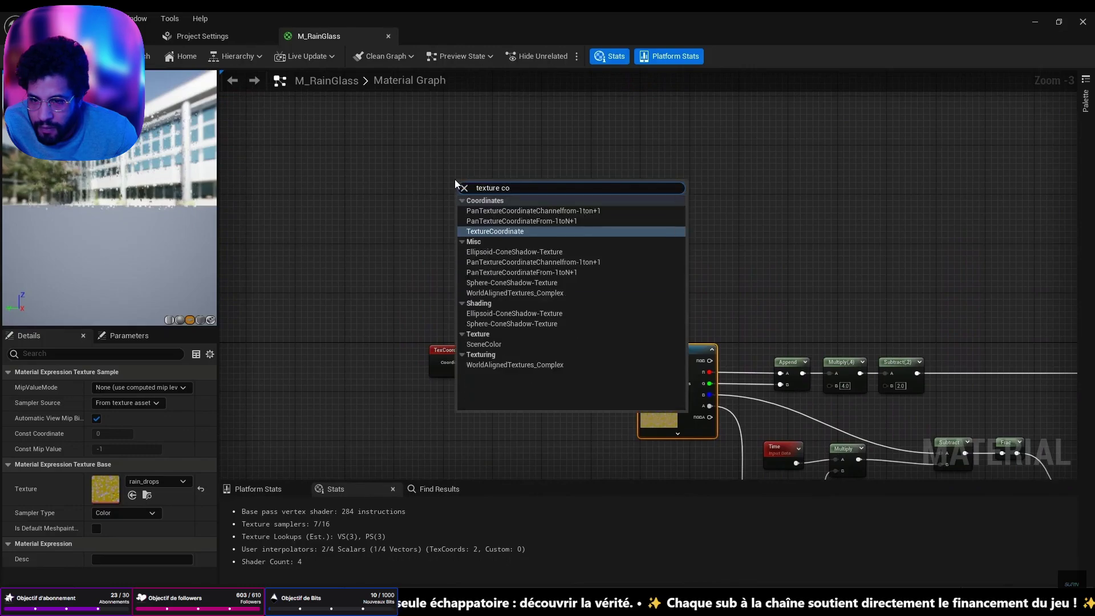
{"action": "key", "text": "Return"}
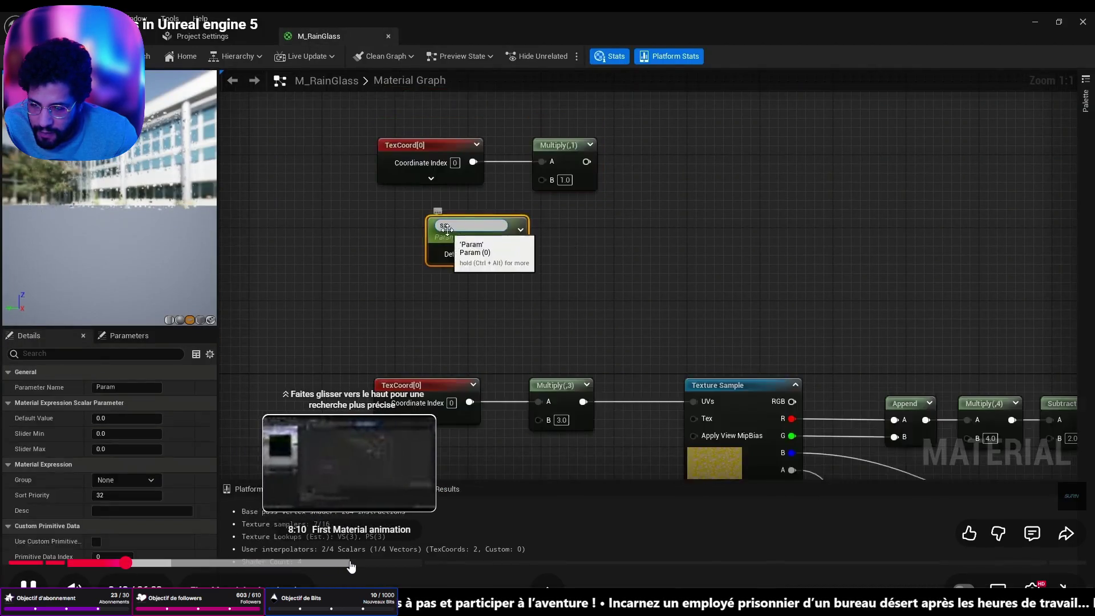
{"action": "left_click", "coordinate": [334, 564]}
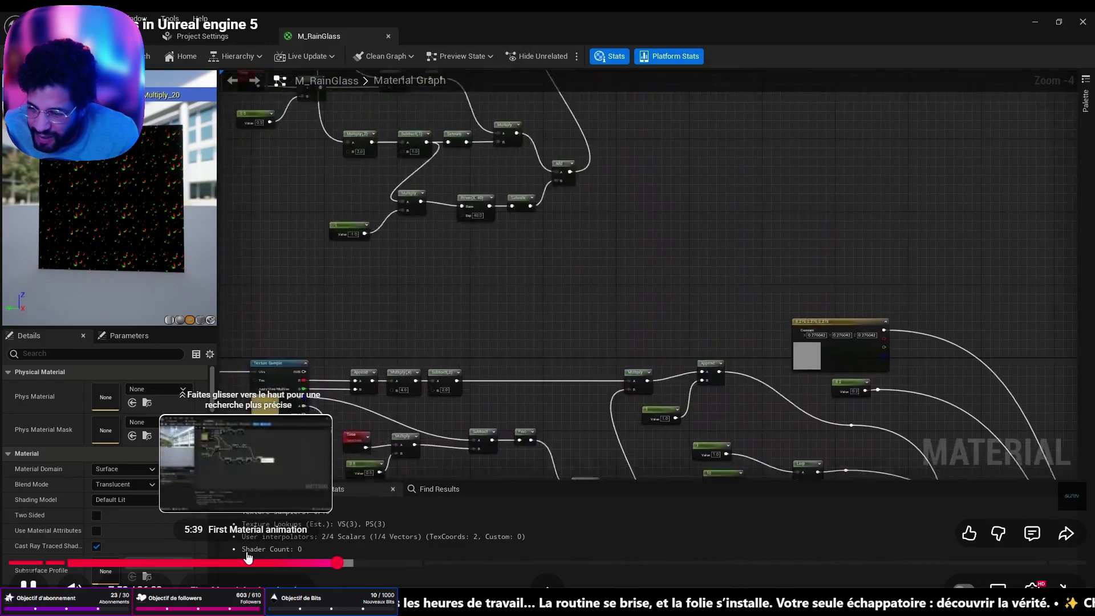
Step through the Second Material animation chapter to around 21:04.
{"action": "left_click", "coordinate": [248, 557]}
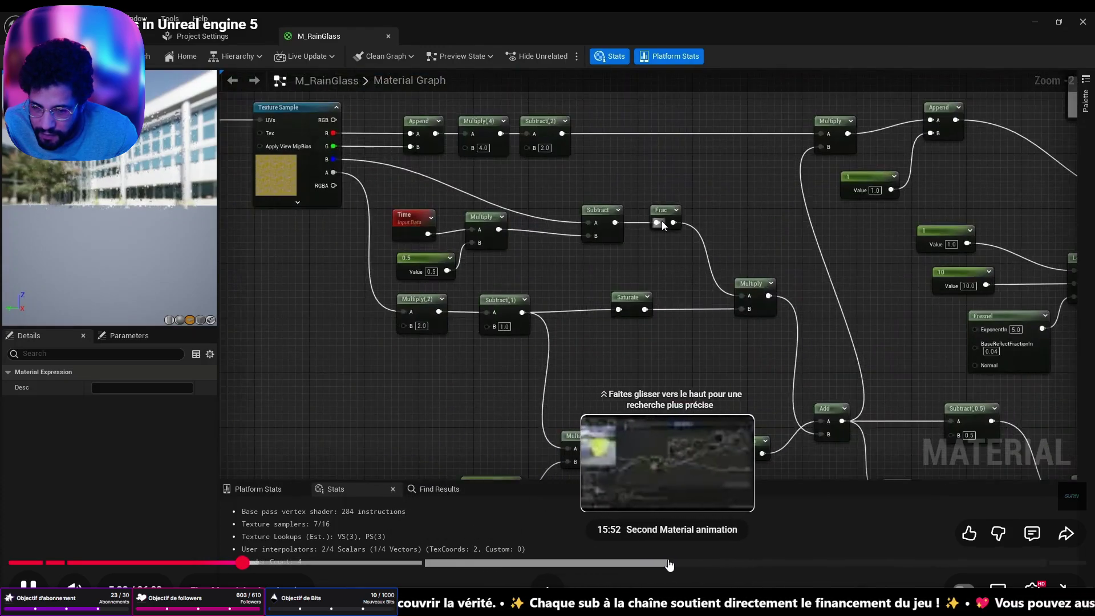
{"action": "left_click", "coordinate": [673, 564]}
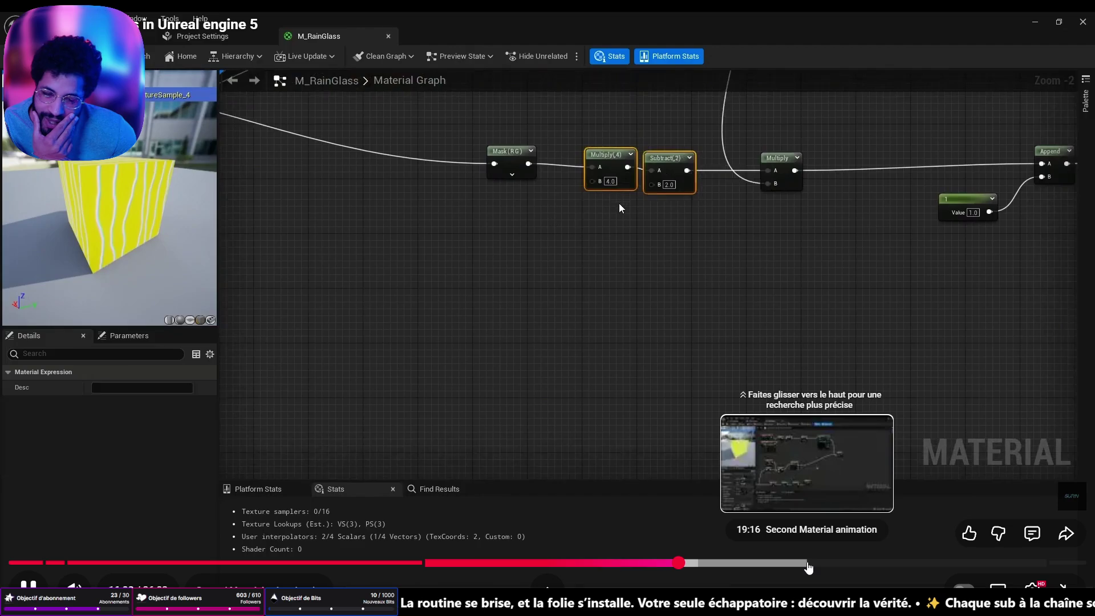
{"action": "left_click", "coordinate": [796, 566]}
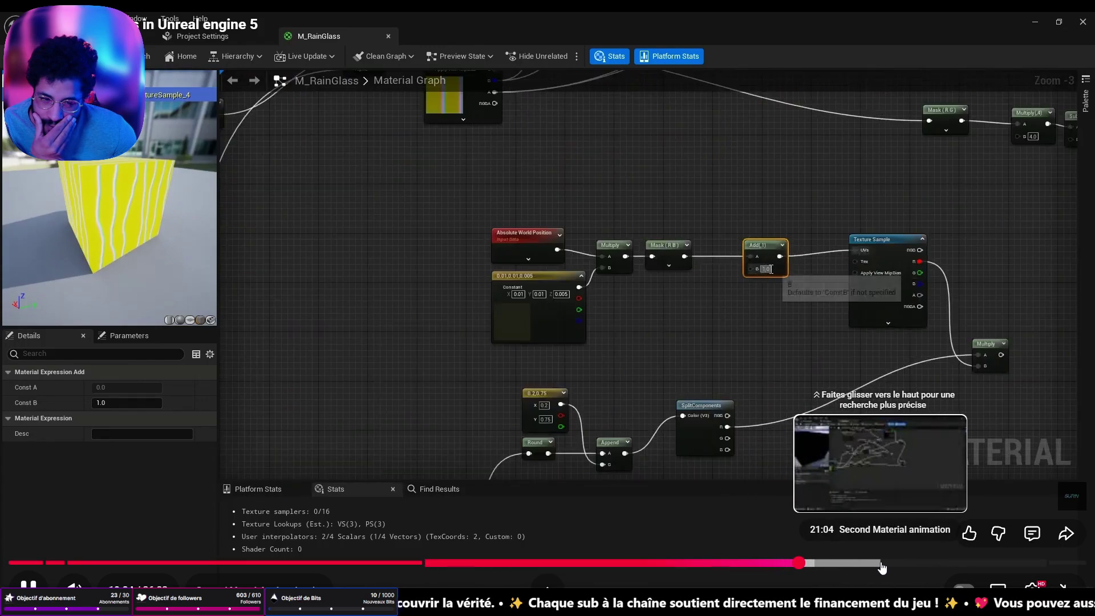
{"action": "left_click", "coordinate": [881, 566]}
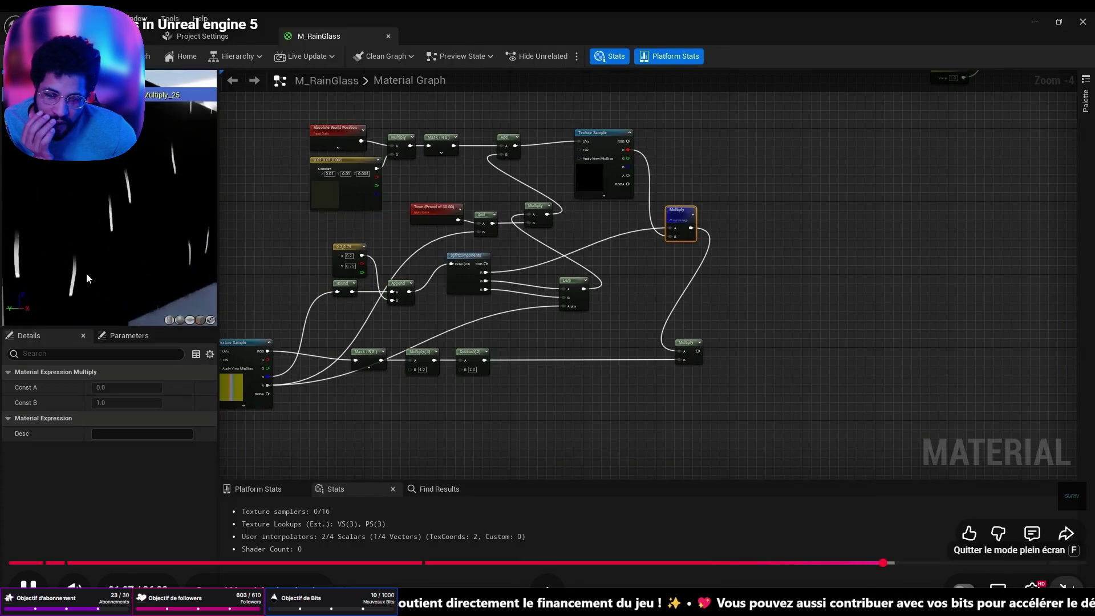
Exit fullscreen and expand the tutorial's full description.
{"action": "left_click", "coordinate": [1063, 584]}
{"action": "scroll", "coordinate": [678, 389], "scroll_direction": "down", "scroll_amount": 3}
{"action": "left_click", "coordinate": [597, 370]}
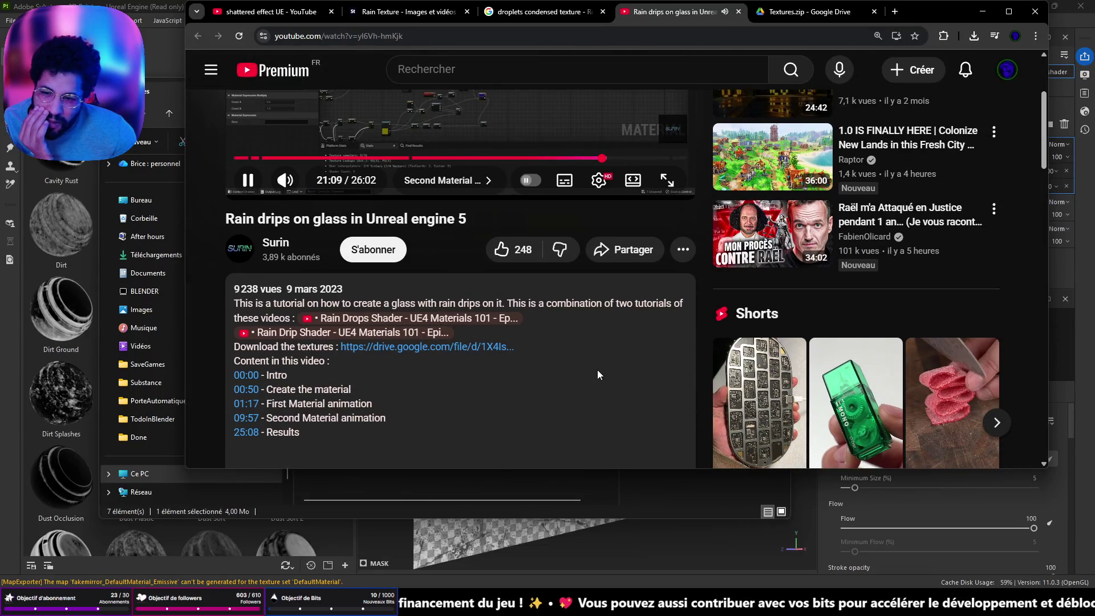
Scroll down through the rain-drips tutorial's comments.
{"action": "scroll", "coordinate": [543, 384], "scroll_direction": "down", "scroll_amount": 10}
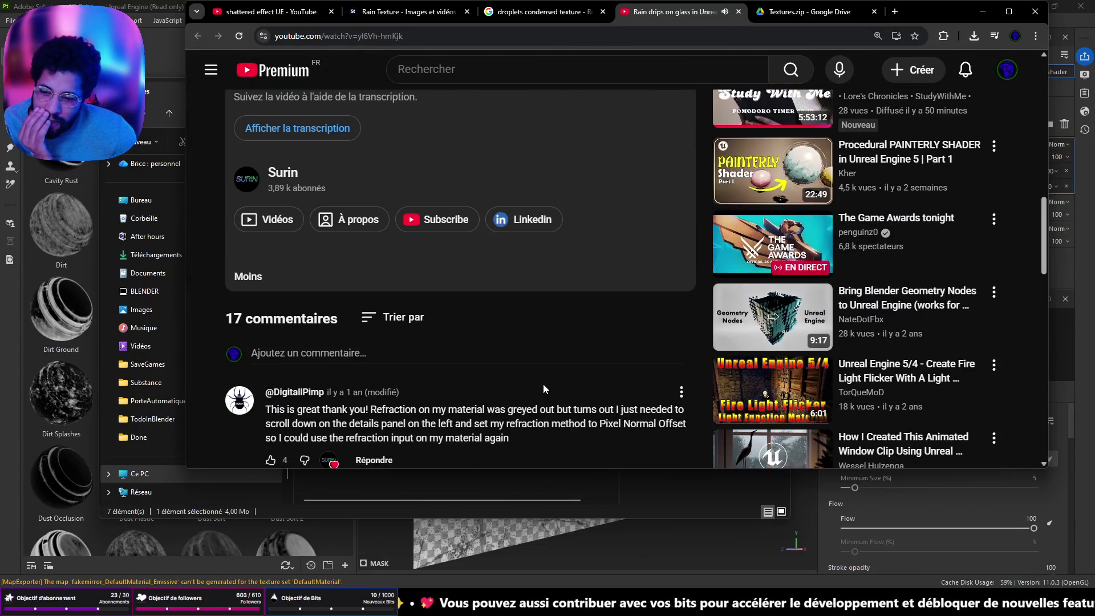
{"action": "scroll", "coordinate": [465, 413], "scroll_direction": "down", "scroll_amount": 3}
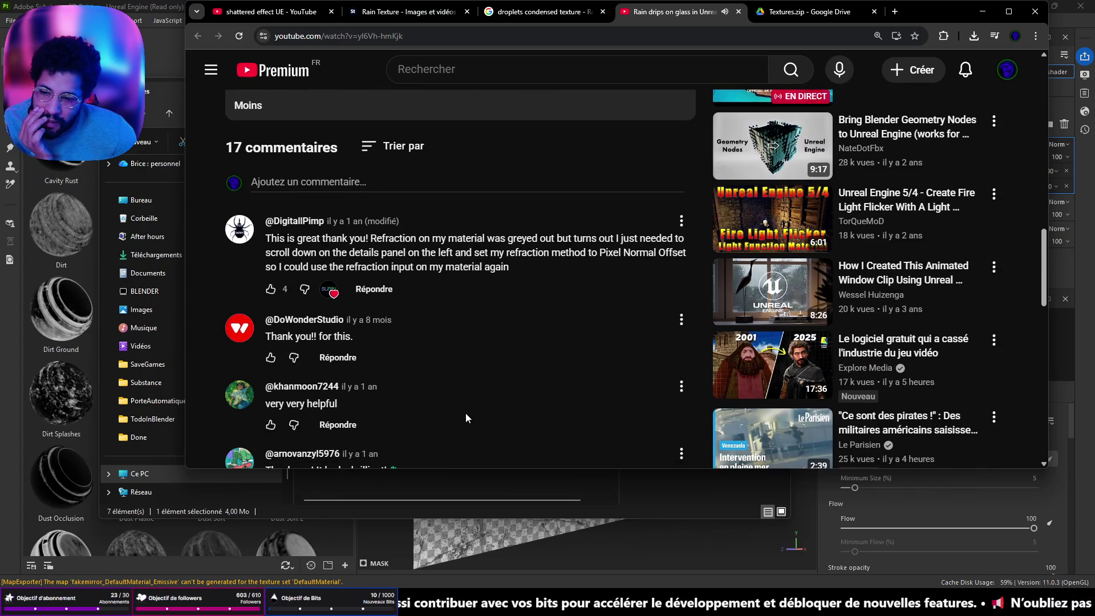
{"action": "scroll", "coordinate": [466, 413], "scroll_direction": "down", "scroll_amount": 4}
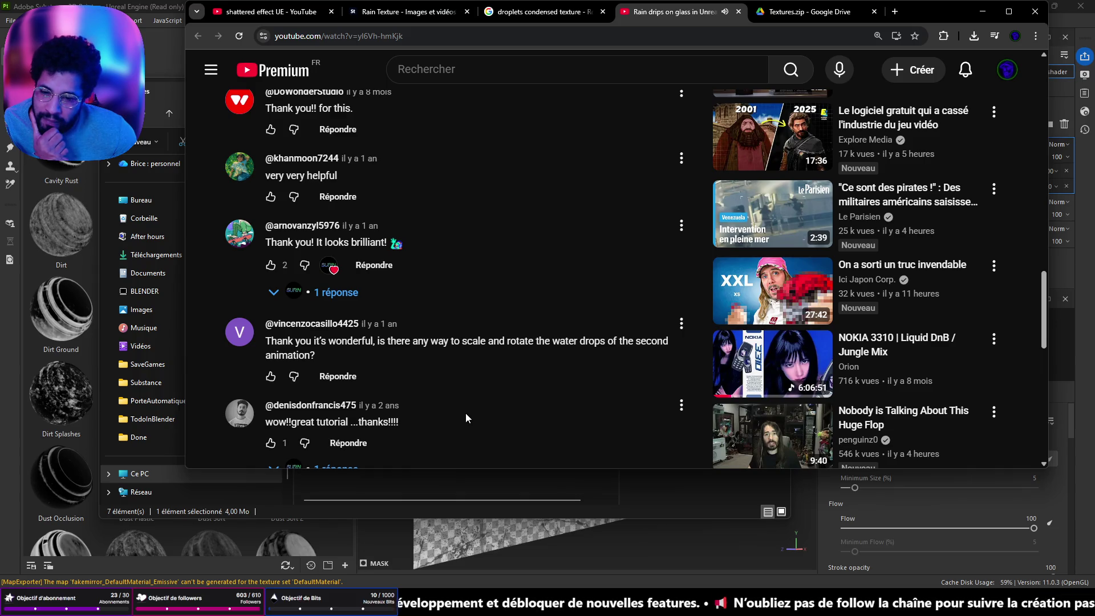
{"action": "scroll", "coordinate": [466, 418], "scroll_direction": "down", "scroll_amount": 3}
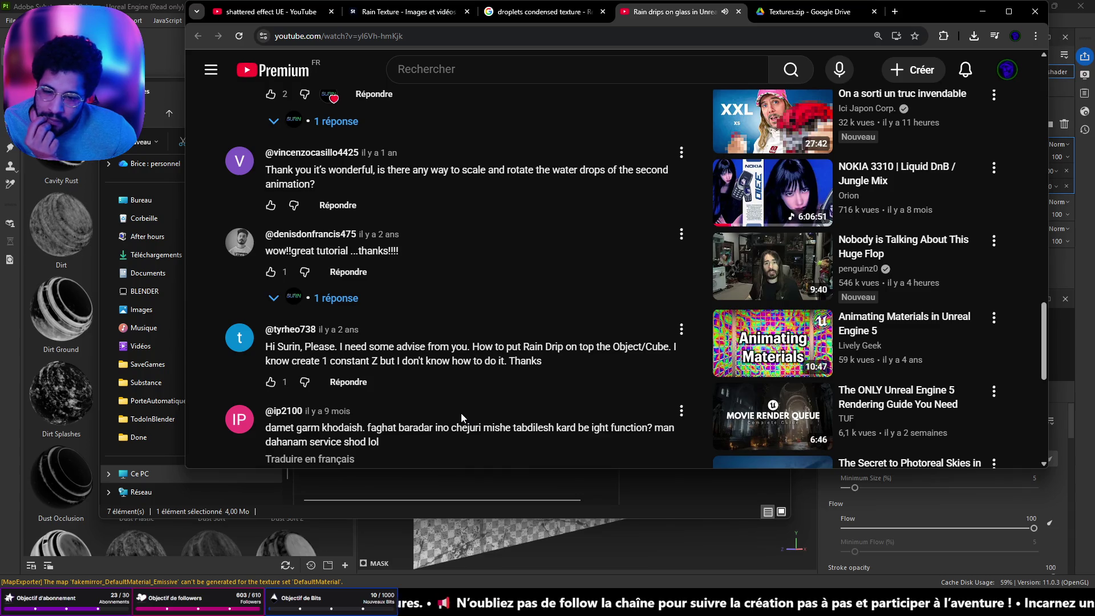
Return to the player fullscreen at the first material's Texture Sample setup.
{"action": "scroll", "coordinate": [461, 416], "scroll_direction": "up", "scroll_amount": 15}
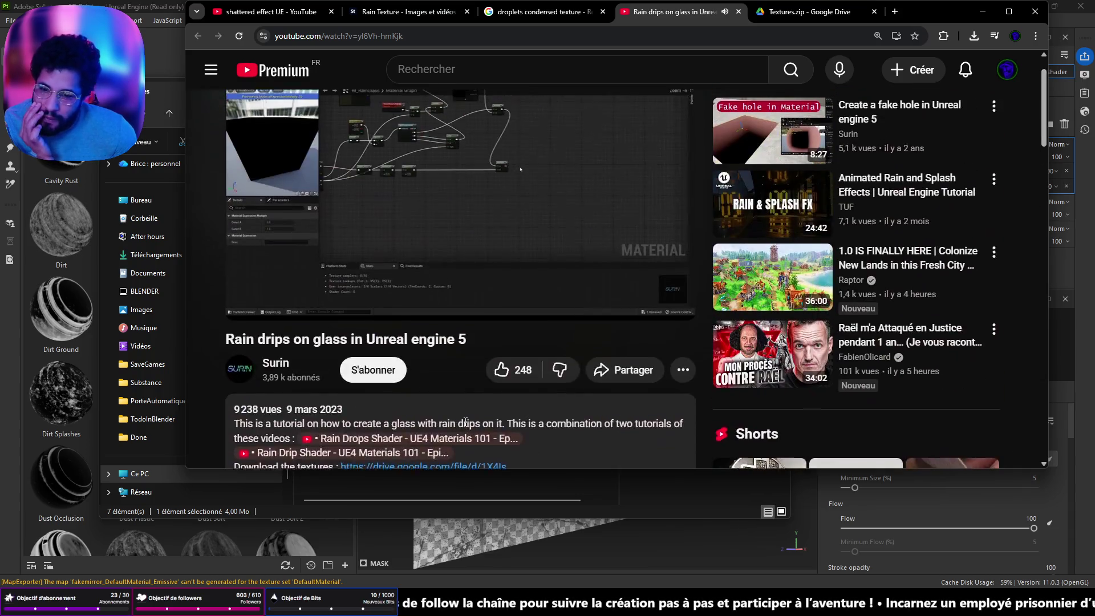
{"action": "left_click", "coordinate": [673, 353]}
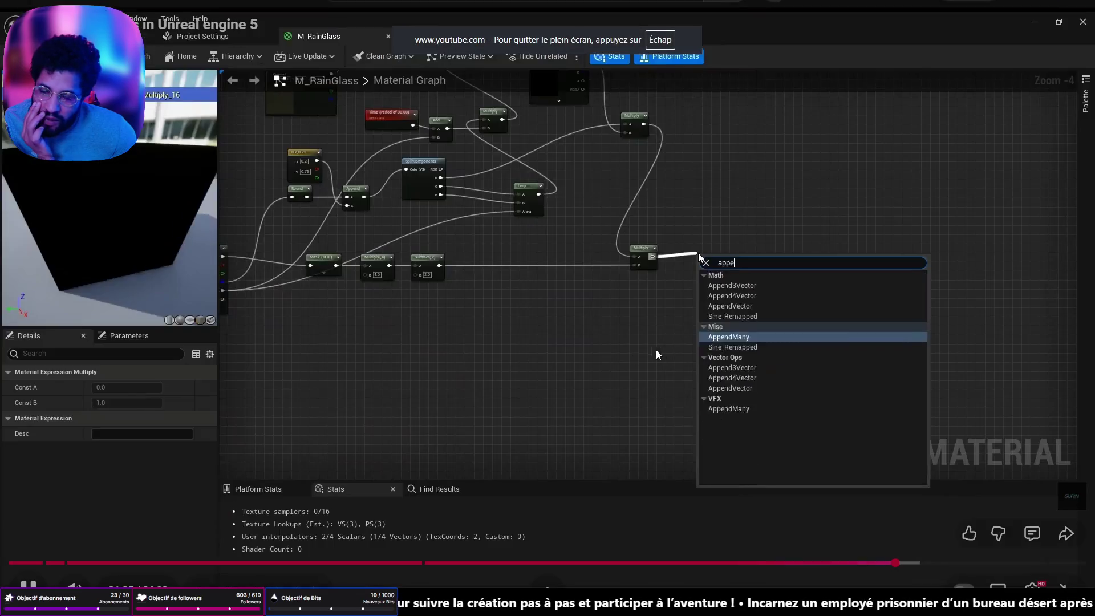
{"action": "left_click", "coordinate": [181, 563]}
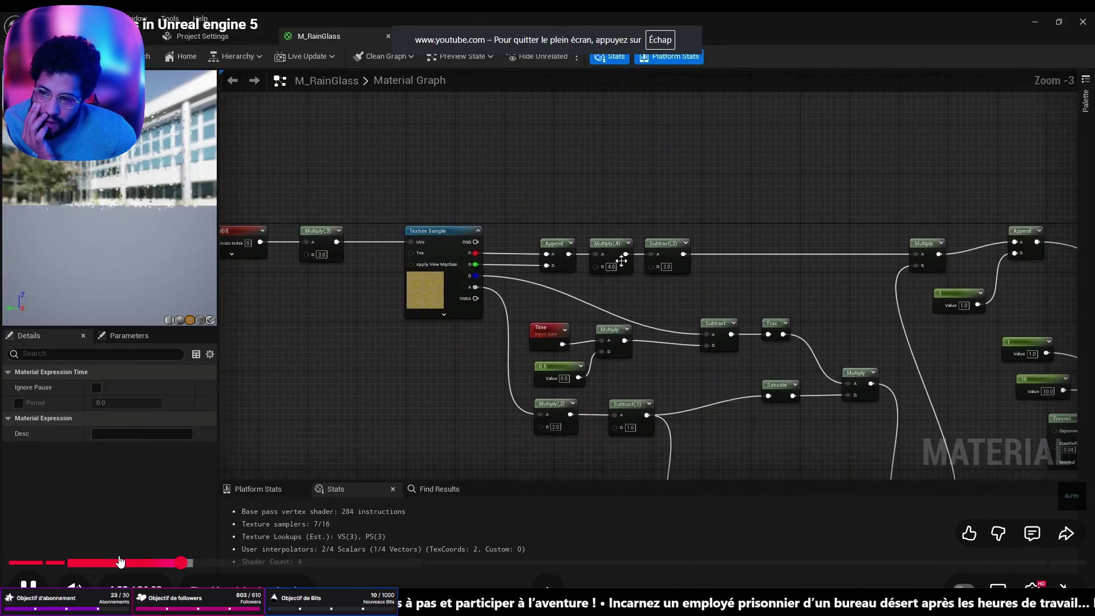
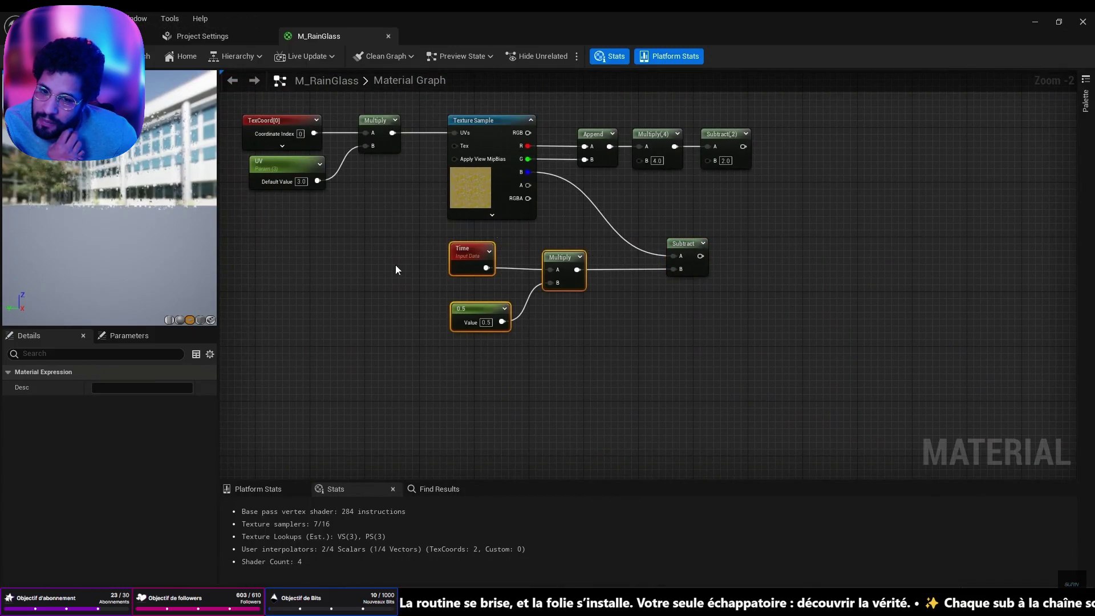
Return the 'Rain drips on glass in Unreal engine 5' tutorial from fullscreen to its watch page at the M_RainGlass graph.
{"action": "mouse_move", "coordinate": [563, 221]}
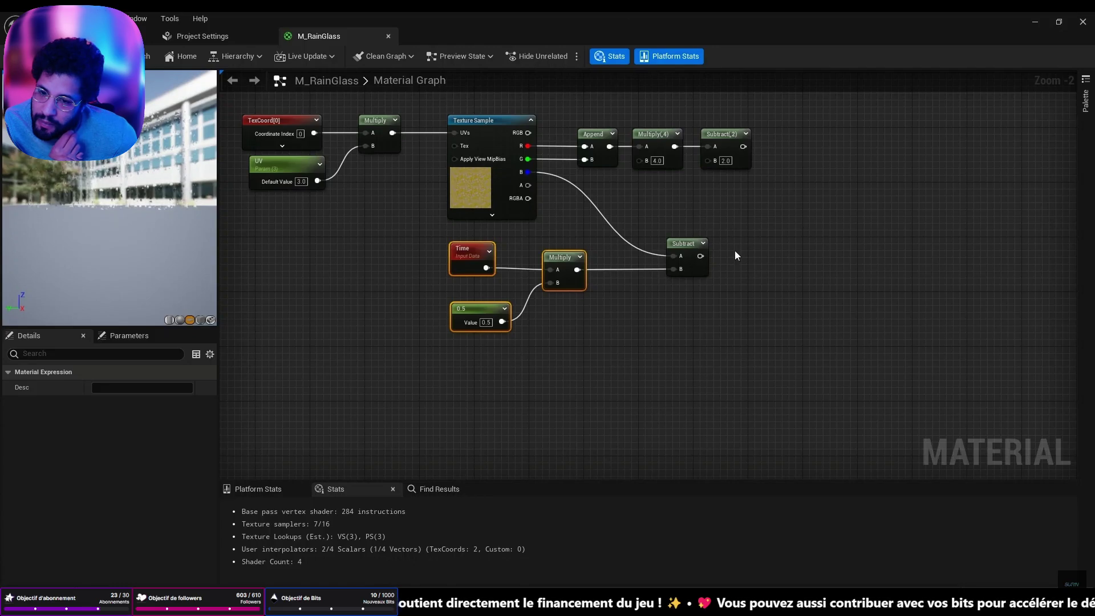
{"action": "left_click_drag", "start_coordinate": [700, 257], "coordinate": [754, 258]}
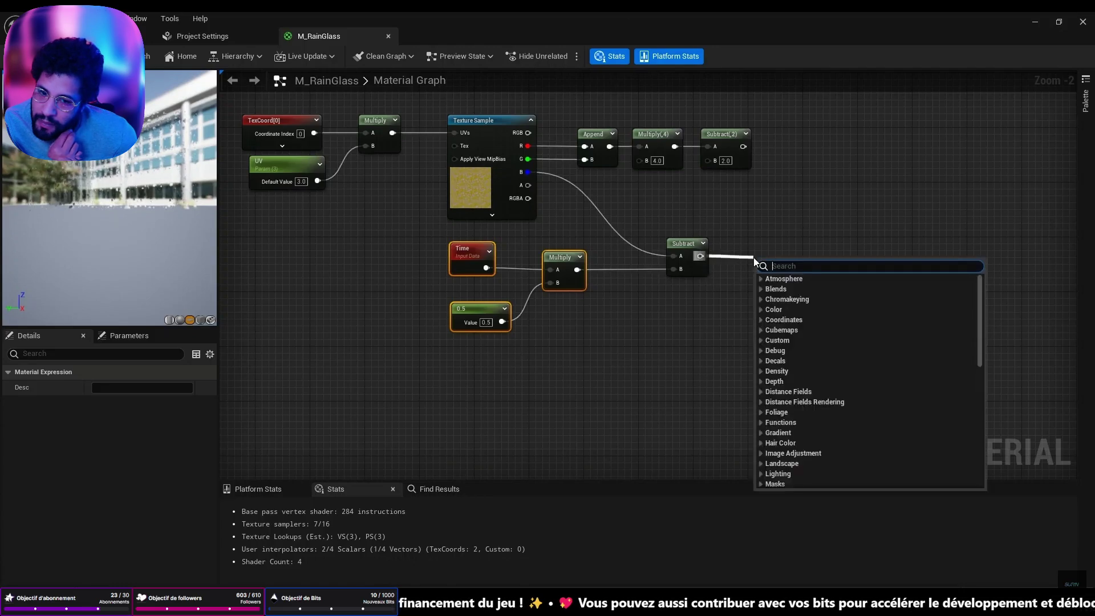
{"action": "type", "text": "frac"}
{"action": "key", "text": "Return"}
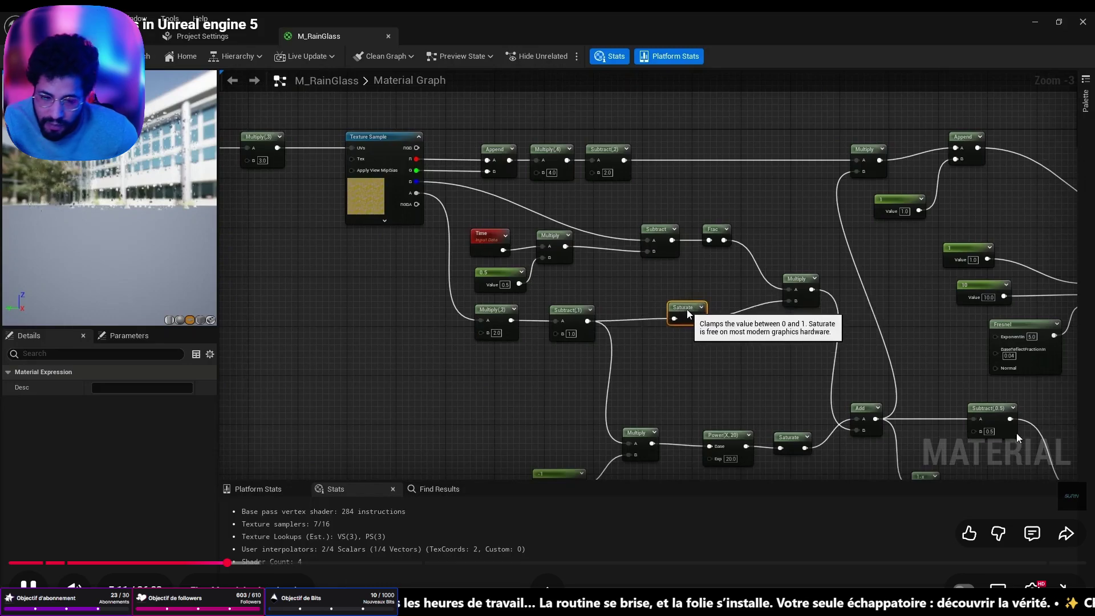
{"action": "left_click", "coordinate": [1082, 584]}
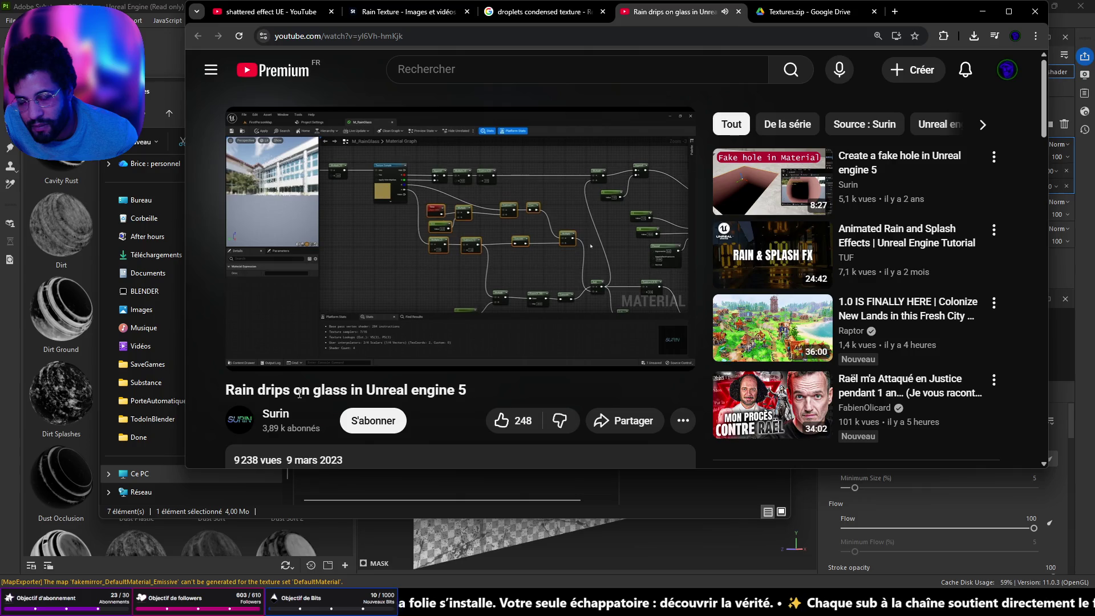
Enter the search 'static rain drops unreal' in YouTube's search box.
{"action": "scroll", "coordinate": [381, 363], "scroll_direction": "down", "scroll_amount": 4}
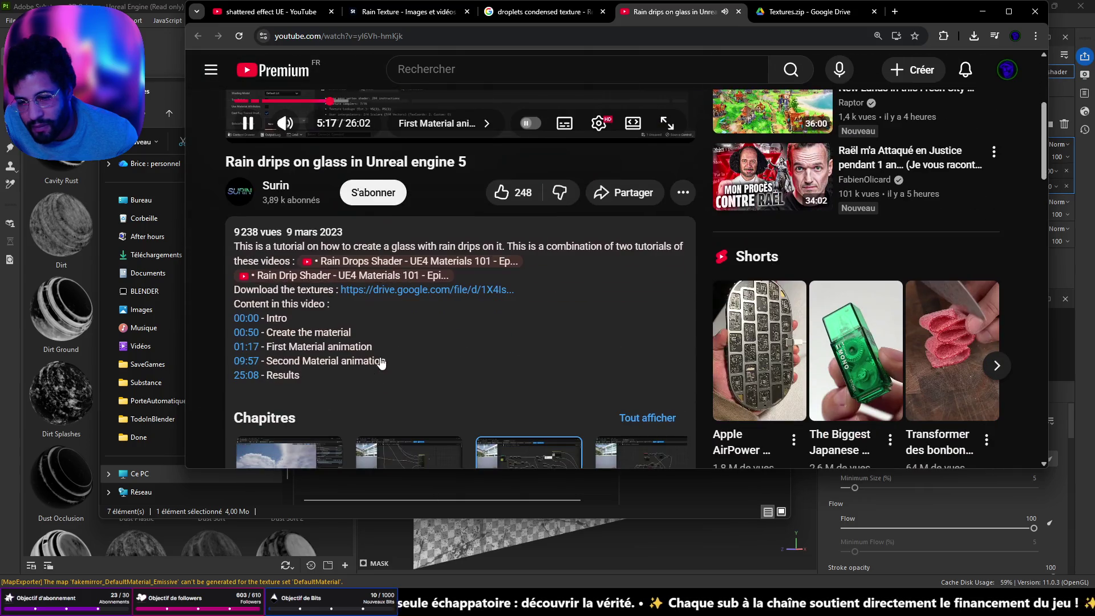
{"action": "scroll", "coordinate": [381, 357], "scroll_direction": "down", "scroll_amount": 3}
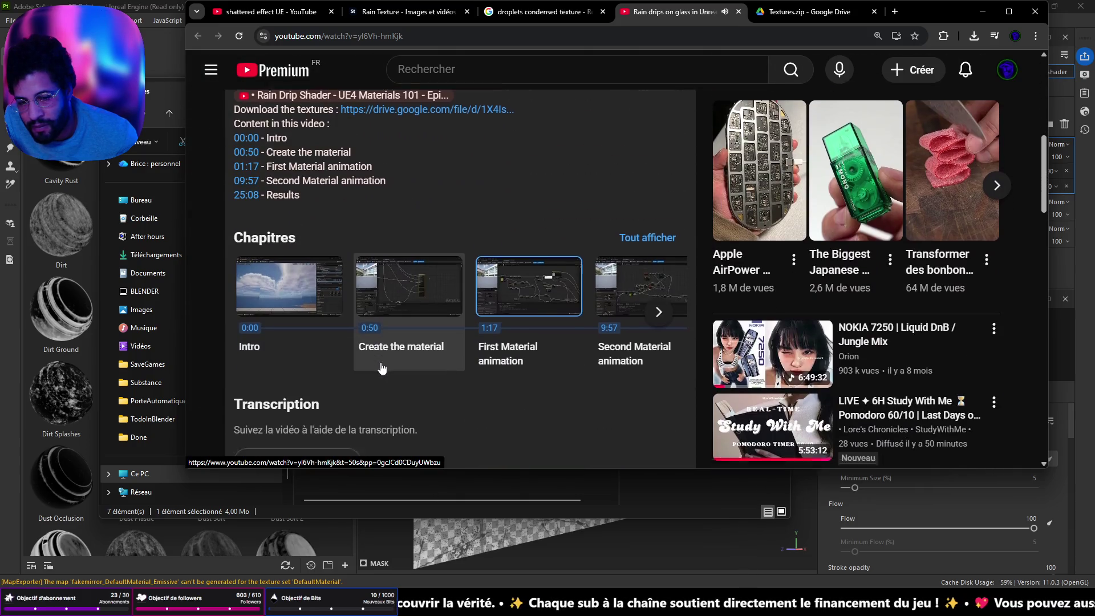
{"action": "scroll", "coordinate": [382, 363], "scroll_direction": "down", "scroll_amount": 6}
{"action": "scroll", "coordinate": [382, 363], "scroll_direction": "up", "scroll_amount": 12}
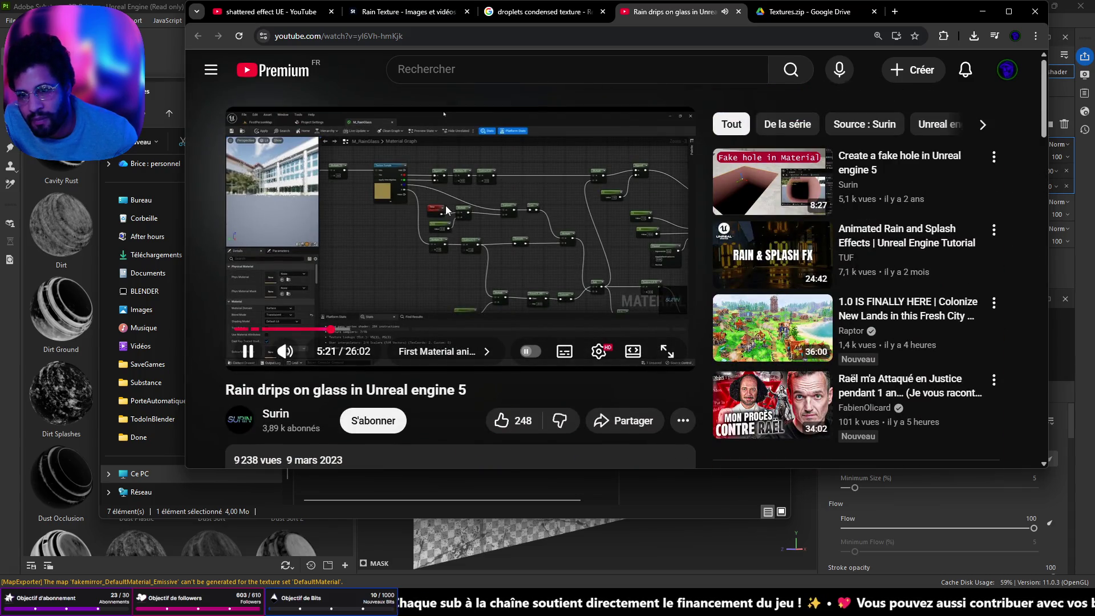
{"action": "left_click", "coordinate": [425, 73]}
{"action": "type", "text": "stat"}
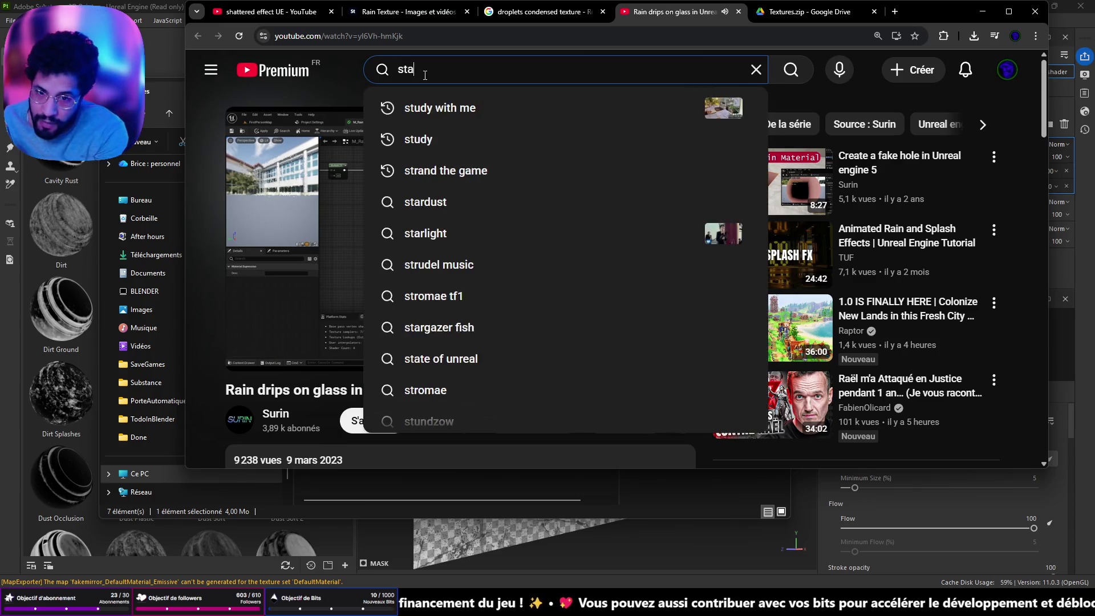
{"action": "type", "text": "ic"}
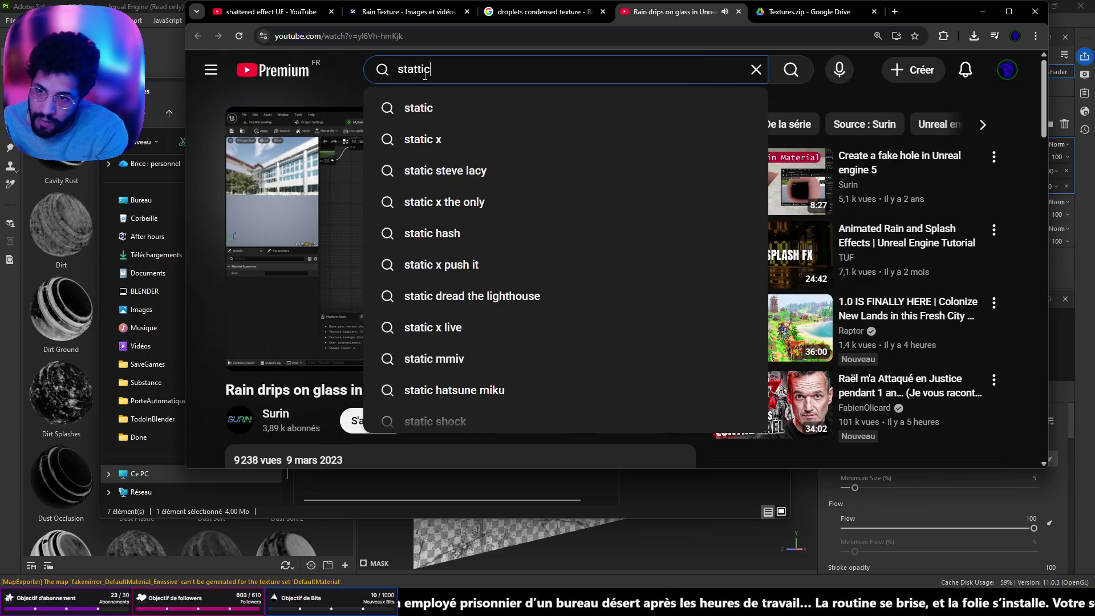
{"action": "key", "text": "BackSpace"}
{"action": "key", "text": "BackSpace"}
{"action": "key", "text": "BackSpace"}
{"action": "type", "text": "ic rain"}
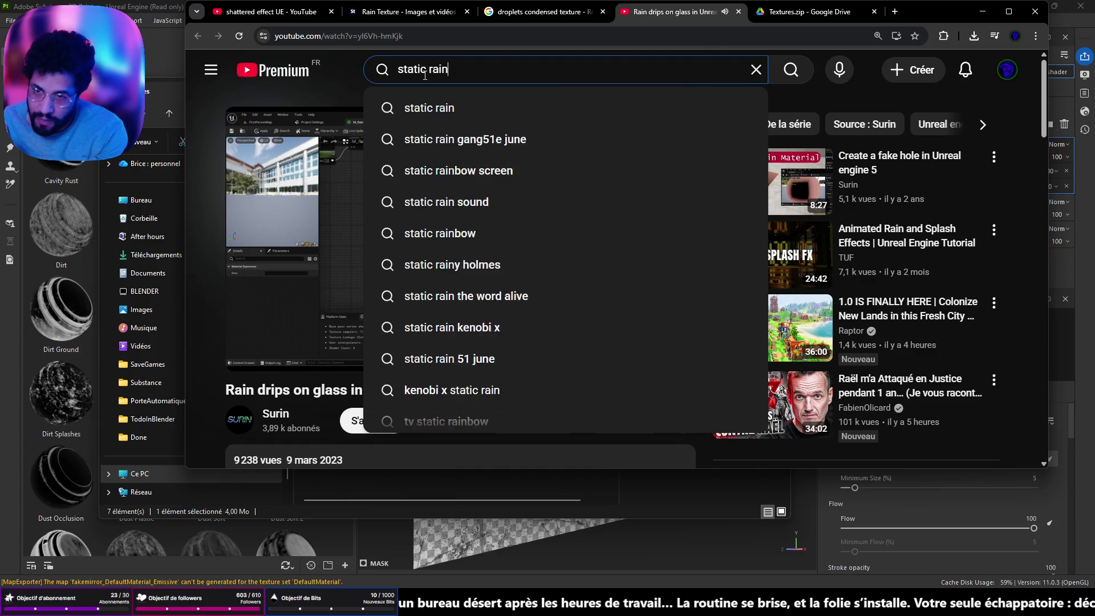
{"action": "type", "text": " drips"}
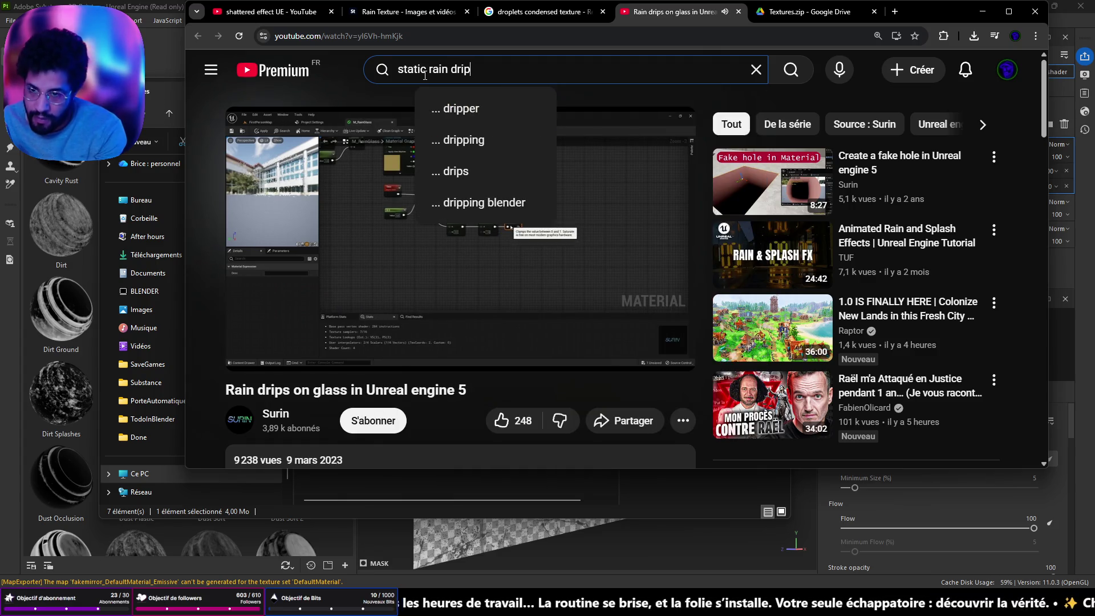
{"action": "key", "text": "Down"}
{"action": "key", "text": "Down"}
{"action": "key", "text": "Down"}
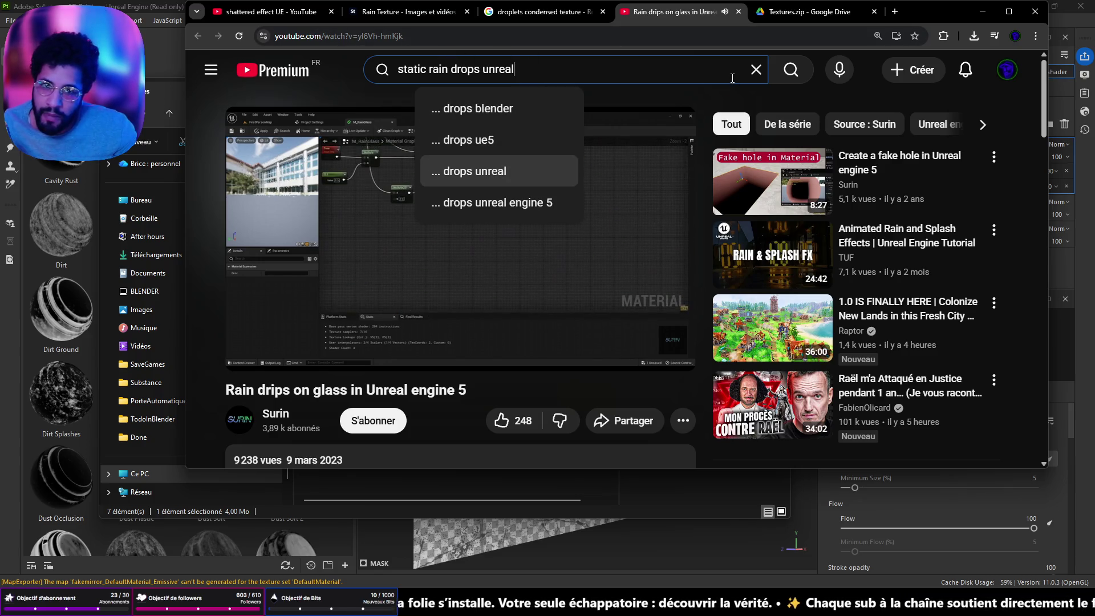
{"action": "left_click", "coordinate": [799, 69]}
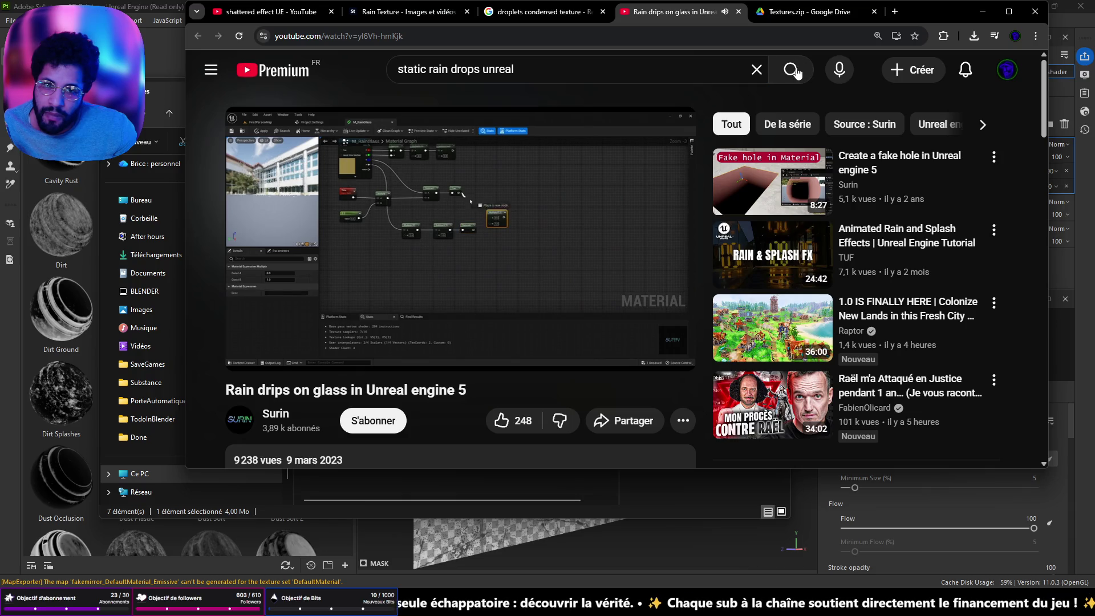
Copy the search text, paste it into the new YouTube tab's search box and run it.
{"action": "left_click", "coordinate": [628, 77]}
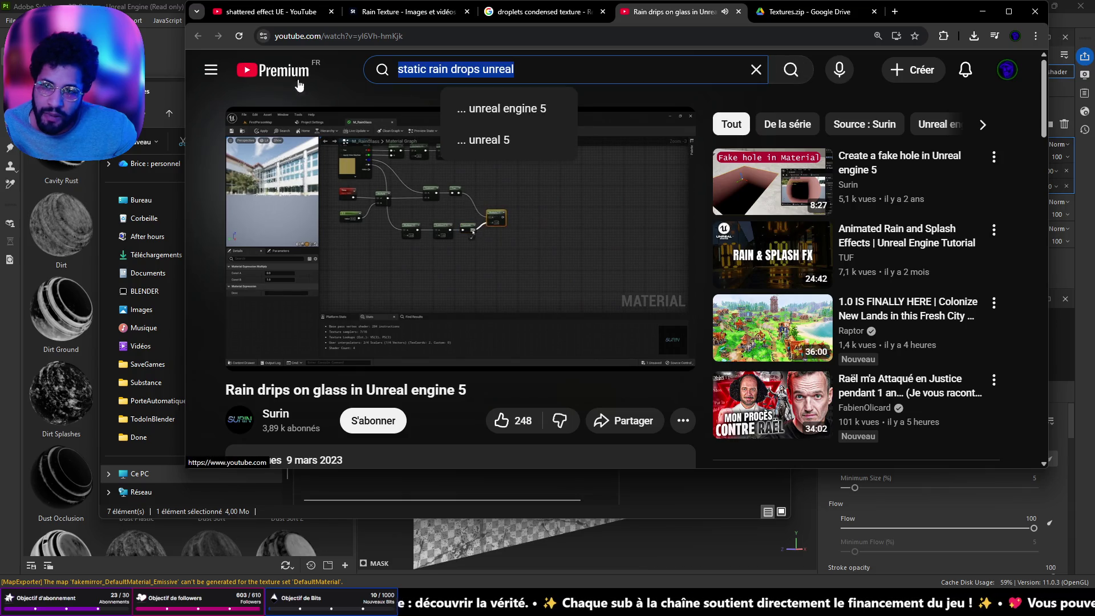
{"action": "right_click", "coordinate": [406, 65]}
{"action": "left_click", "coordinate": [477, 142]}
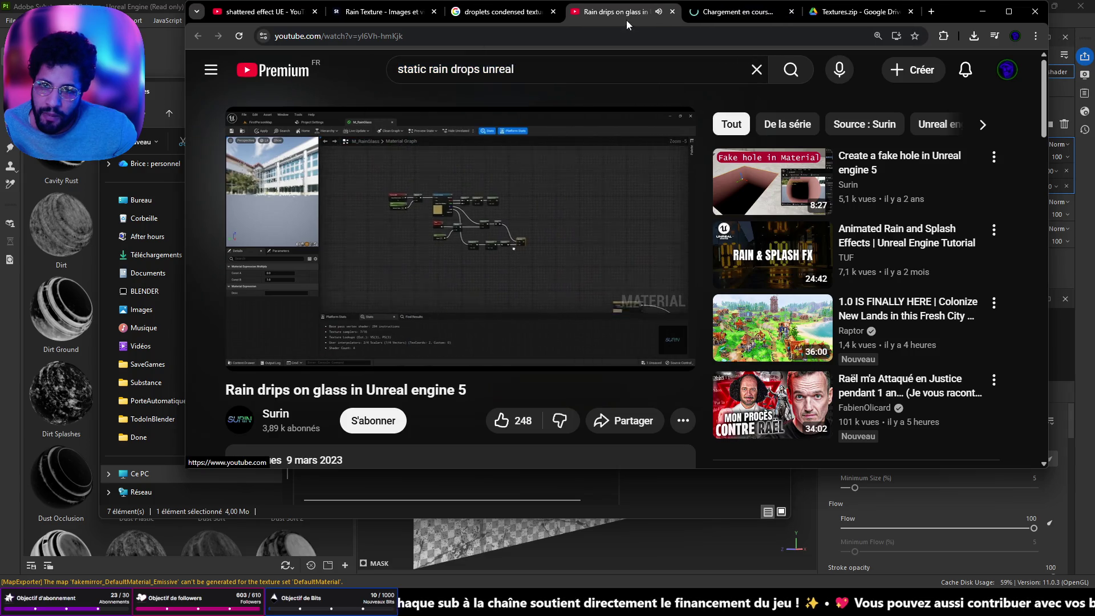
{"action": "left_click", "coordinate": [736, 20]}
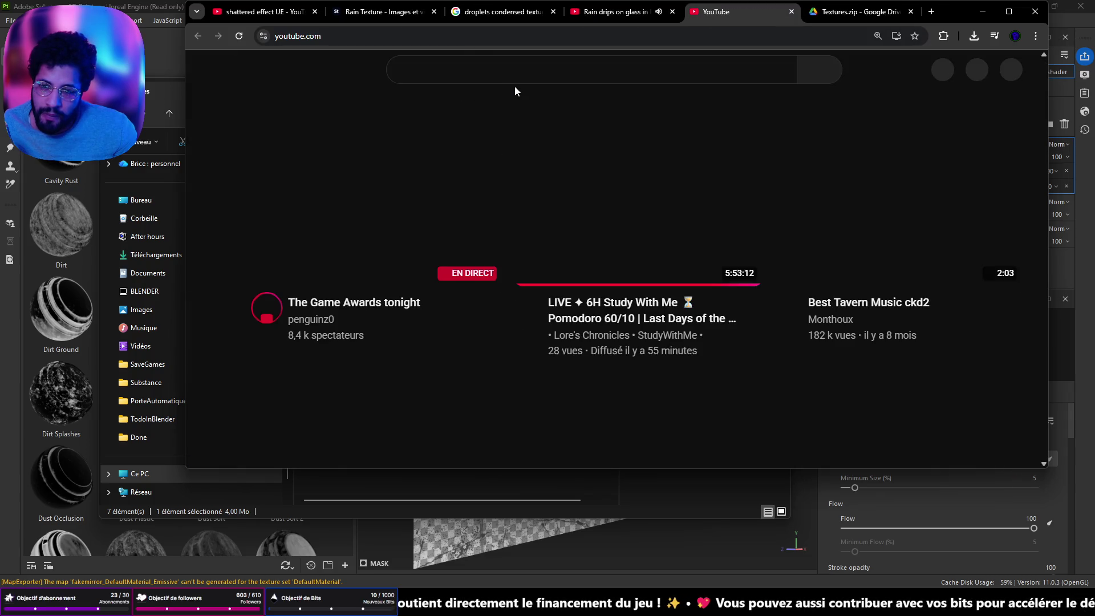
{"action": "right_click", "coordinate": [518, 71]}
{"action": "left_click", "coordinate": [549, 233]}
{"action": "key", "text": "Return"}
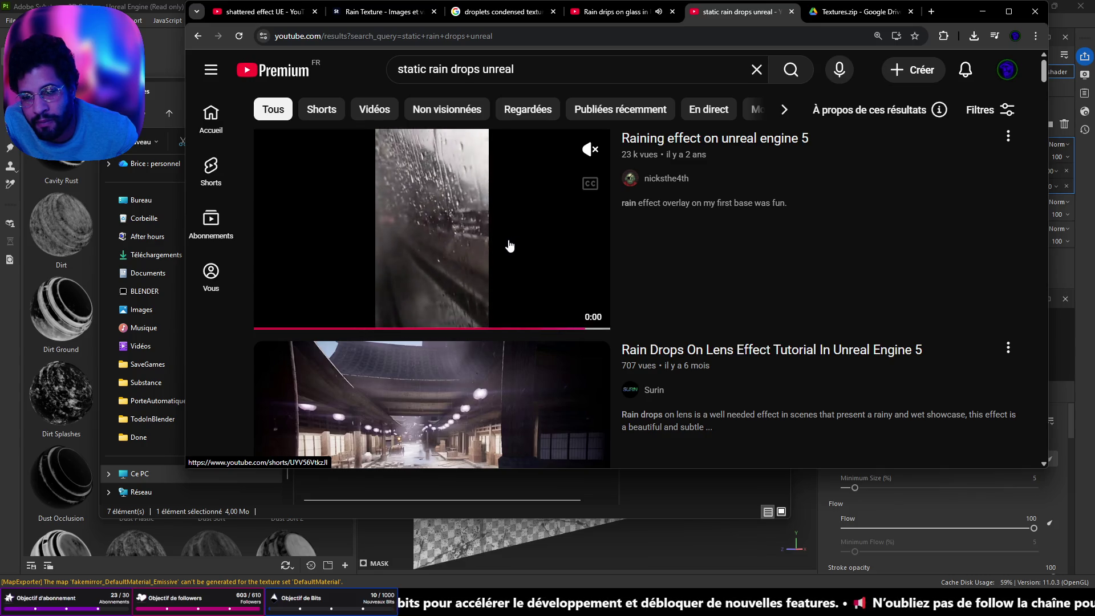
Scroll through the 'static rain drops unreal' results and open YeHaike's RaindropsOnGlass video.
{"action": "scroll", "coordinate": [579, 264], "scroll_direction": "down", "scroll_amount": 2}
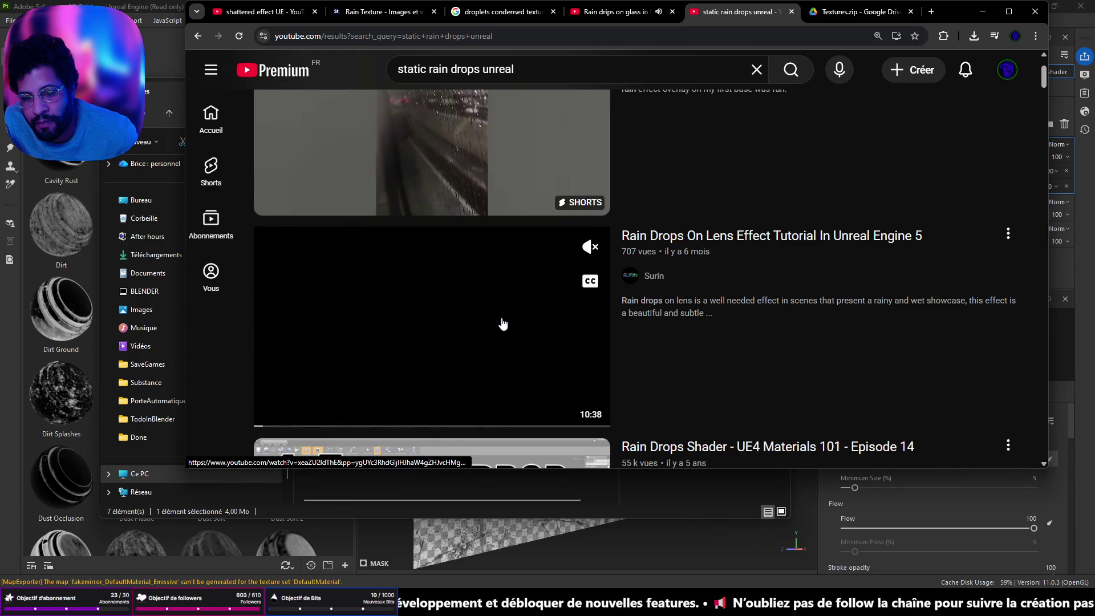
{"action": "scroll", "coordinate": [503, 324], "scroll_direction": "down", "scroll_amount": 3}
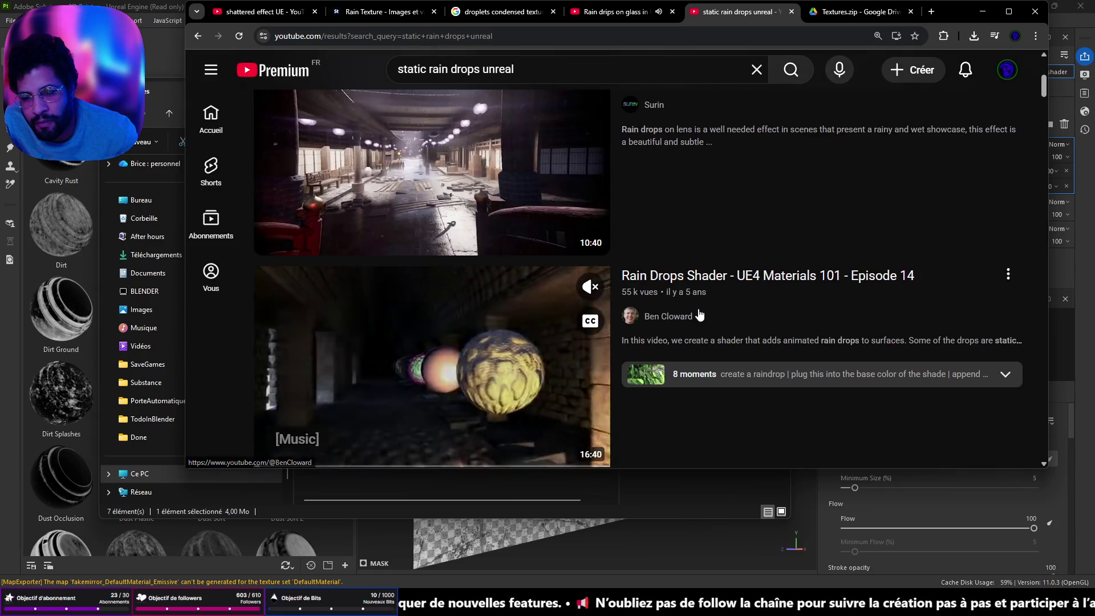
{"action": "scroll", "coordinate": [573, 309], "scroll_direction": "down", "scroll_amount": 6}
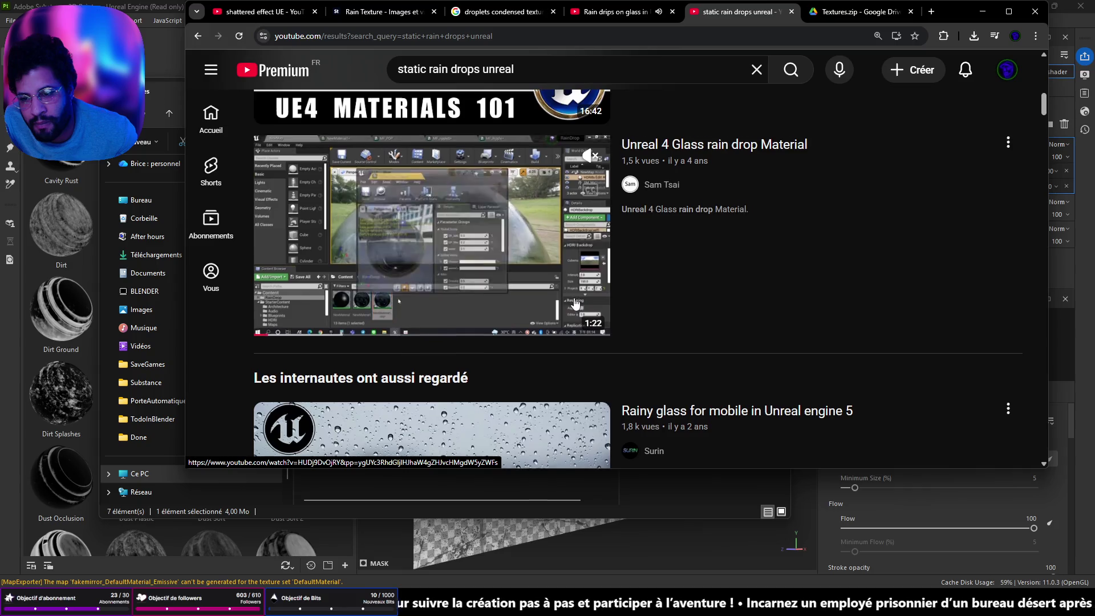
{"action": "scroll", "coordinate": [576, 304], "scroll_direction": "down", "scroll_amount": 4}
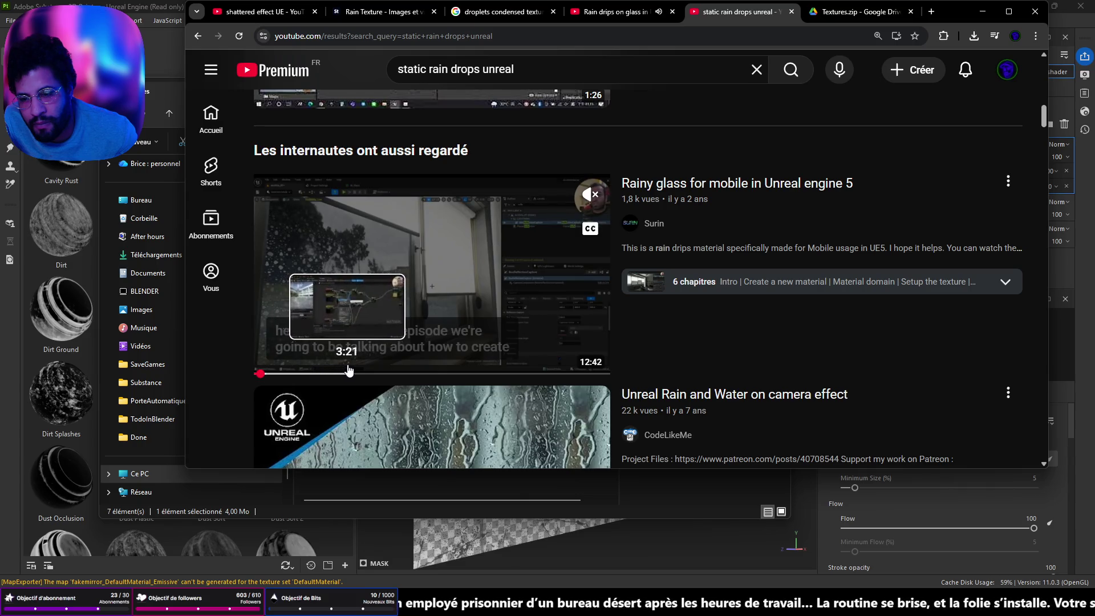
{"action": "scroll", "coordinate": [755, 342], "scroll_direction": "down", "scroll_amount": 3}
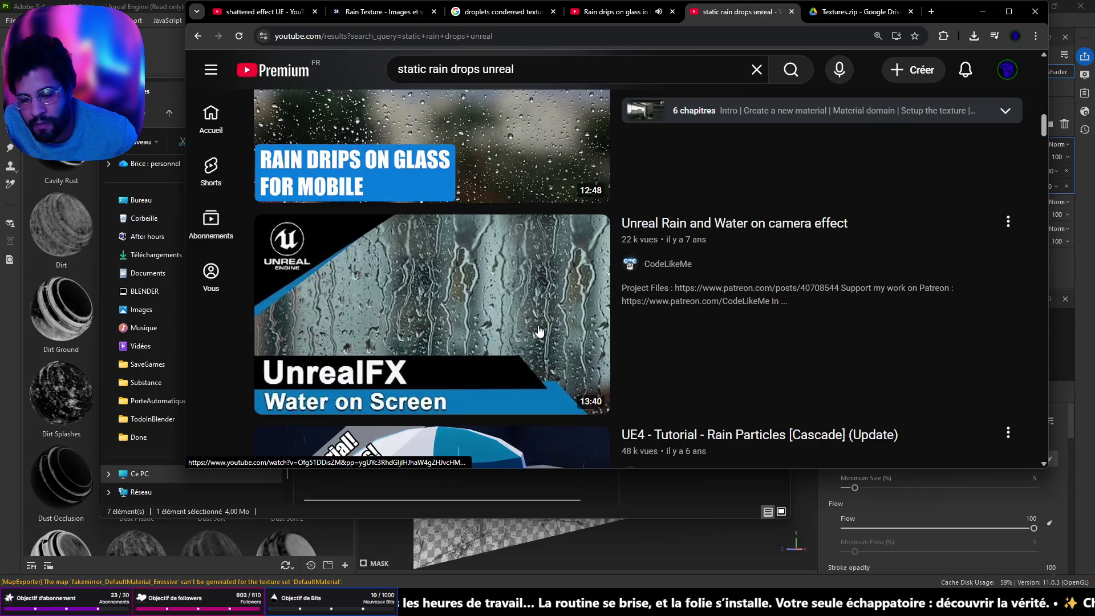
{"action": "scroll", "coordinate": [810, 339], "scroll_direction": "down", "scroll_amount": 10}
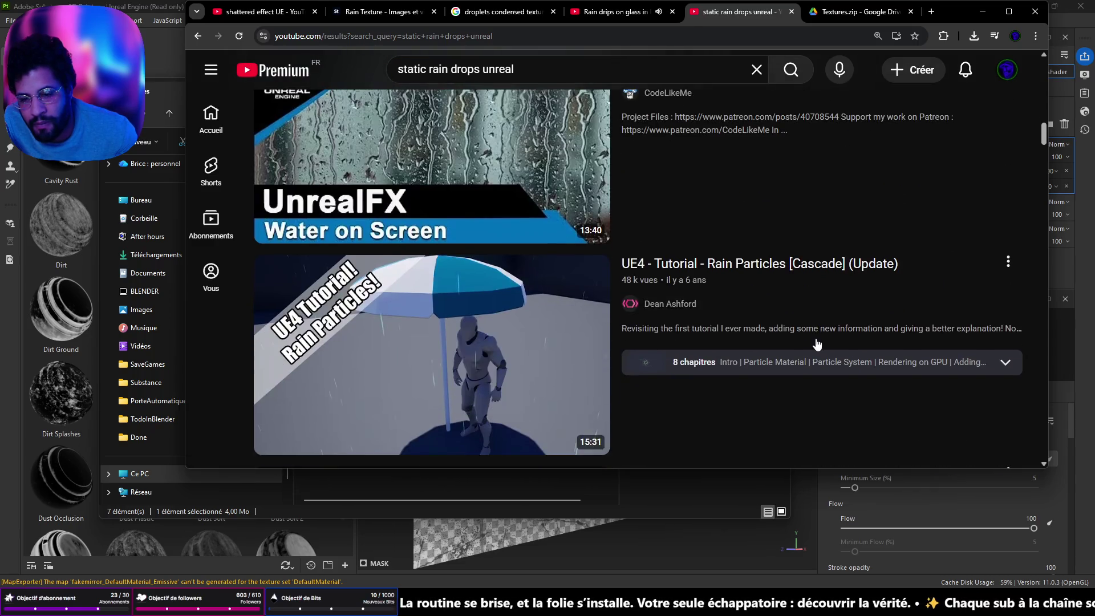
{"action": "scroll", "coordinate": [742, 400], "scroll_direction": "down", "scroll_amount": 5}
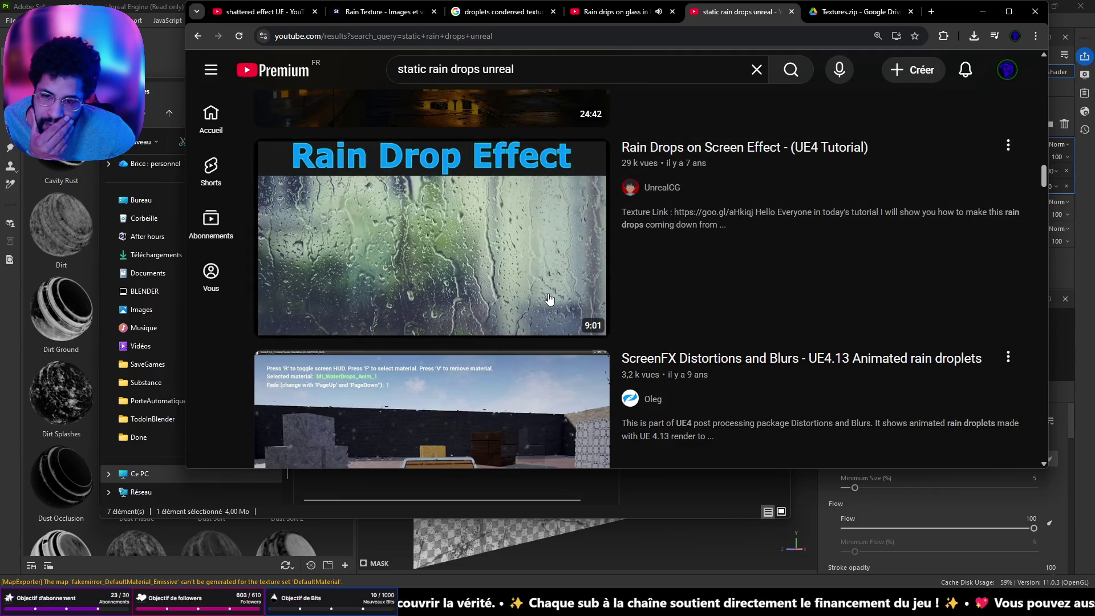
{"action": "scroll", "coordinate": [342, 302], "scroll_direction": "down", "scroll_amount": 5}
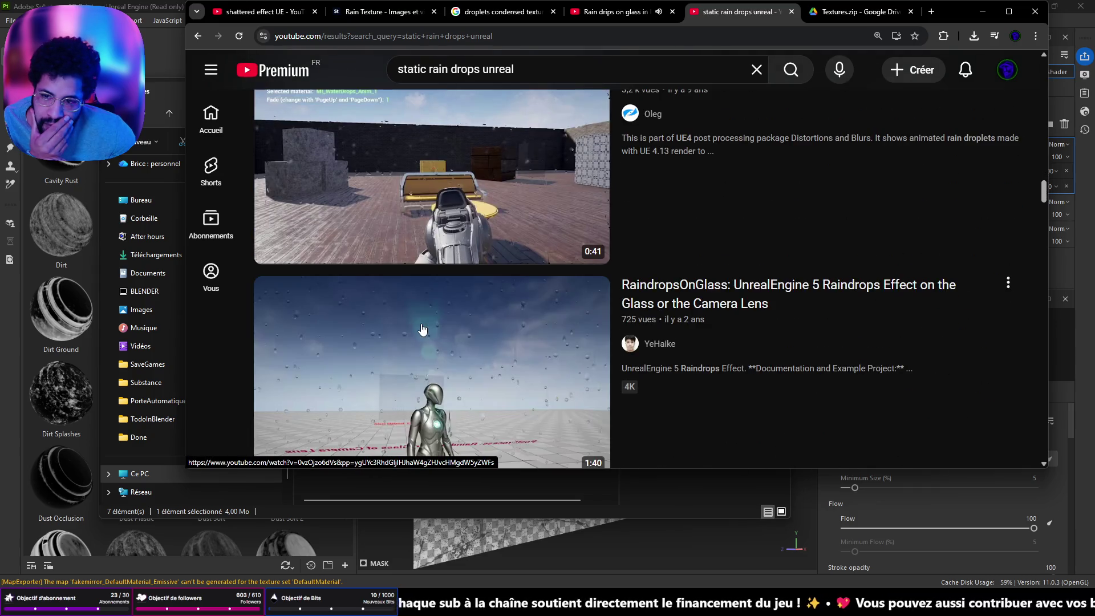
{"action": "scroll", "coordinate": [422, 329], "scroll_direction": "up", "scroll_amount": 2}
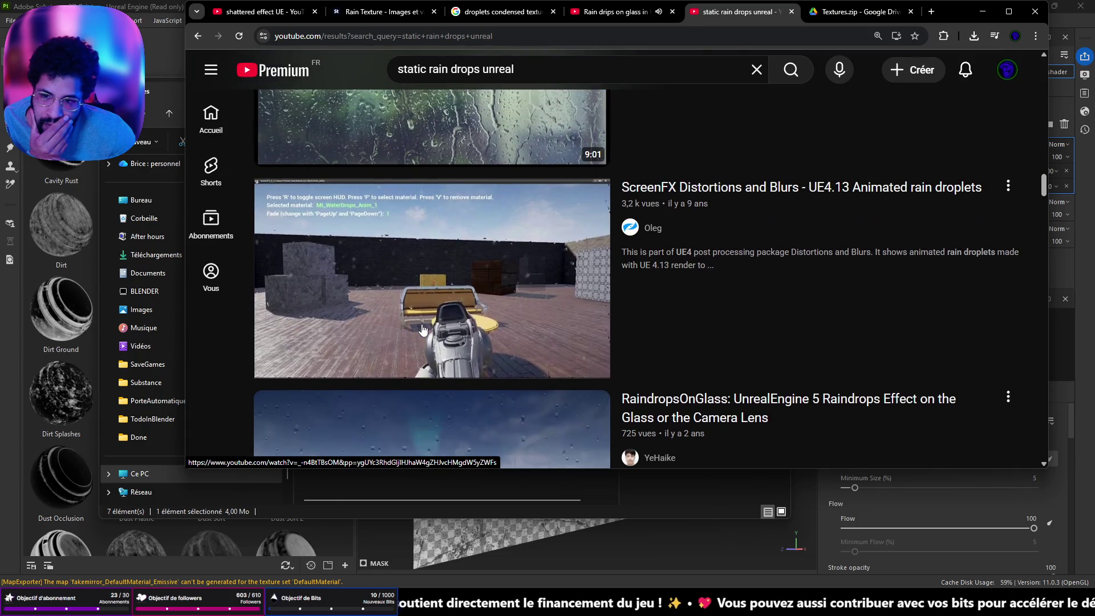
{"action": "scroll", "coordinate": [422, 330], "scroll_direction": "down", "scroll_amount": 2}
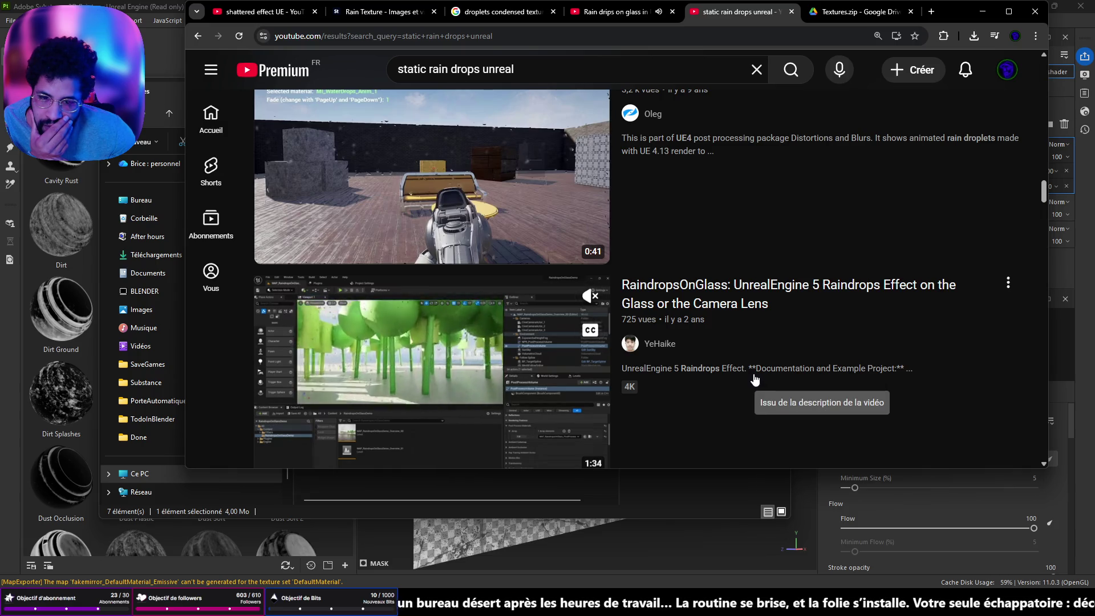
{"action": "scroll", "coordinate": [753, 378], "scroll_direction": "down", "scroll_amount": 3}
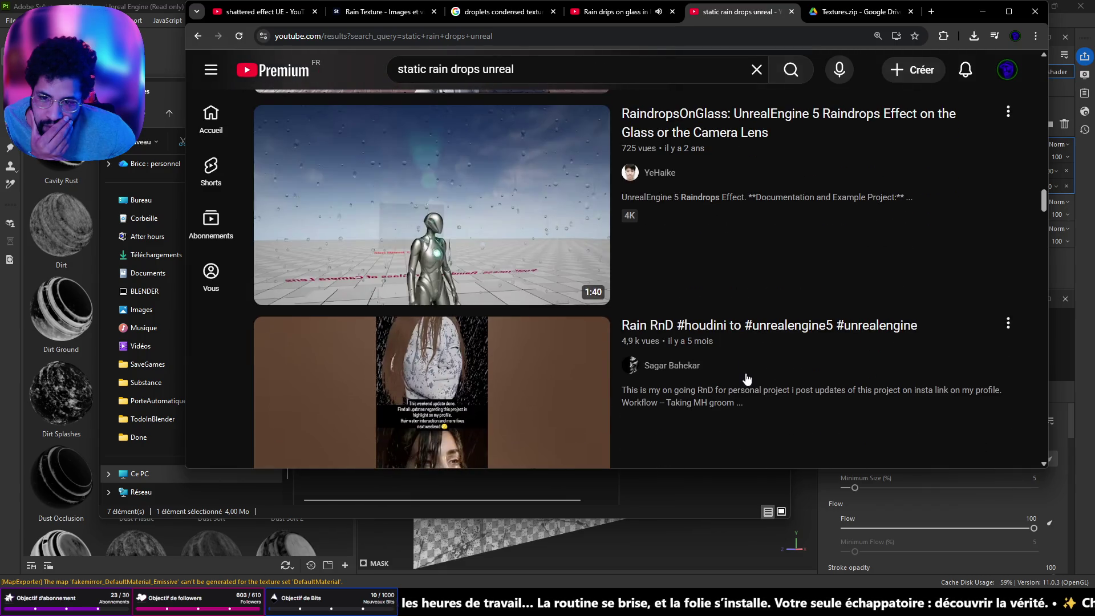
{"action": "mouse_move", "coordinate": [518, 294]}
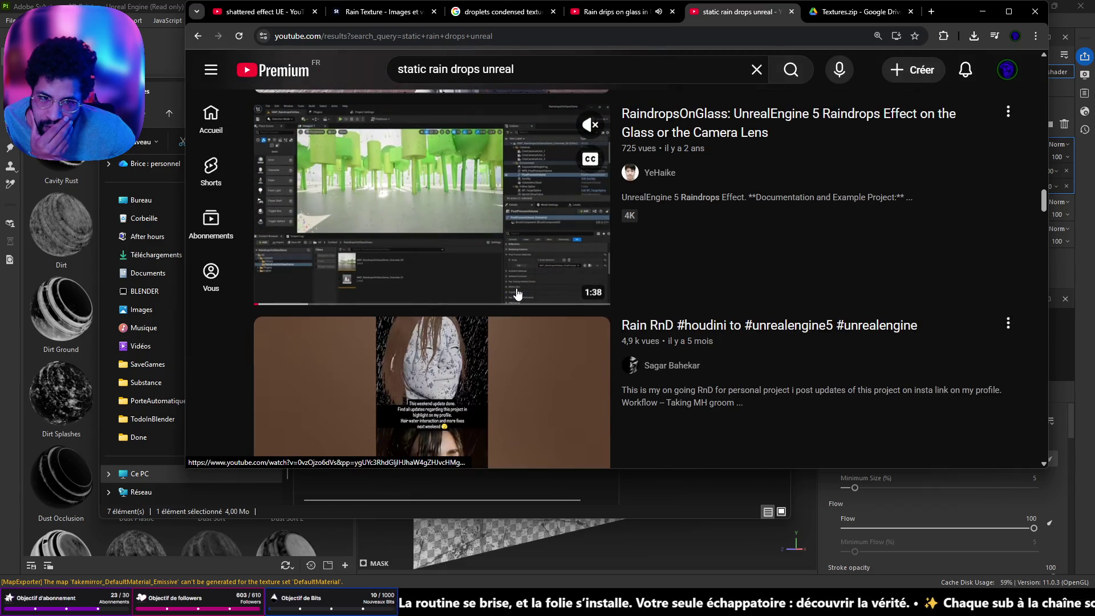
{"action": "left_click", "coordinate": [517, 294]}
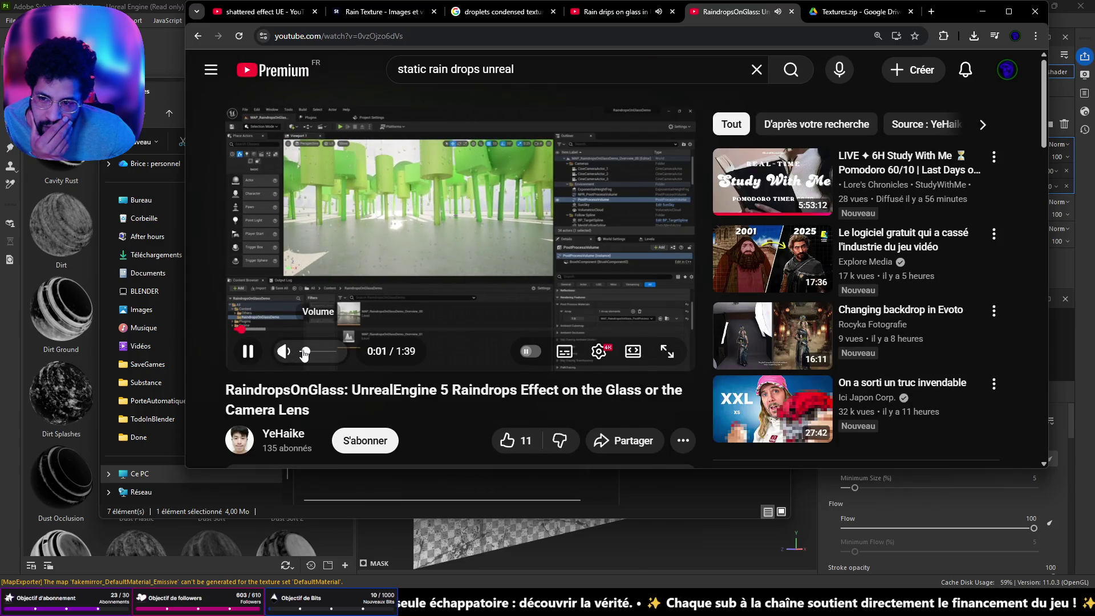
Read the RaindropsOnGlass video's full description, then close its tab to return to the Rain drips tutorial.
{"action": "scroll", "coordinate": [362, 355], "scroll_direction": "down", "scroll_amount": 3}
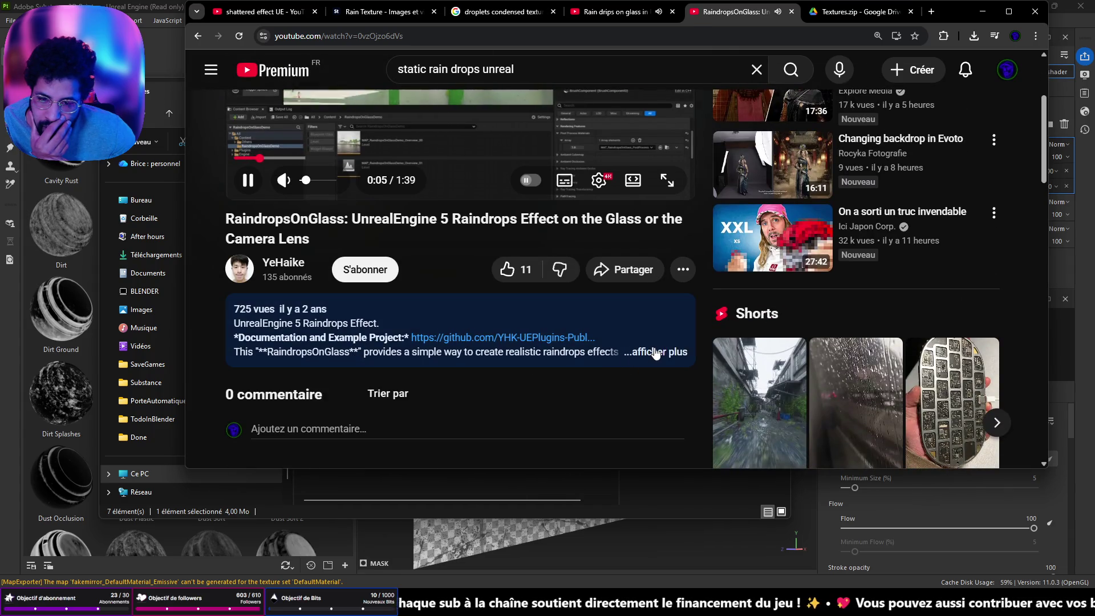
{"action": "left_click", "coordinate": [595, 368]}
{"action": "scroll", "coordinate": [597, 365], "scroll_direction": "down", "scroll_amount": 4}
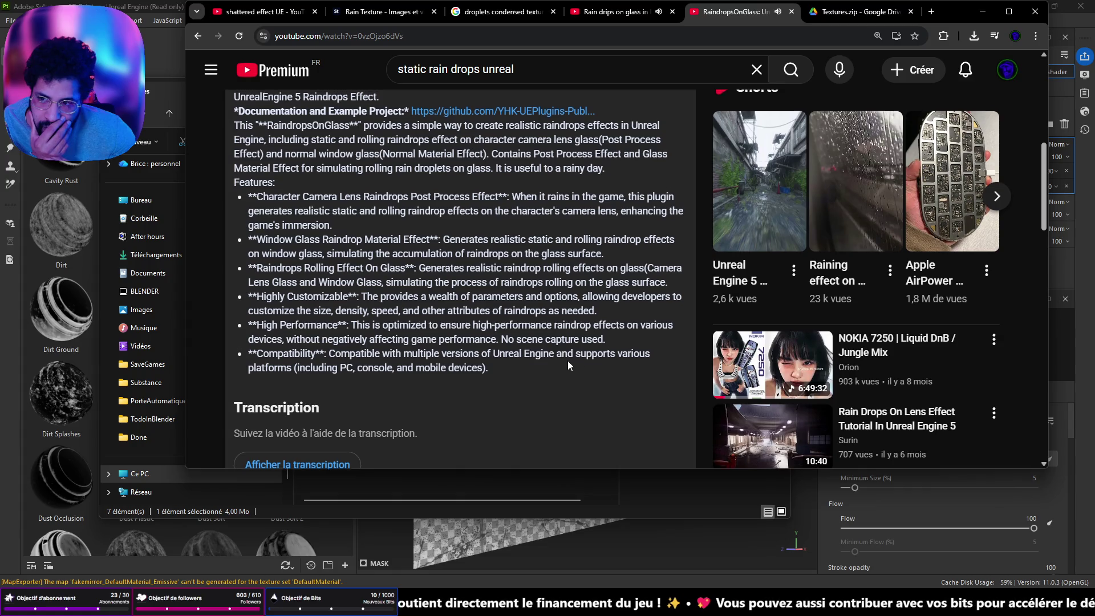
{"action": "scroll", "coordinate": [567, 363], "scroll_direction": "down", "scroll_amount": 8}
{"action": "scroll", "coordinate": [560, 366], "scroll_direction": "up", "scroll_amount": 15}
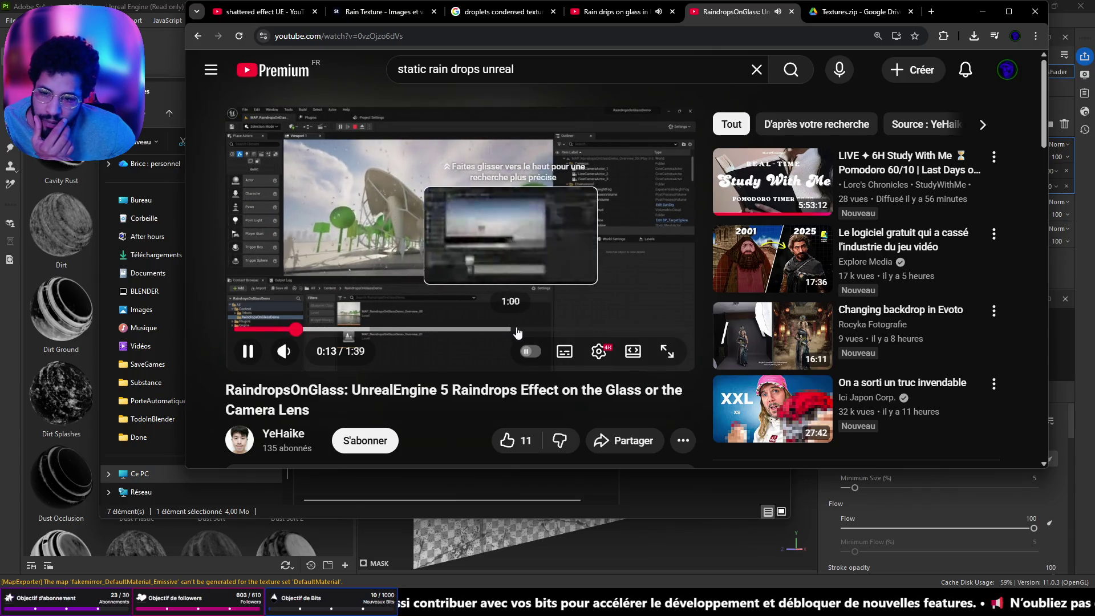
{"action": "left_click", "coordinate": [791, 12]}
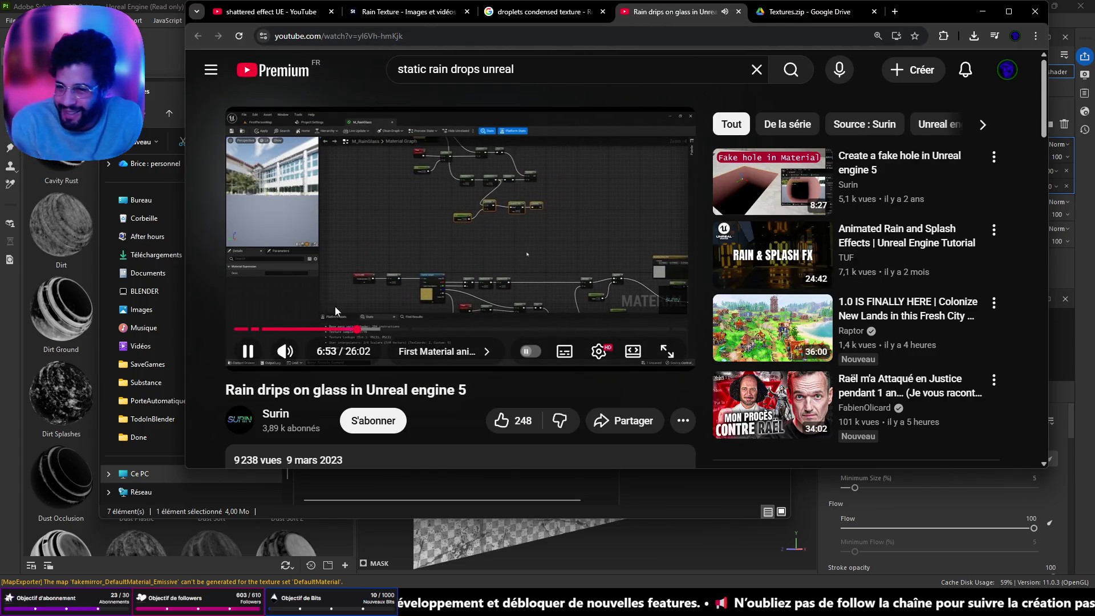
Watch the tutorial fullscreen, pause it on the material graph near 7:20, then leave fullscreen.
{"action": "left_click", "coordinate": [504, 289]}
{"action": "double_click", "coordinate": [505, 289]}
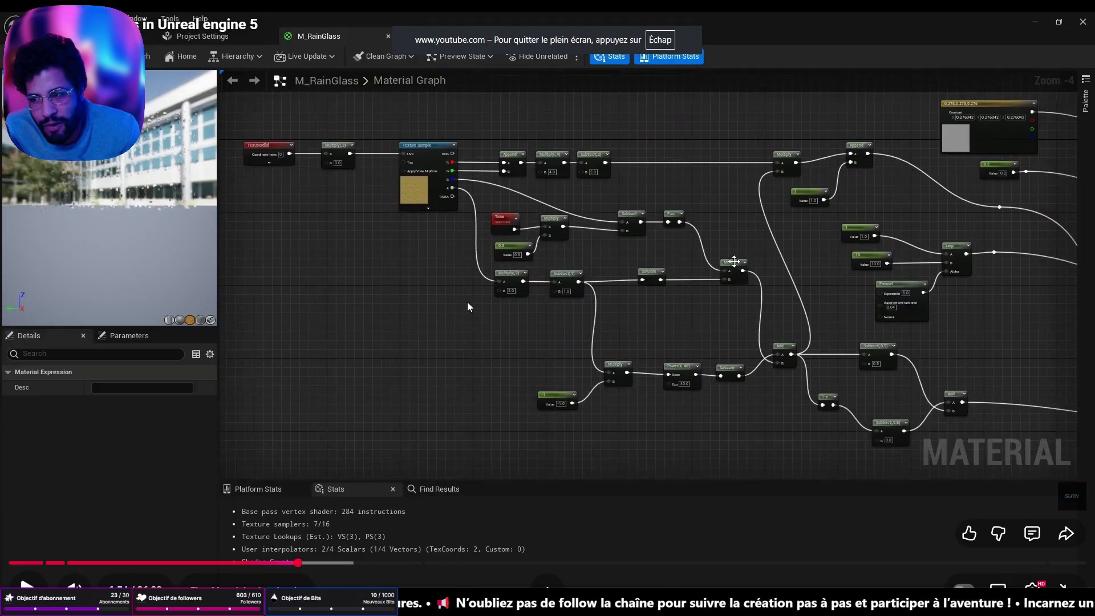
{"action": "left_click", "coordinate": [450, 311]}
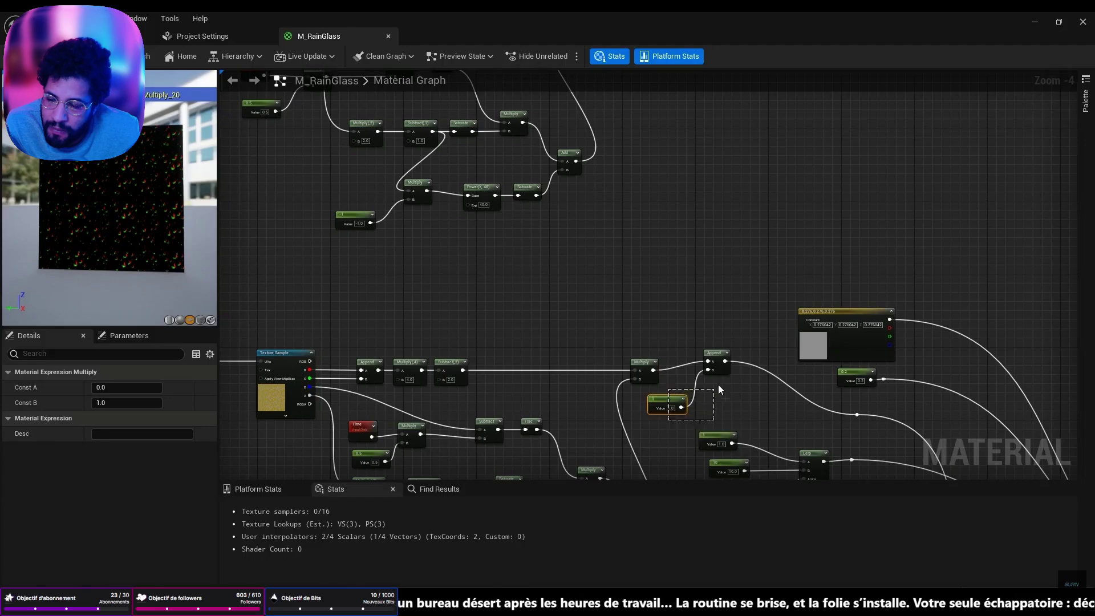
{"action": "mouse_move", "coordinate": [319, 563]}
{"action": "left_mouse_down"}
{"action": "mouse_move", "coordinate": [268, 563]}
{"action": "mouse_move", "coordinate": [308, 562]}
{"action": "left_mouse_up"}
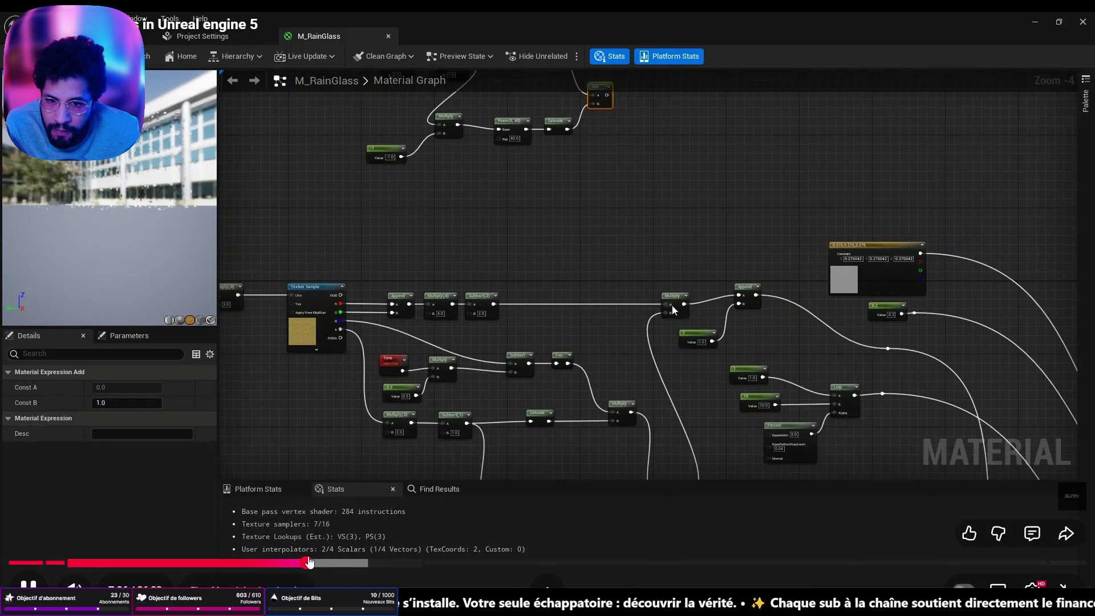
{"action": "left_click", "coordinate": [308, 563]}
{"action": "scroll", "coordinate": [525, 412], "scroll_direction": "down", "scroll_amount": 2}
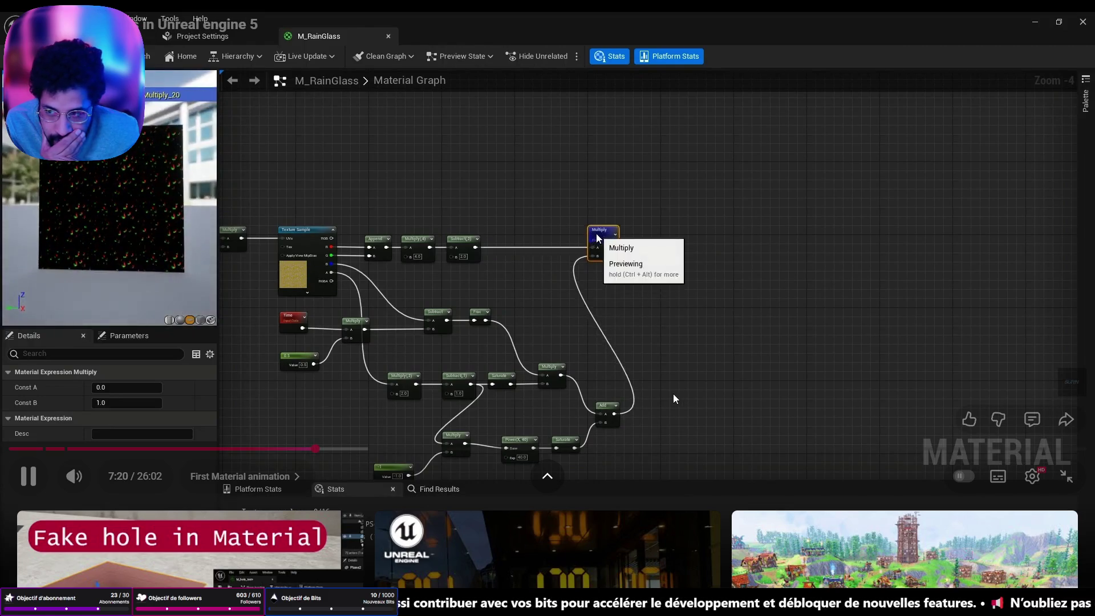
{"action": "key", "text": "space"}
{"action": "left_click", "coordinate": [1062, 587]}
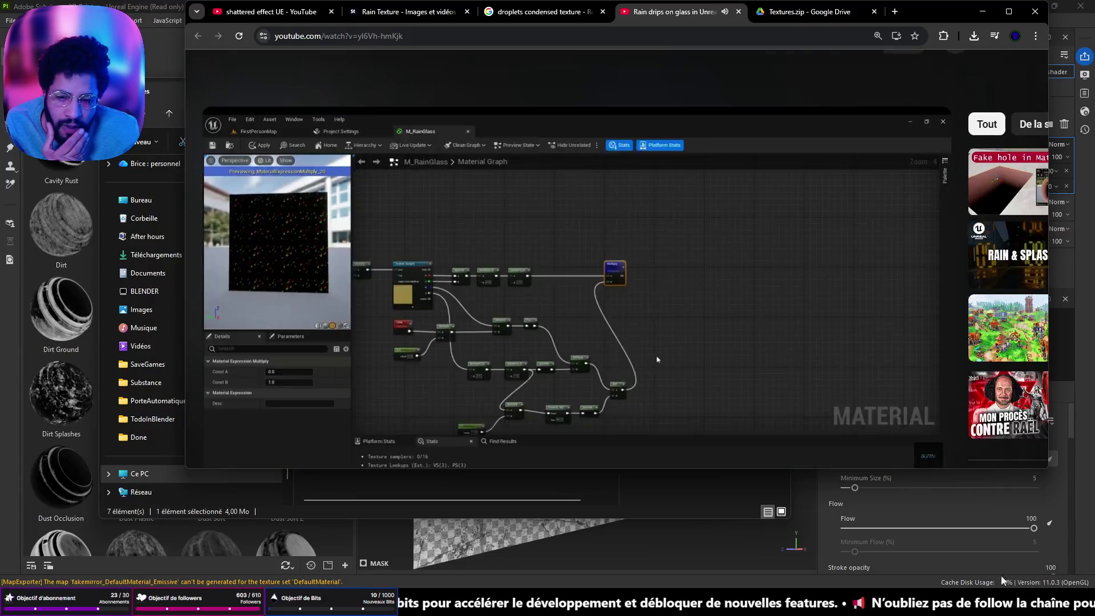
{"action": "left_click", "coordinate": [345, 605]}
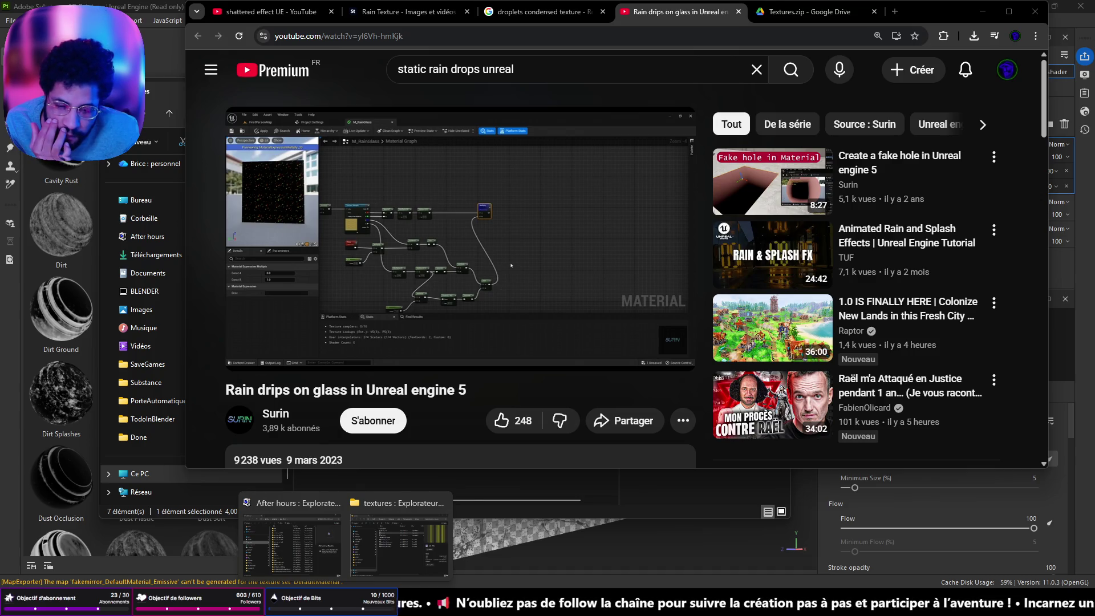
Import rain_drops, rain_drips and rain_drip_mask from Téléchargements > textures into BathRoom/Fake.
{"action": "mouse_move", "coordinate": [773, 604]}
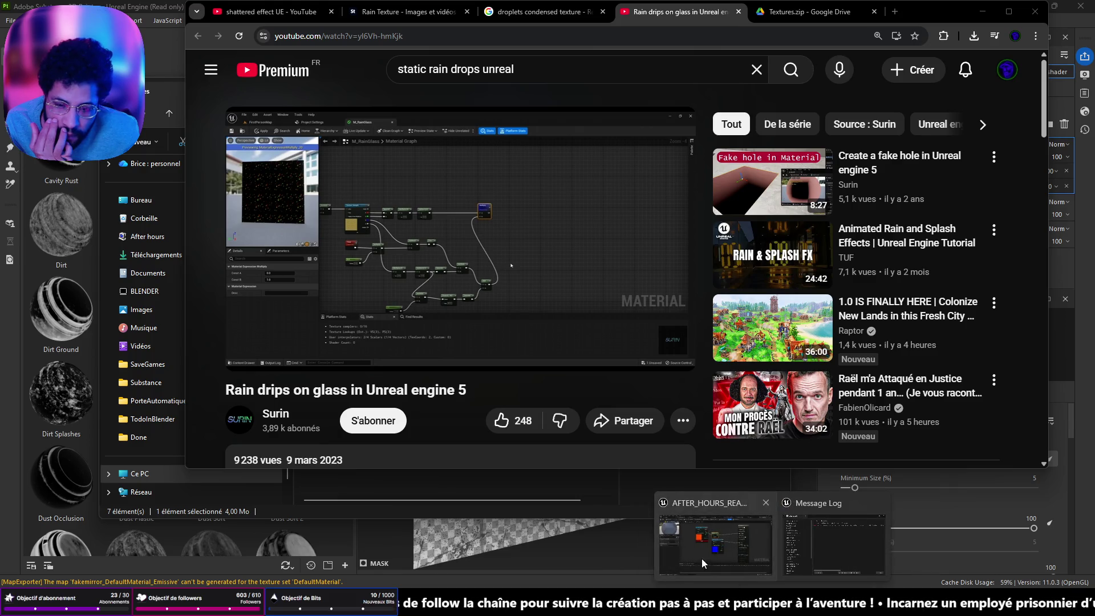
{"action": "left_click", "coordinate": [701, 556]}
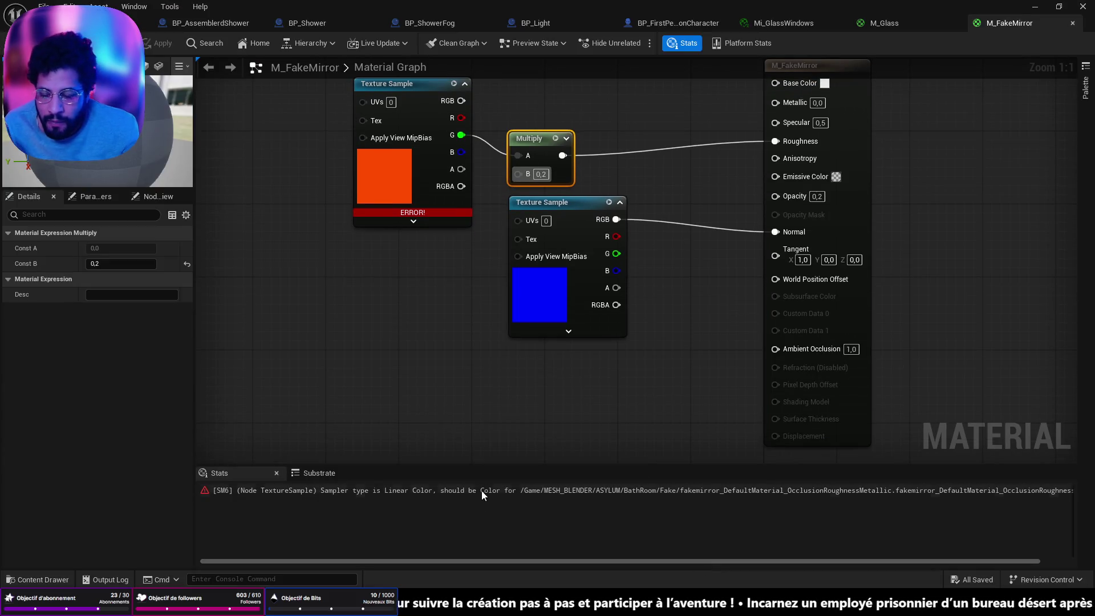
{"action": "left_click", "coordinate": [481, 491]}
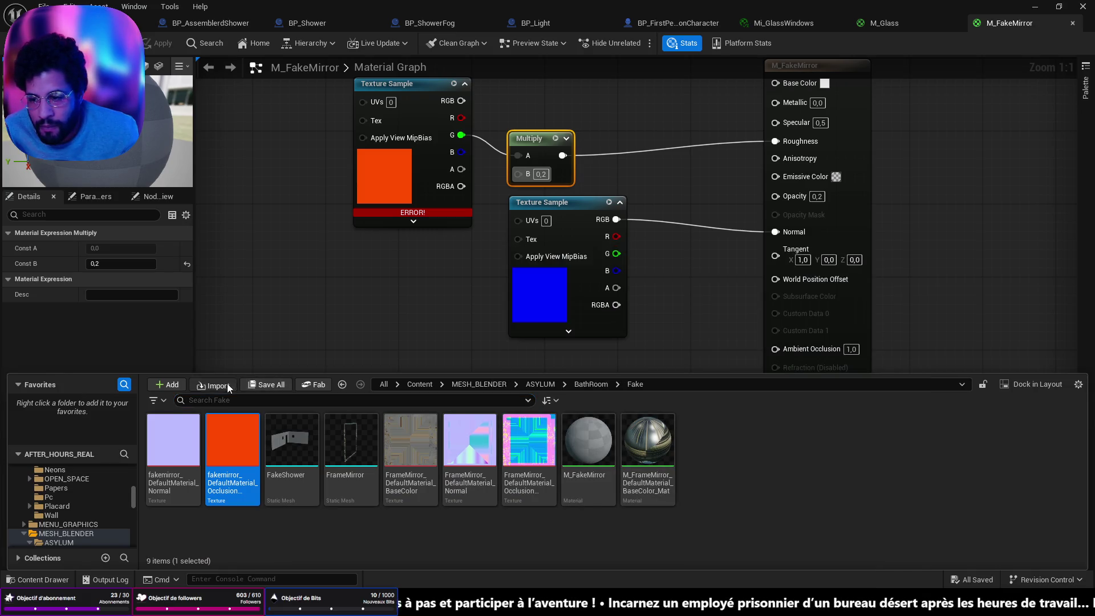
{"action": "left_click", "coordinate": [226, 384]}
{"action": "left_click", "coordinate": [258, 199]}
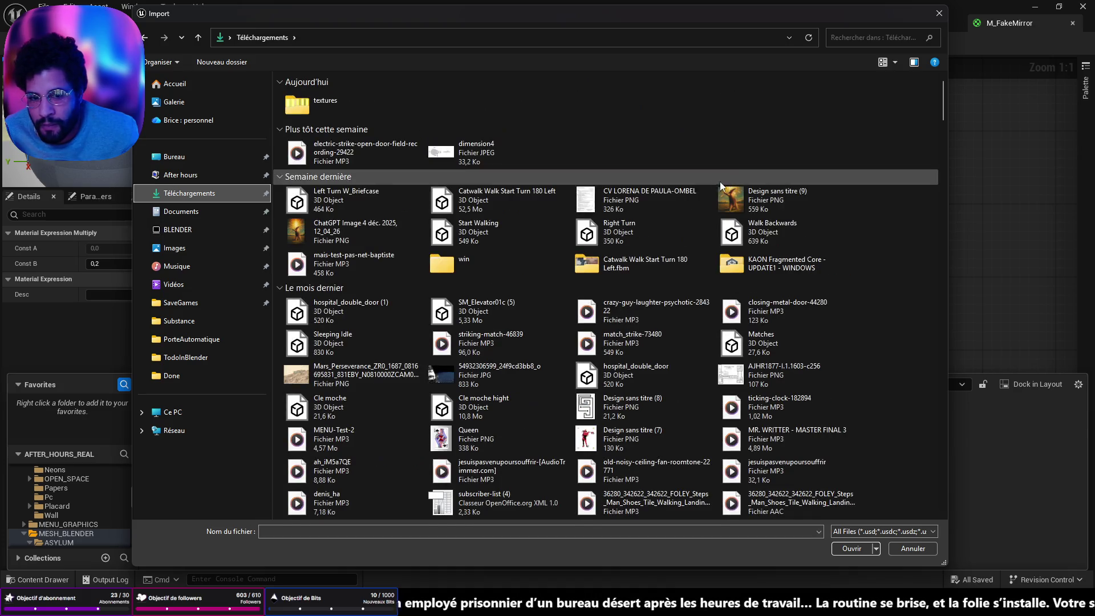
{"action": "double_click", "coordinate": [369, 97]}
{"action": "left_click", "coordinate": [370, 143]}
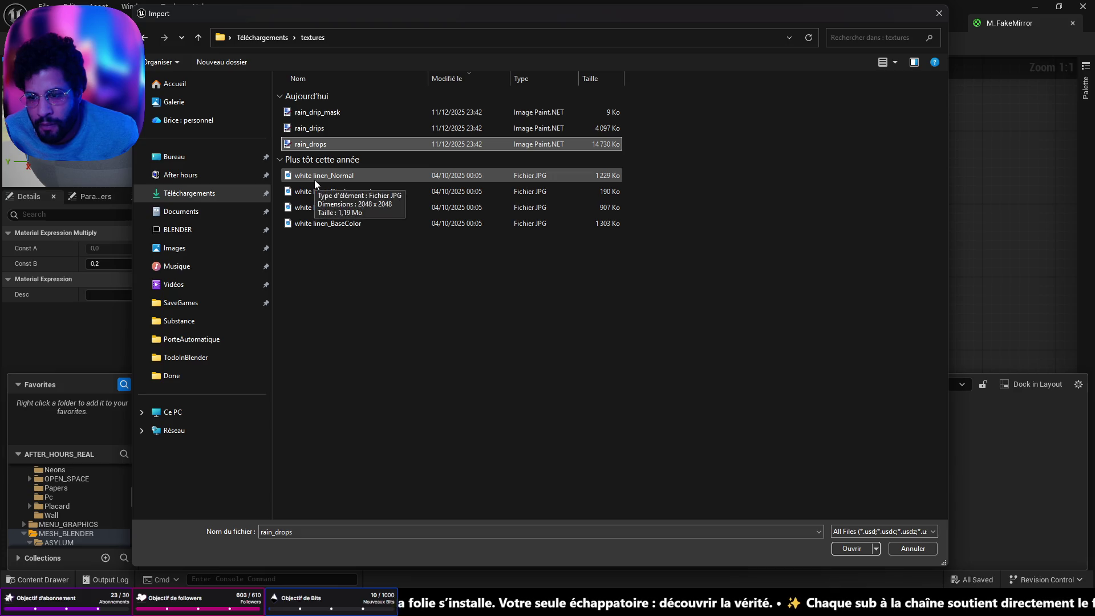
{"action": "left_click", "coordinate": [316, 129], "text": "ctrl"}
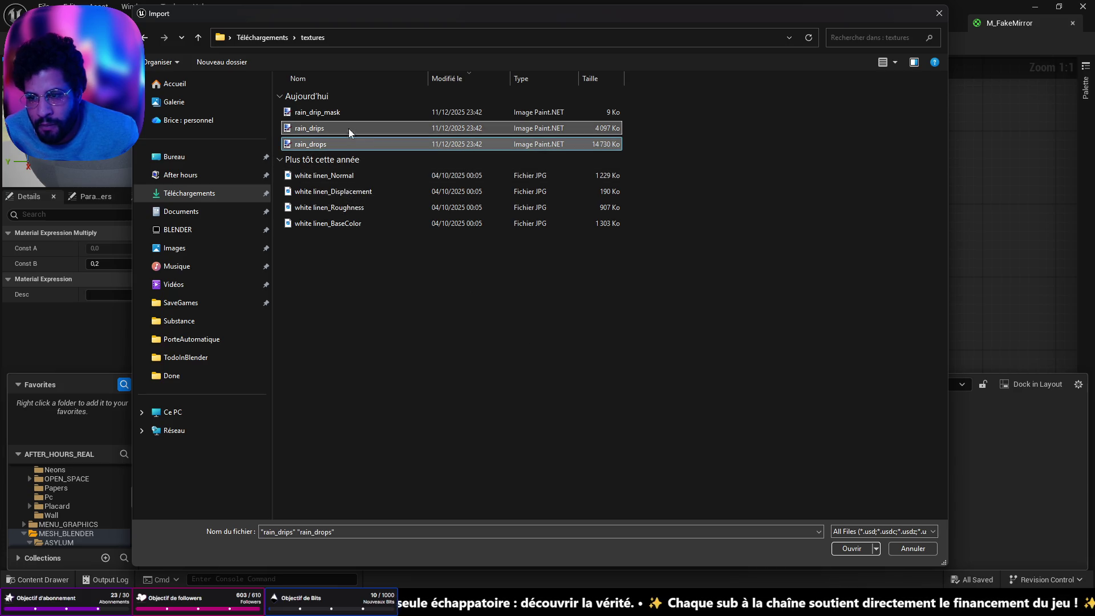
{"action": "left_click", "coordinate": [342, 113], "text": "ctrl"}
{"action": "left_click", "coordinate": [836, 548]}
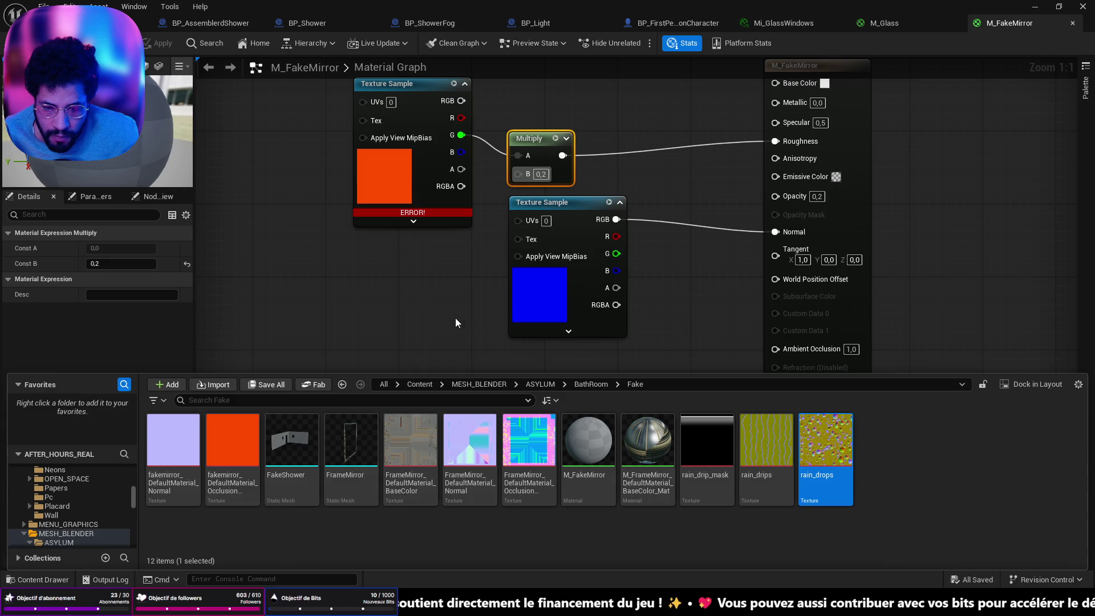
Add rain_drops and rain_drips texture samples to the M_FakeMirror graph from the Content Drawer.
{"action": "left_click", "coordinate": [456, 317]}
{"action": "key", "text": "ctrl+space"}
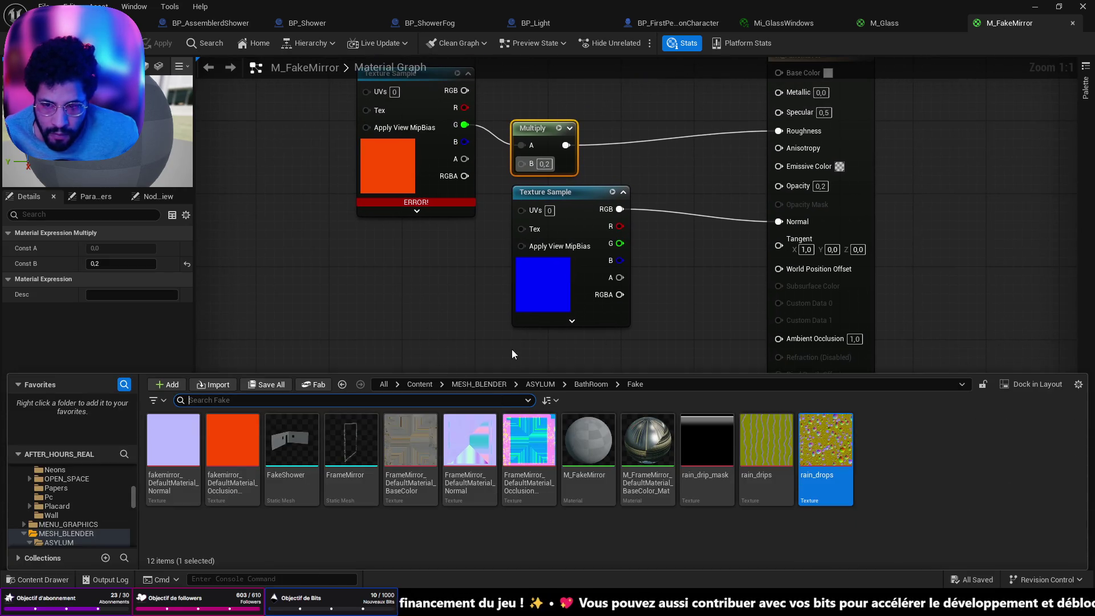
{"action": "scroll", "coordinate": [488, 311], "scroll_direction": "down", "scroll_amount": 3}
{"action": "left_click", "coordinate": [489, 310]}
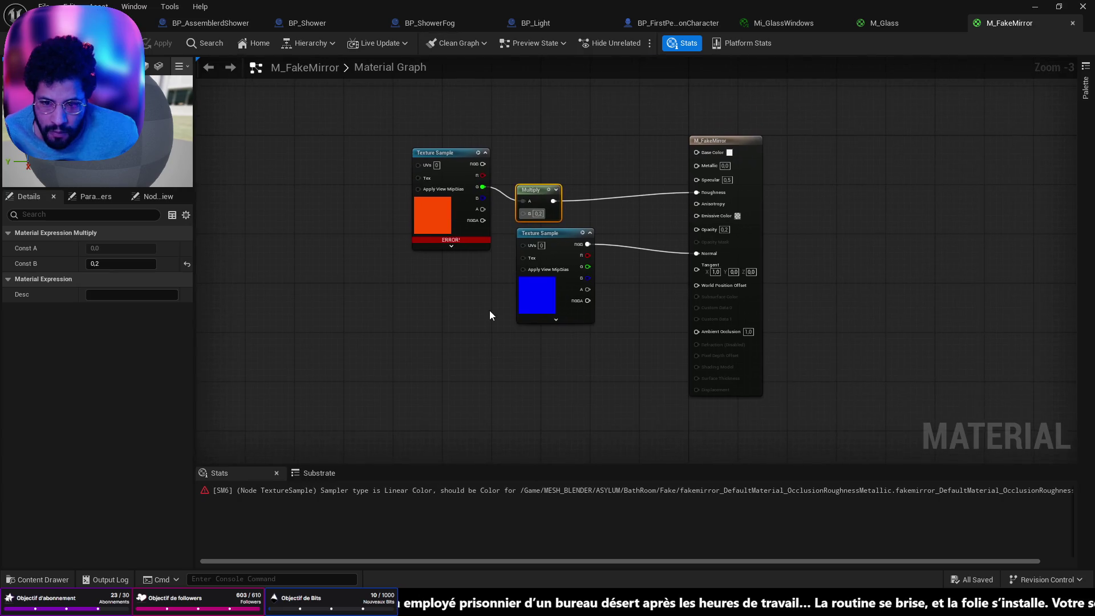
{"action": "key", "text": "ctrl+space"}
{"action": "mouse_move", "coordinate": [825, 440]}
{"action": "left_mouse_down"}
{"action": "mouse_move", "coordinate": [394, 311]}
{"action": "mouse_move", "coordinate": [280, 251]}
{"action": "left_mouse_up"}
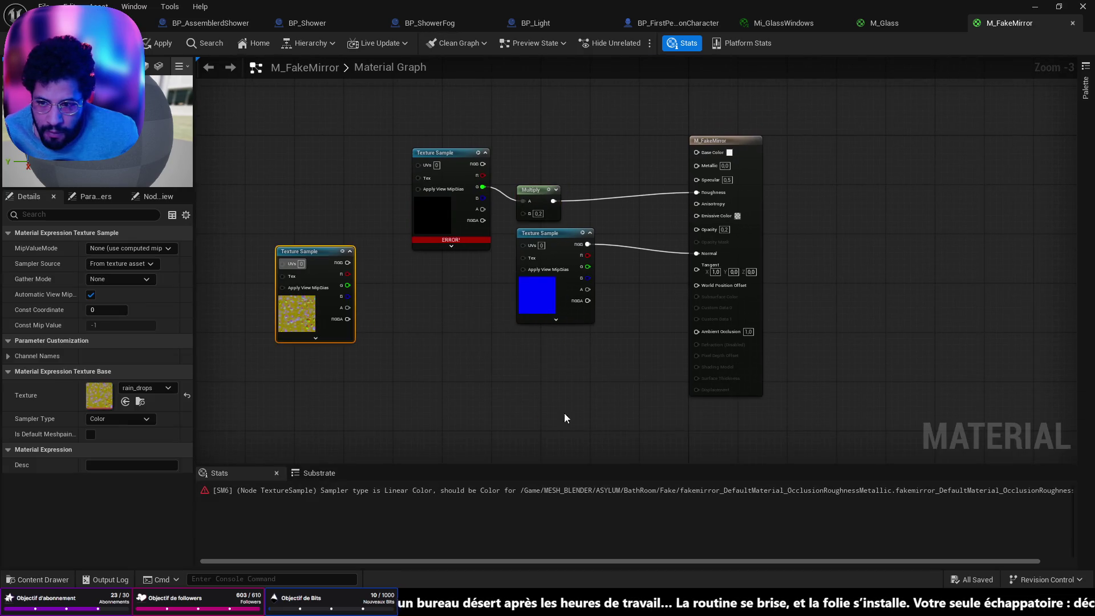
{"action": "key", "text": "ctrl+space"}
{"action": "mouse_move", "coordinate": [764, 450]}
{"action": "left_mouse_down"}
{"action": "mouse_move", "coordinate": [435, 350]}
{"action": "mouse_move", "coordinate": [278, 377]}
{"action": "left_mouse_up"}
Delete the old texture samples and Multiply node, and move the rain samples nearer the output.
{"action": "left_click_drag", "start_coordinate": [727, 281], "coordinate": [664, 151]}
{"action": "key", "text": "Delete"}
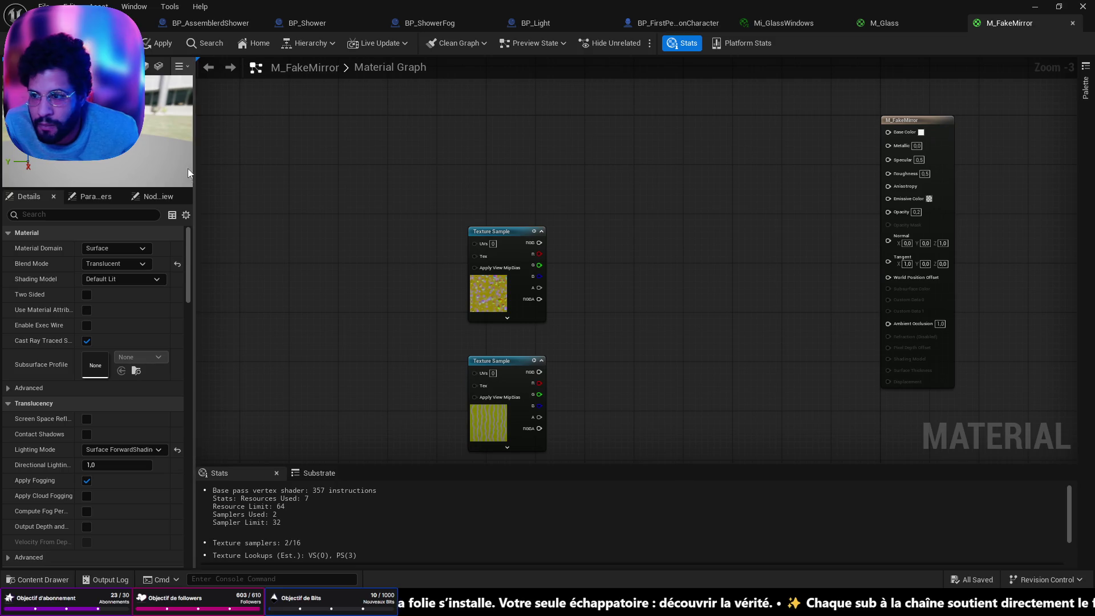
{"action": "mouse_move", "coordinate": [194, 185]}
{"action": "left_mouse_down"}
{"action": "mouse_move", "coordinate": [266, 182]}
{"action": "mouse_move", "coordinate": [203, 374]}
{"action": "left_mouse_up"}
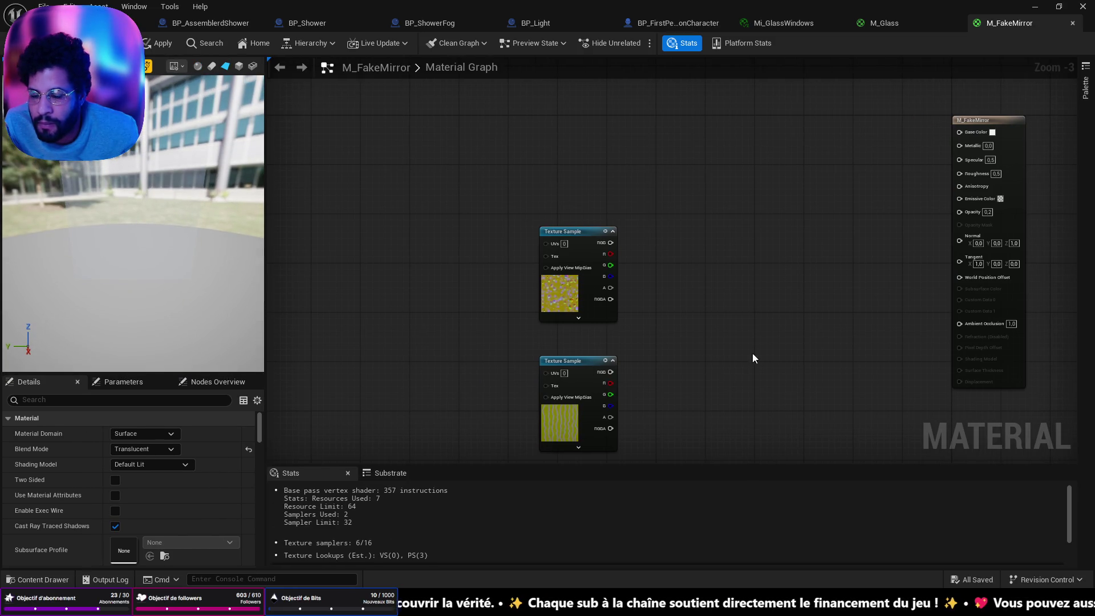
{"action": "left_click_drag", "start_coordinate": [445, 285], "coordinate": [567, 434]}
{"action": "left_click_drag", "start_coordinate": [554, 244], "coordinate": [690, 166]}
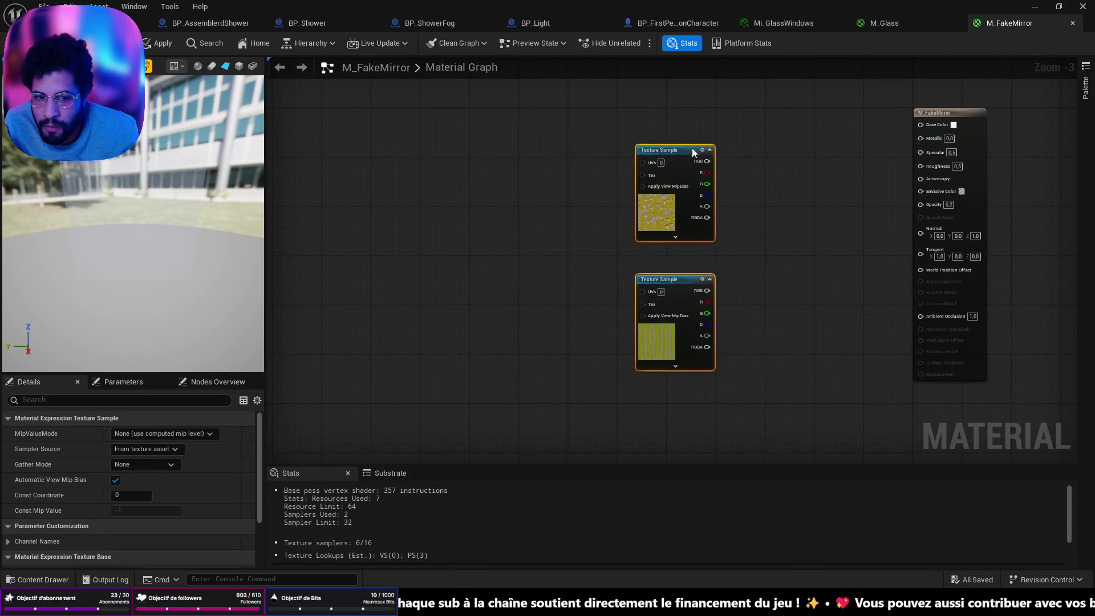
Wire rain_drops R into Ambient Occlusion, G into Roughness and B into Metallic.
{"action": "left_click", "coordinate": [762, 217]}
{"action": "scroll", "coordinate": [624, 242], "scroll_direction": "up", "scroll_amount": 2}
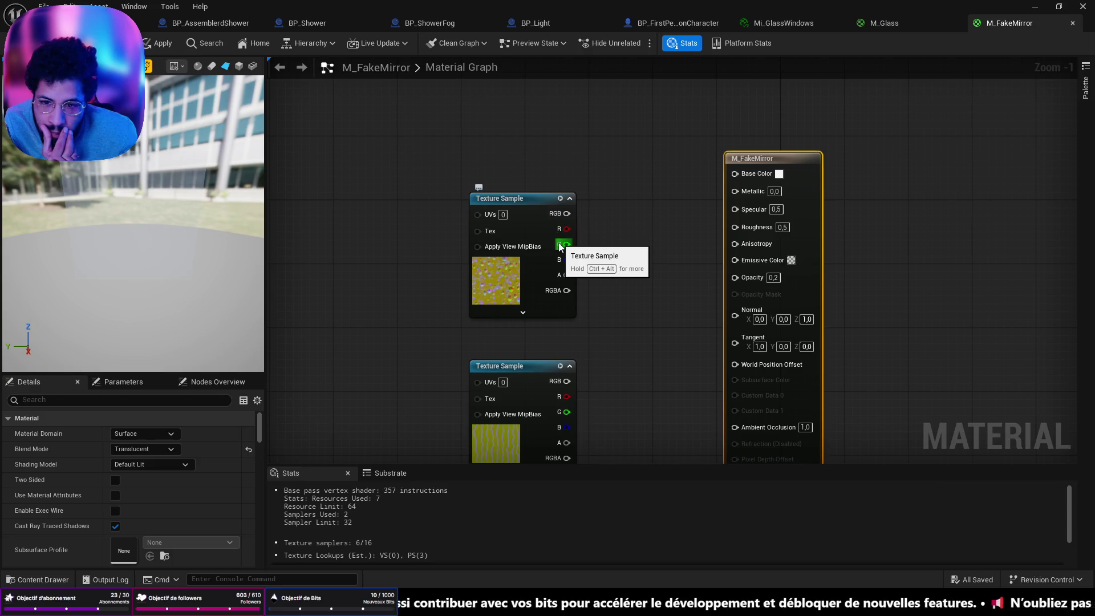
{"action": "mouse_move", "coordinate": [566, 229]}
{"action": "left_mouse_down"}
{"action": "mouse_move", "coordinate": [675, 321]}
{"action": "mouse_move", "coordinate": [735, 427]}
{"action": "left_mouse_up"}
{"action": "mouse_move", "coordinate": [566, 244]}
{"action": "left_mouse_down"}
{"action": "mouse_move", "coordinate": [734, 227]}
{"action": "mouse_move", "coordinate": [567, 260]}
{"action": "left_mouse_up"}
{"action": "left_click_drag", "start_coordinate": [734, 204], "coordinate": [734, 190]}
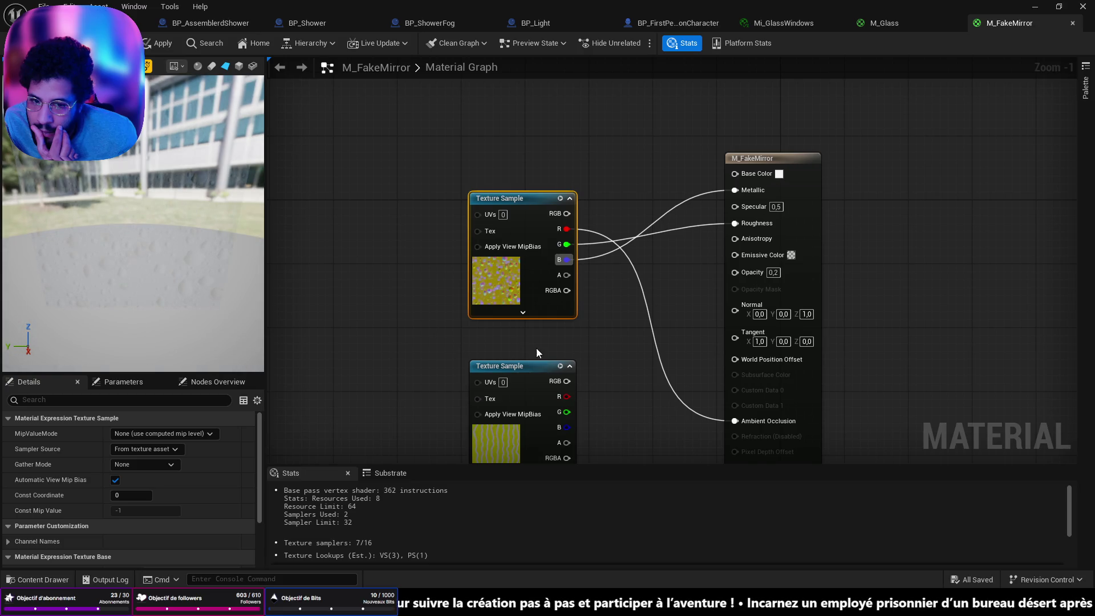
Move the rain_drips node up and the M_FakeMirror output node to the right.
{"action": "mouse_move", "coordinate": [544, 365]}
{"action": "left_mouse_down"}
{"action": "mouse_move", "coordinate": [563, 332]}
{"action": "mouse_move", "coordinate": [533, 331]}
{"action": "mouse_move", "coordinate": [544, 341]}
{"action": "left_mouse_up"}
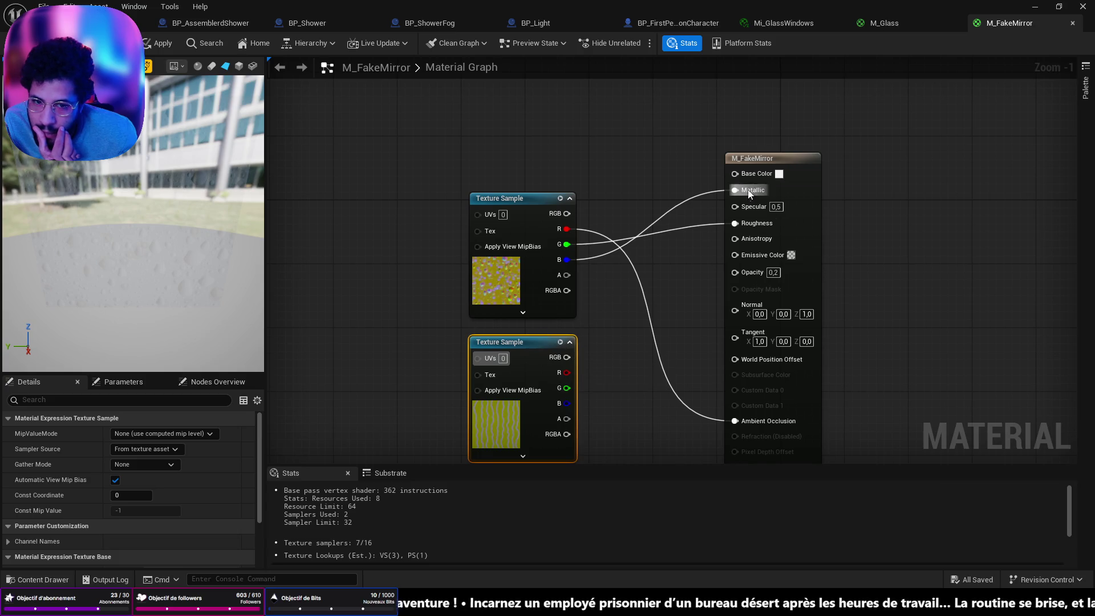
{"action": "left_click_drag", "start_coordinate": [772, 156], "coordinate": [908, 159]}
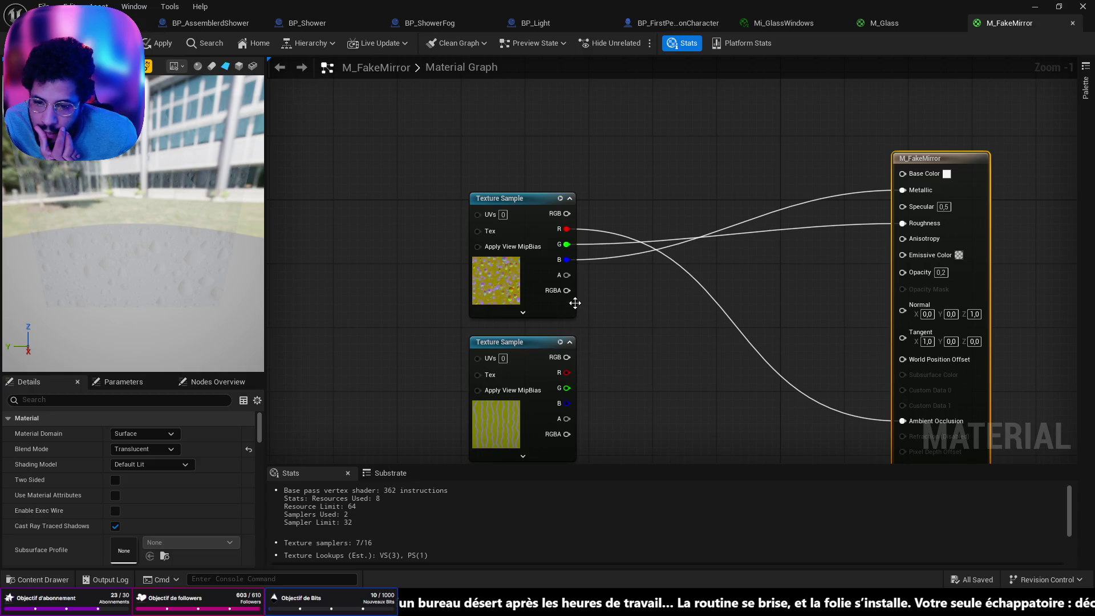
{"action": "mouse_move", "coordinate": [574, 273]}
{"action": "left_mouse_down"}
{"action": "mouse_move", "coordinate": [670, 241]}
{"action": "mouse_move", "coordinate": [573, 246]}
{"action": "left_mouse_up"}
{"action": "left_click_drag", "start_coordinate": [566, 228], "coordinate": [624, 302]}
Create an Add node combining the R channels of both rain textures.
{"action": "type", "text": ".ix"}
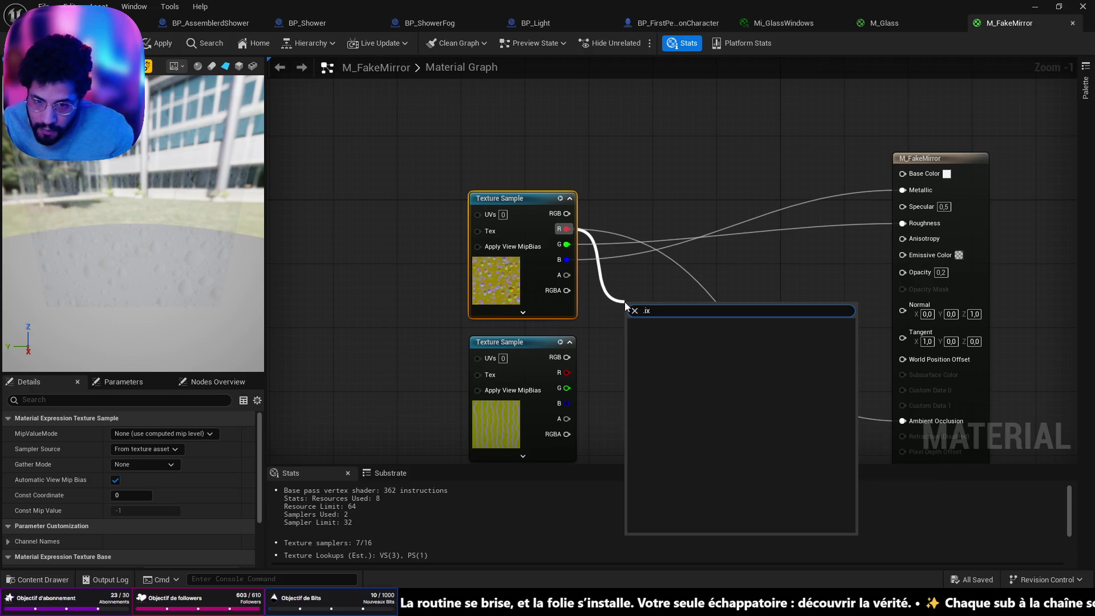
{"action": "key", "text": "BackSpace"}
{"action": "key", "text": "BackSpace"}
{"action": "type", "text": "i"}
{"action": "key", "text": "BackSpace"}
{"action": "key", "text": "BackSpace"}
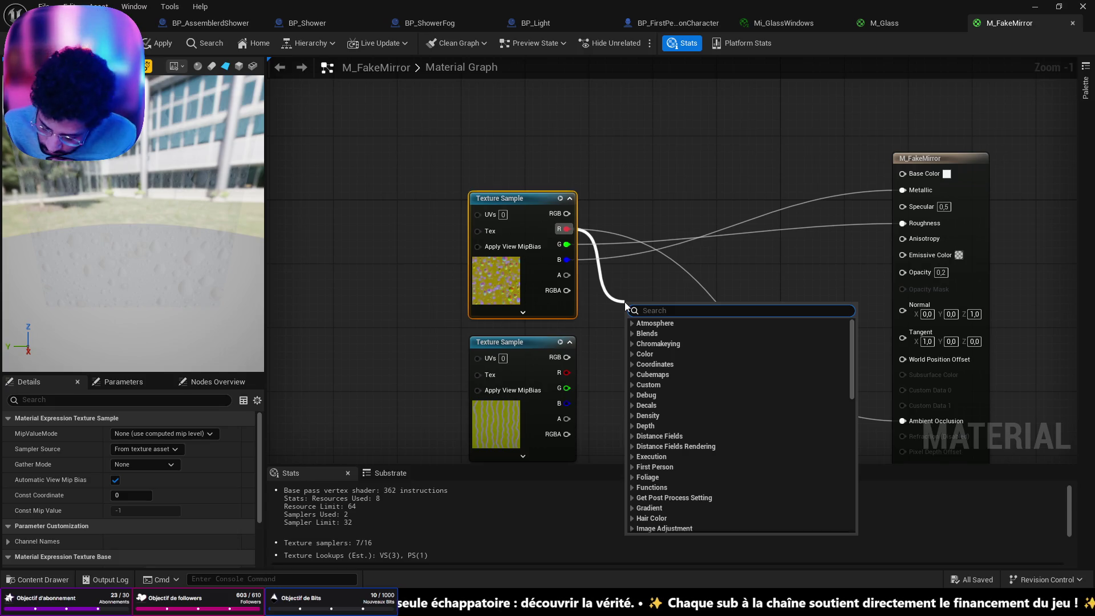
{"action": "type", "text": "."}
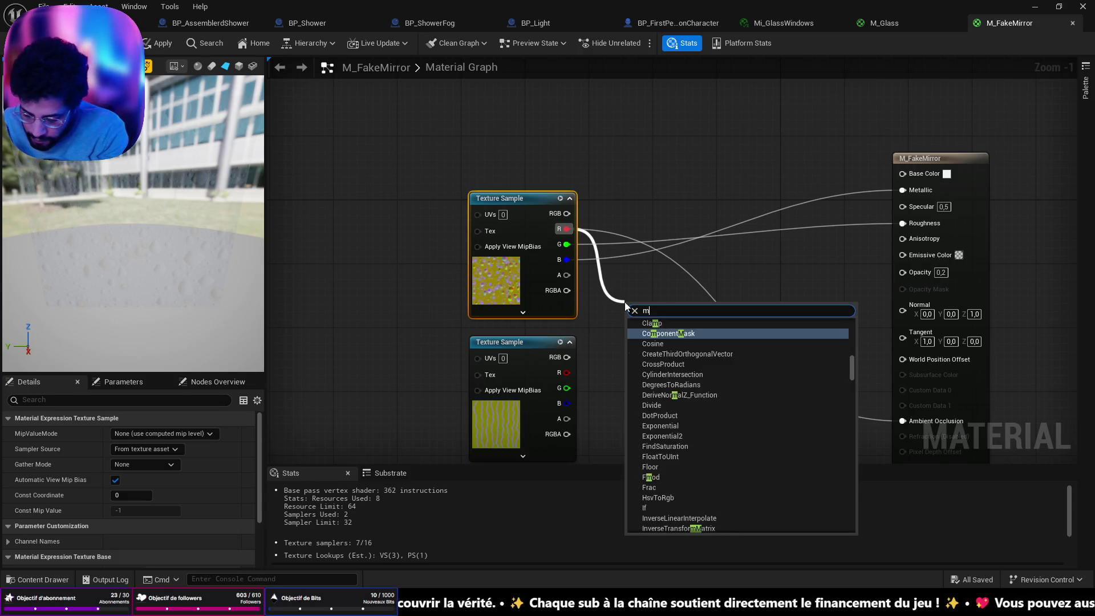
{"action": "key", "text": "BackSpace"}
{"action": "type", "text": "multi"}
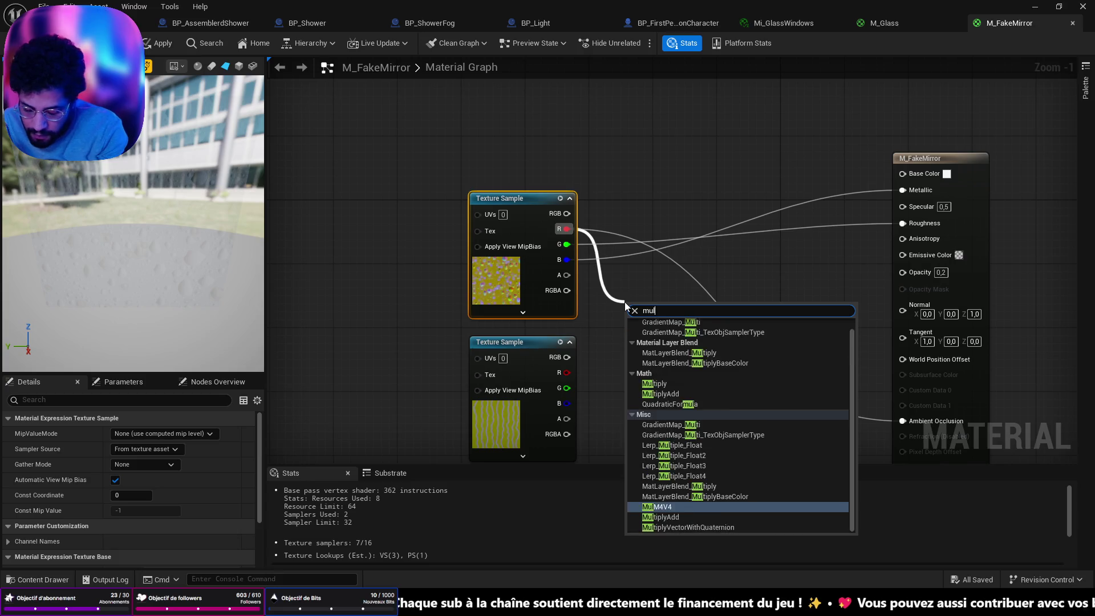
{"action": "left_click", "coordinate": [604, 364]}
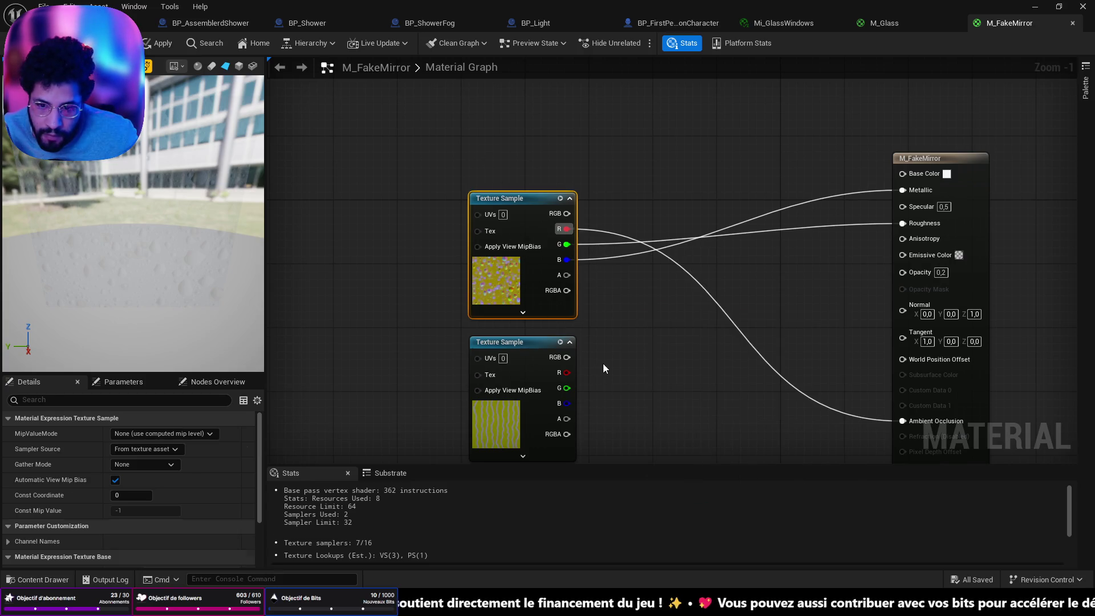
{"action": "left_click_drag", "start_coordinate": [566, 228], "coordinate": [647, 303]}
{"action": "type", "text": "add"}
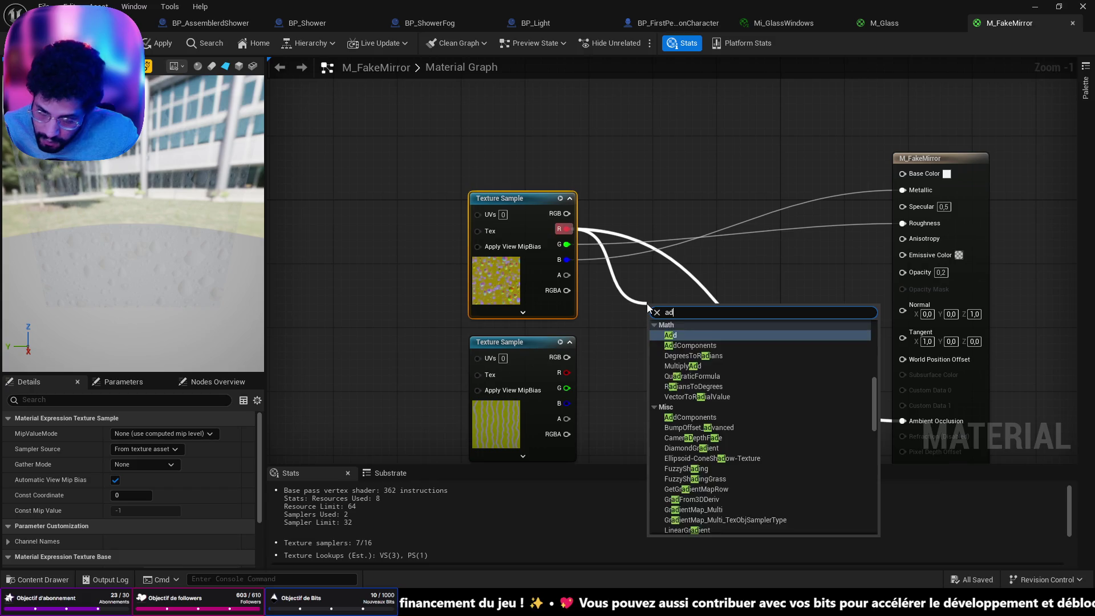
{"action": "left_click", "coordinate": [688, 367]}
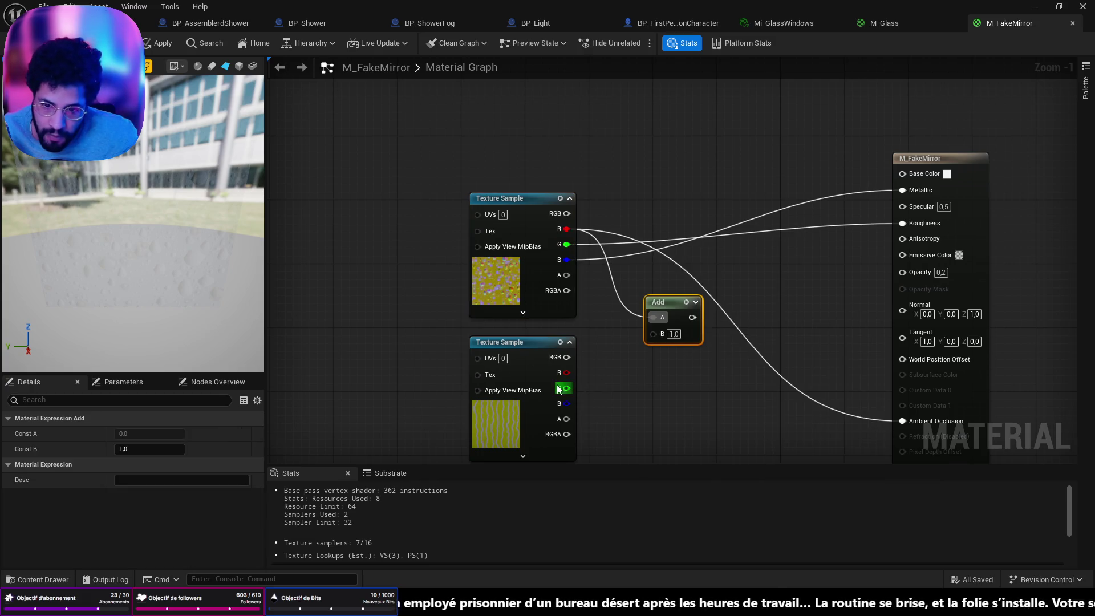
{"action": "mouse_move", "coordinate": [566, 373]}
{"action": "left_mouse_down"}
{"action": "mouse_move", "coordinate": [692, 320]}
{"action": "mouse_move", "coordinate": [903, 422]}
{"action": "left_mouse_up"}
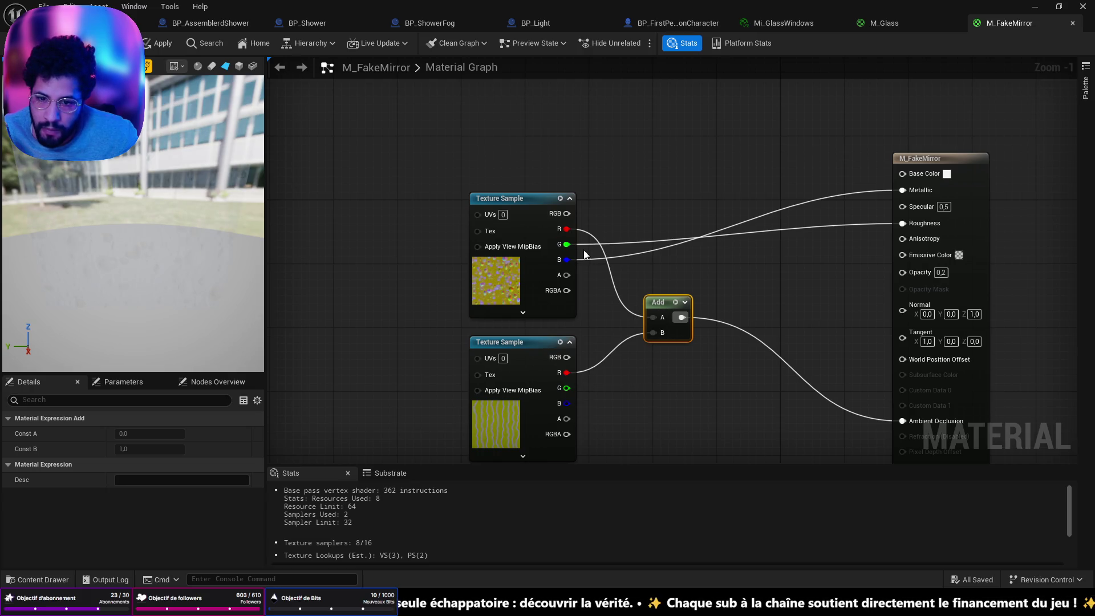
Create Add nodes combining both textures' G and B channels, shifting the samples left.
{"action": "left_click_drag", "start_coordinate": [565, 244], "coordinate": [657, 218]}
{"action": "type", "text": "add"}
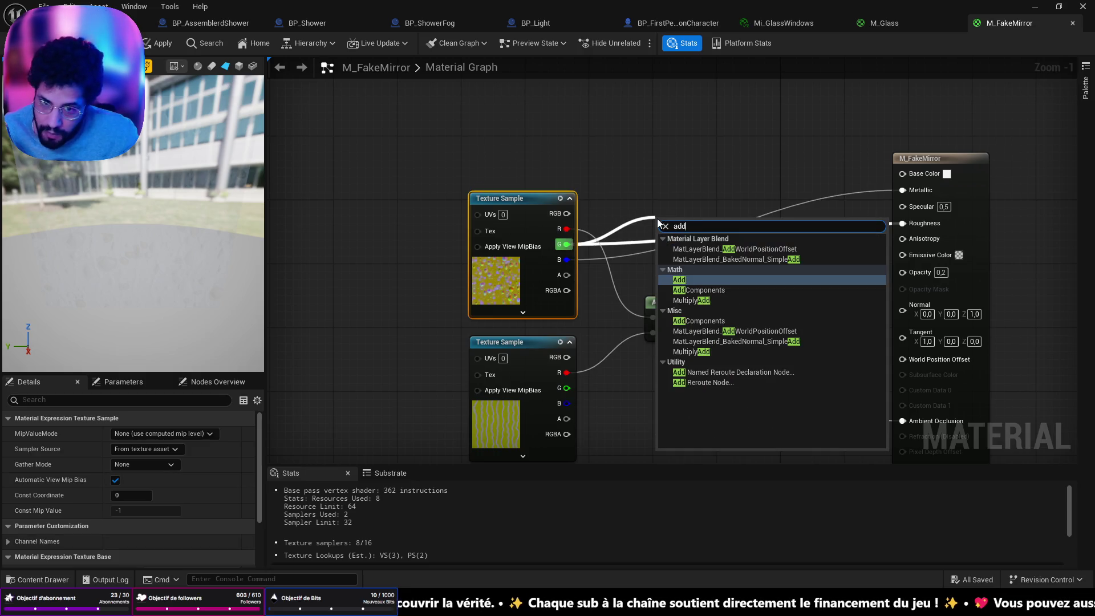
{"action": "key", "text": "Return"}
{"action": "mouse_move", "coordinate": [569, 388]}
{"action": "left_mouse_down"}
{"action": "mouse_move", "coordinate": [662, 253]}
{"action": "mouse_move", "coordinate": [664, 161]}
{"action": "mouse_move", "coordinate": [903, 228]}
{"action": "left_mouse_up"}
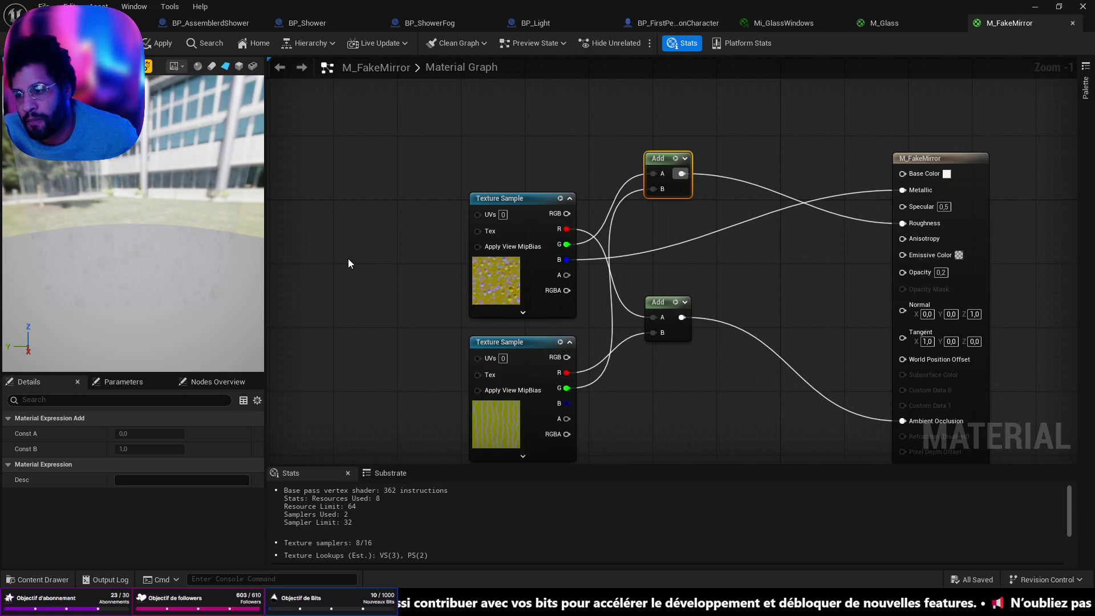
{"action": "left_click_drag", "start_coordinate": [532, 199], "coordinate": [460, 200]}
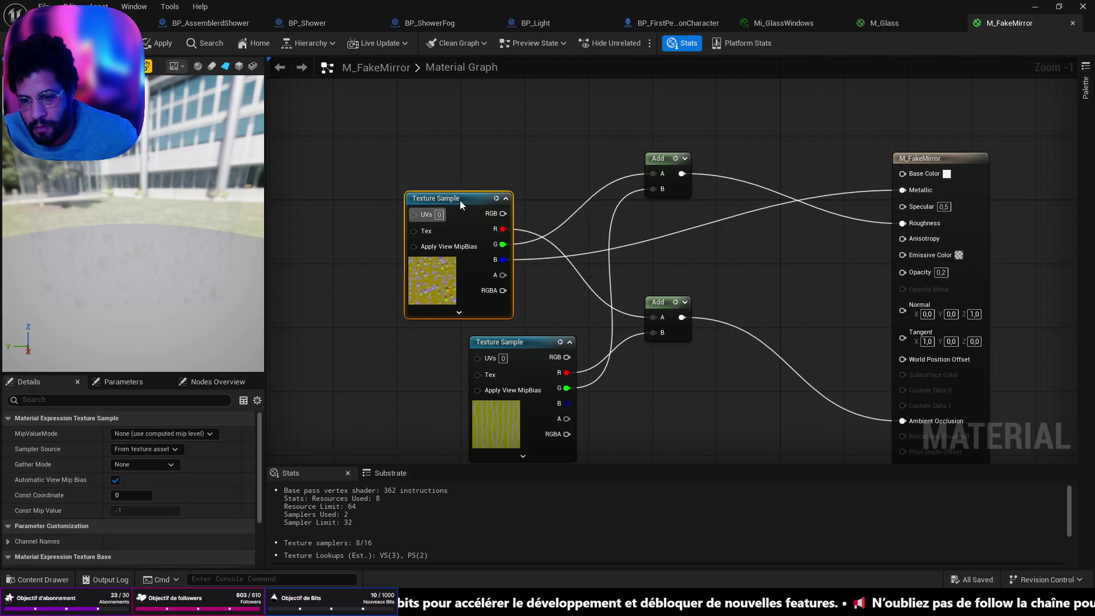
{"action": "left_click_drag", "start_coordinate": [529, 347], "coordinate": [450, 341]}
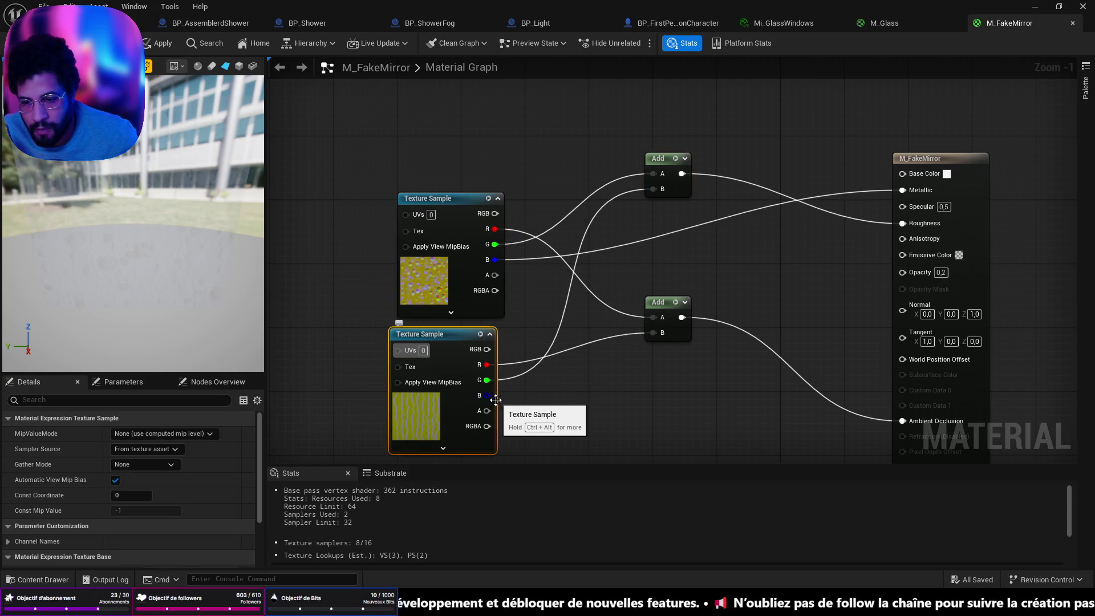
{"action": "left_click_drag", "start_coordinate": [487, 395], "coordinate": [549, 402]}
{"action": "type", "text": "add"}
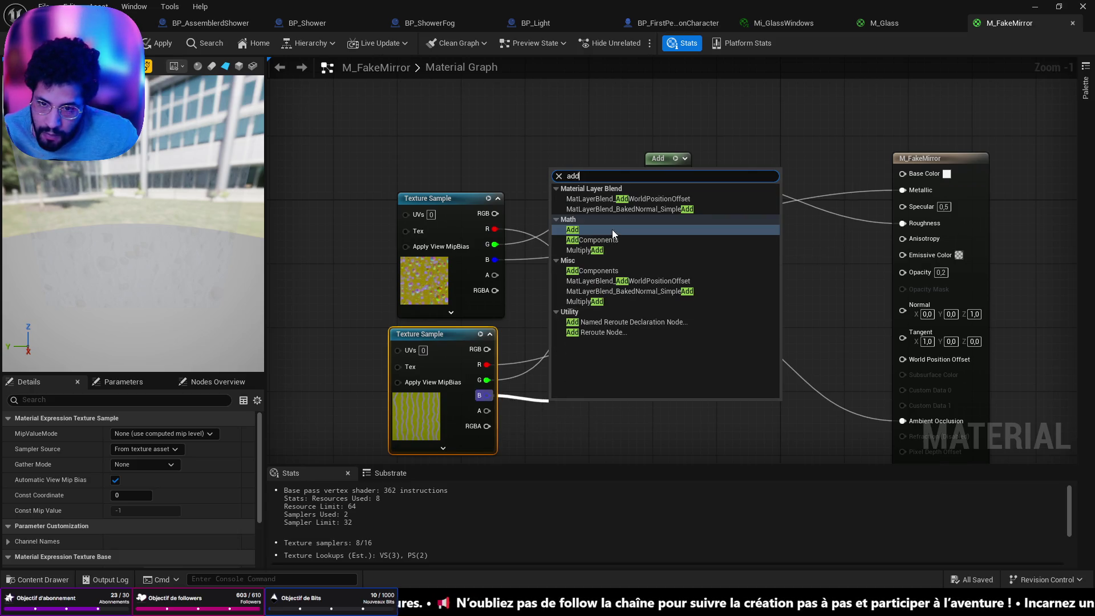
{"action": "left_click", "coordinate": [611, 229]}
{"action": "mouse_move", "coordinate": [494, 260]}
{"action": "left_mouse_down"}
{"action": "mouse_move", "coordinate": [542, 429]}
{"action": "mouse_move", "coordinate": [566, 441]}
{"action": "mouse_move", "coordinate": [803, 331]}
{"action": "mouse_move", "coordinate": [907, 223]}
{"action": "mouse_move", "coordinate": [903, 194]}
{"action": "left_mouse_up"}
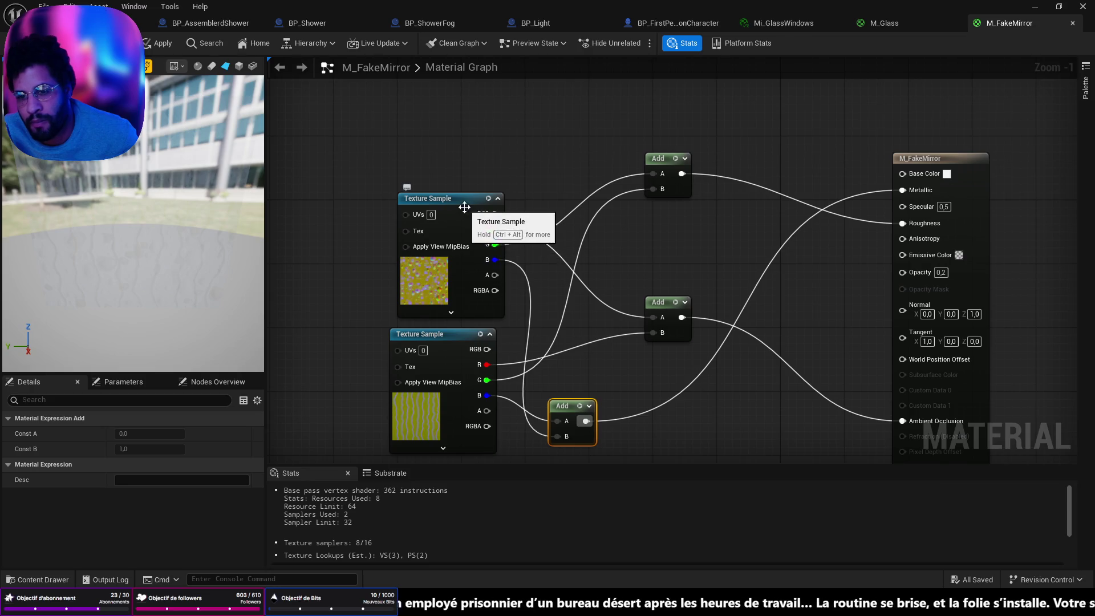
{"action": "left_click_drag", "start_coordinate": [903, 223], "coordinate": [770, 162]}
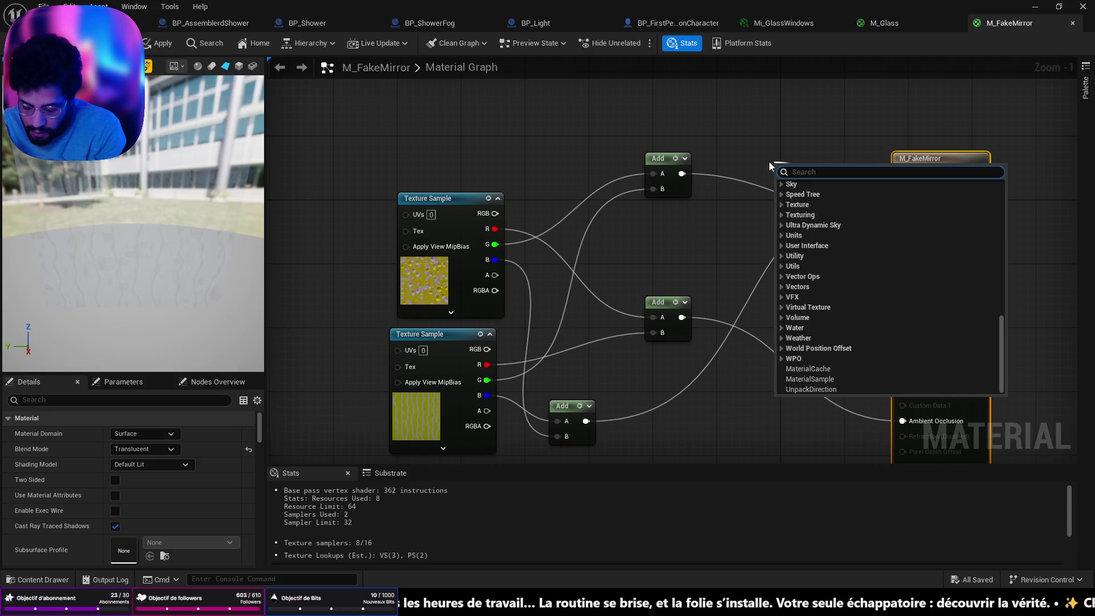
Insert a Multiply with B 0,1 between the top Add and Roughness, then apply the material.
{"action": "type", "text": "multi"}
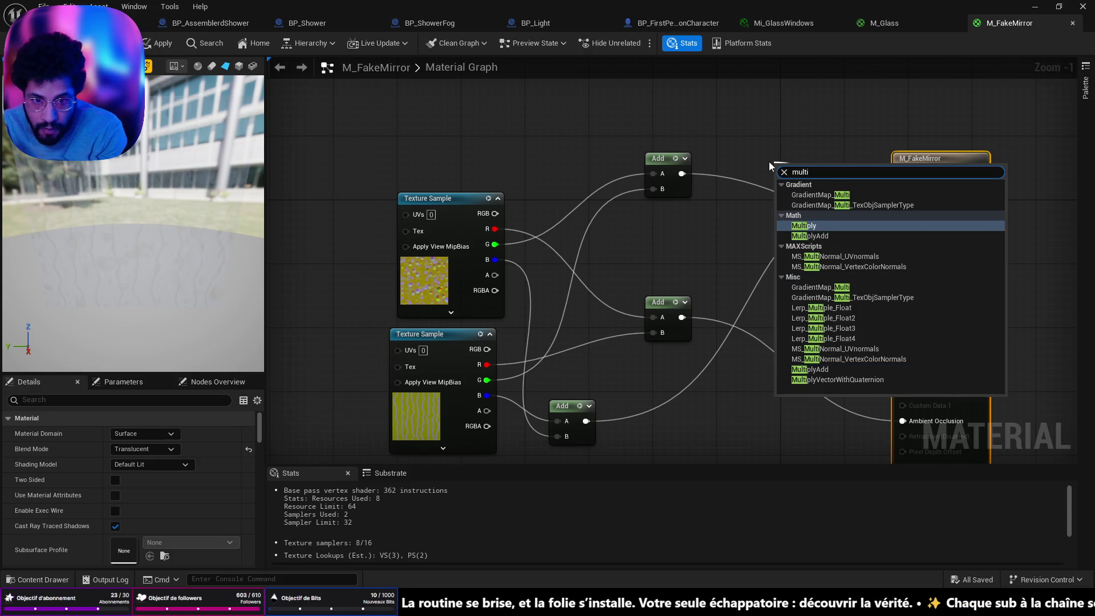
{"action": "key", "text": "Return"}
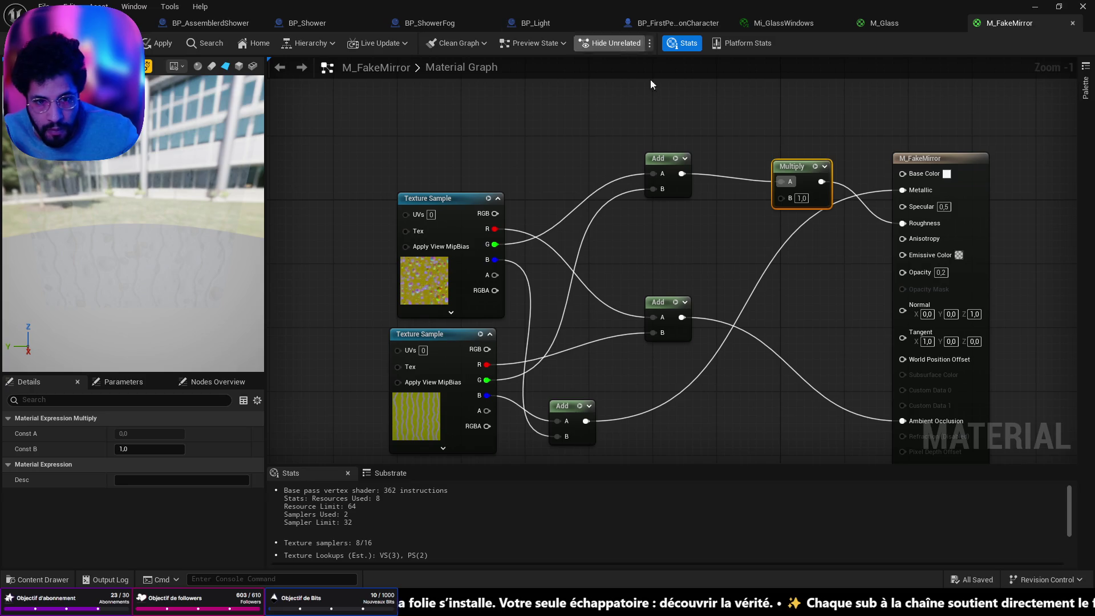
{"action": "left_click", "coordinate": [802, 197]}
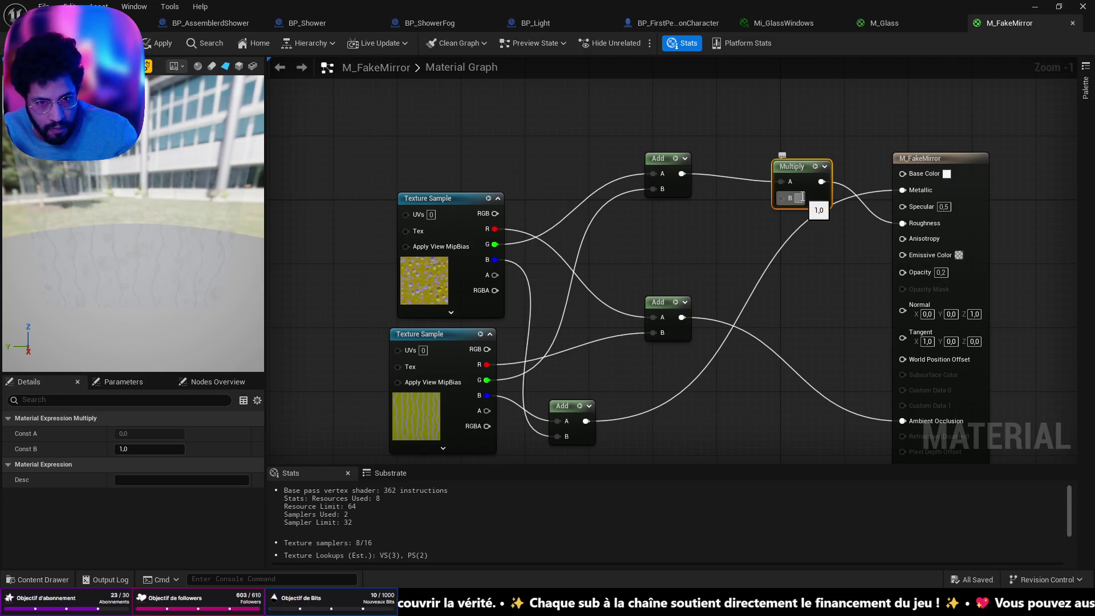
{"action": "type", "text": "0,1"}
{"action": "key", "text": "Return"}
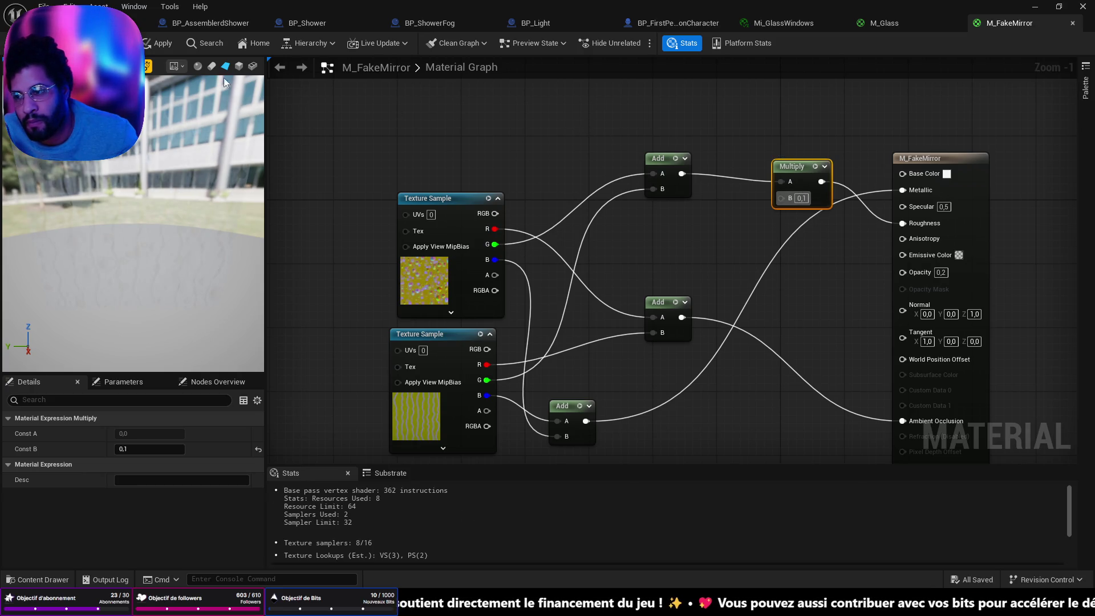
{"action": "key", "text": "ctrl+s"}
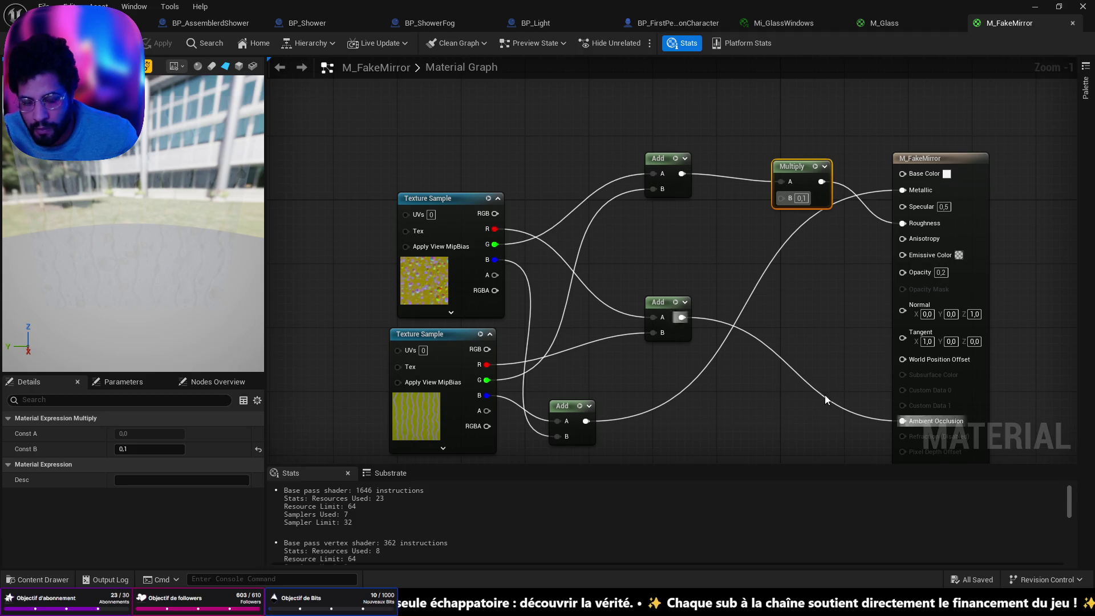
Reconnect the middle Add node to Ambient Occlusion and tidy the Multiply and output nodes.
{"action": "left_click_drag", "start_coordinate": [903, 421], "coordinate": [864, 387]}
{"action": "left_click", "coordinate": [826, 420]}
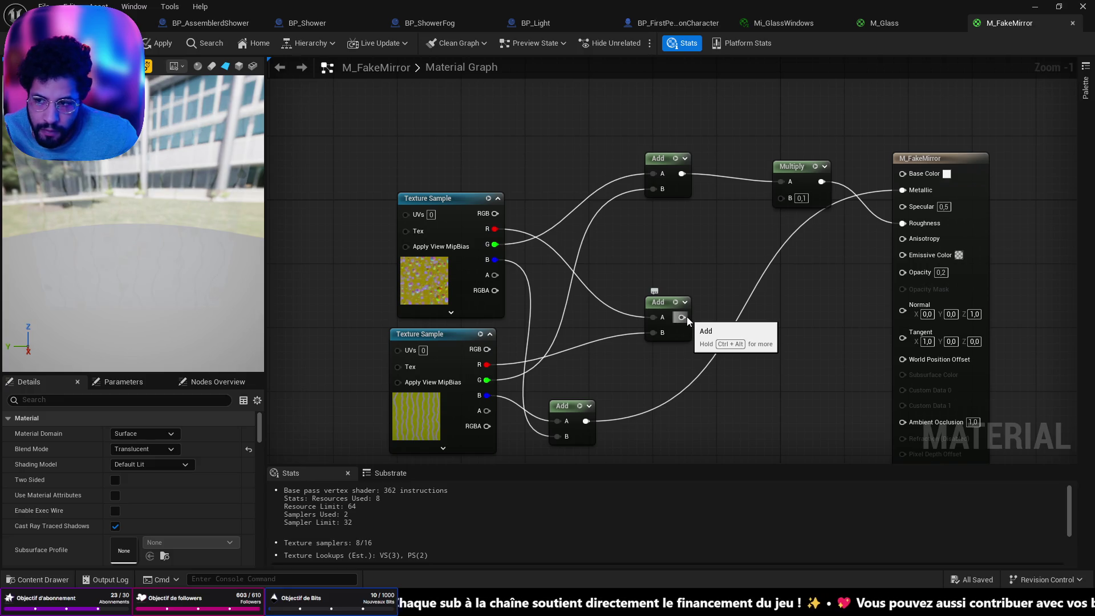
{"action": "mouse_move", "coordinate": [686, 317]}
{"action": "left_mouse_down"}
{"action": "mouse_move", "coordinate": [879, 429]}
{"action": "mouse_move", "coordinate": [898, 422]}
{"action": "left_mouse_up"}
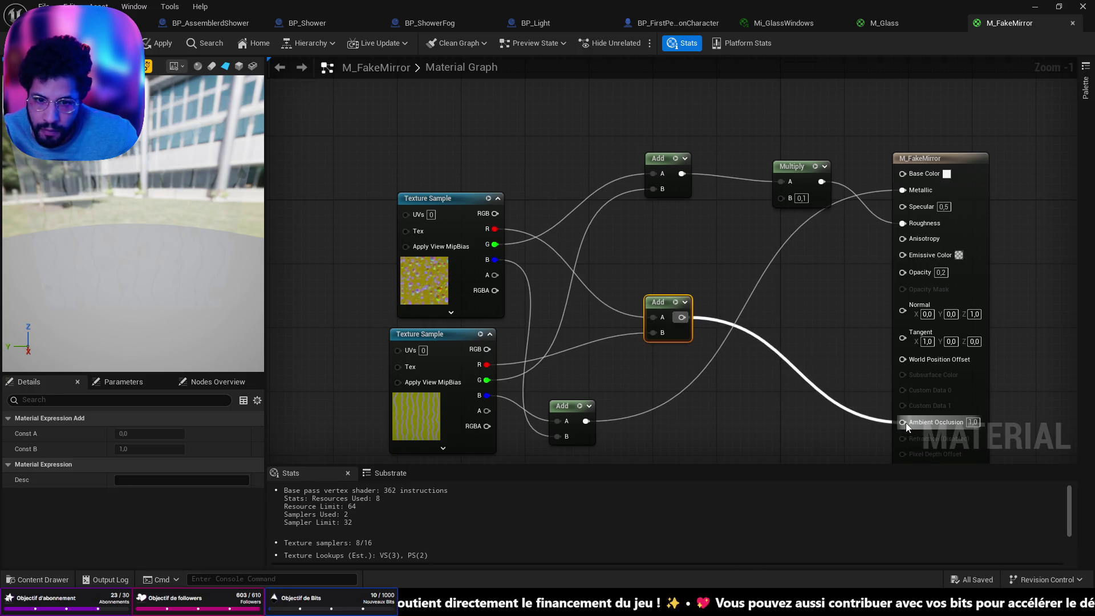
{"action": "left_click_drag", "start_coordinate": [805, 170], "coordinate": [772, 211]}
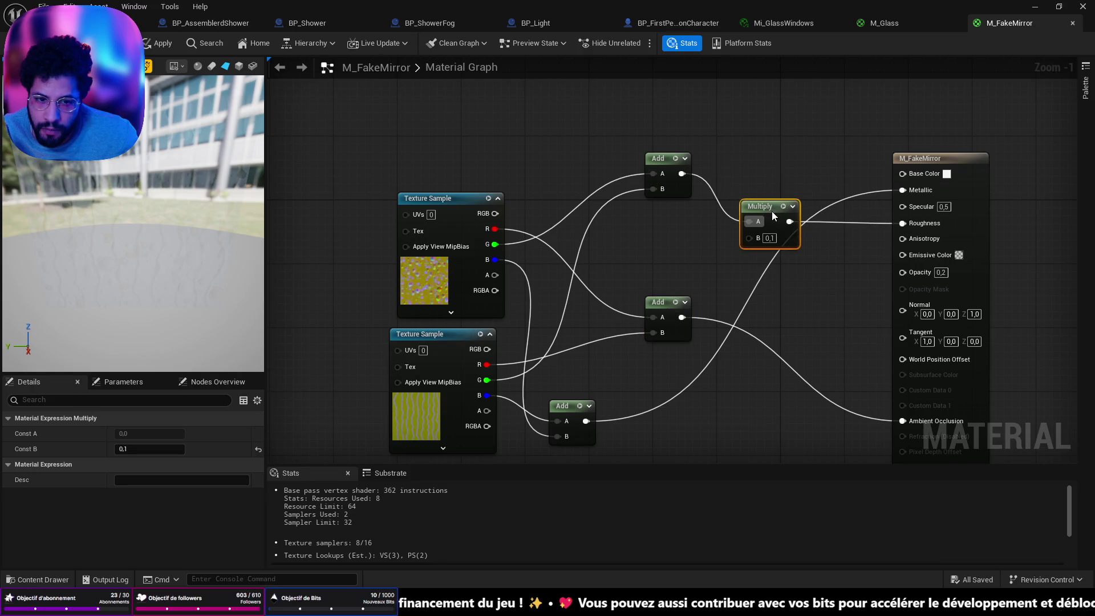
{"action": "left_click_drag", "start_coordinate": [934, 154], "coordinate": [1030, 162]}
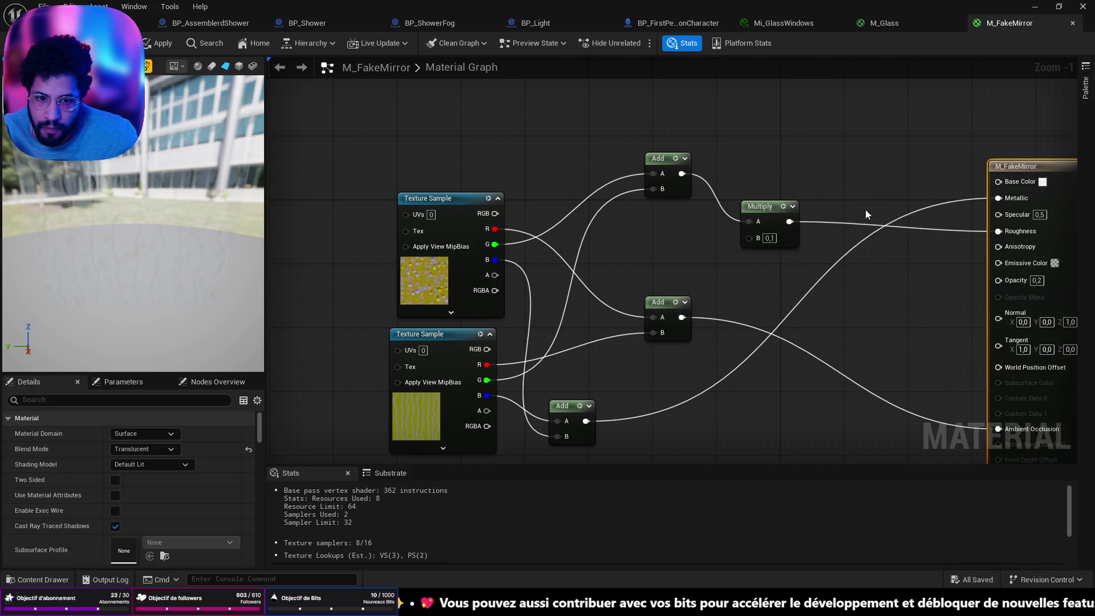
{"action": "left_click_drag", "start_coordinate": [788, 223], "coordinate": [833, 210]}
Insert a 1-x (OneMinus) node after the Multiply and wire it into Roughness.
{"action": "type", "text": "one"}
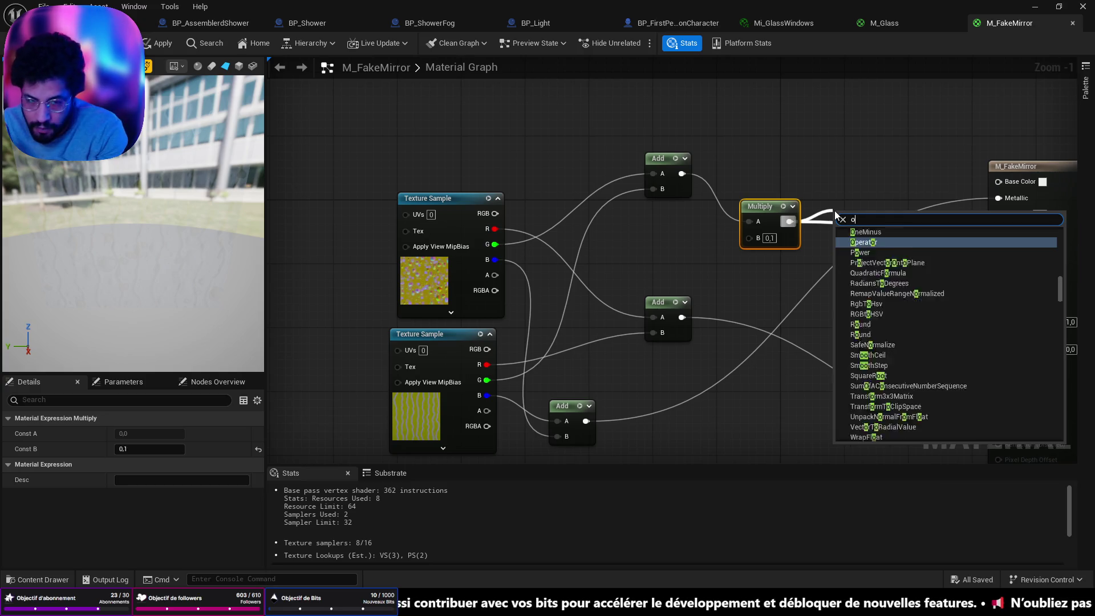
{"action": "key", "text": "Return"}
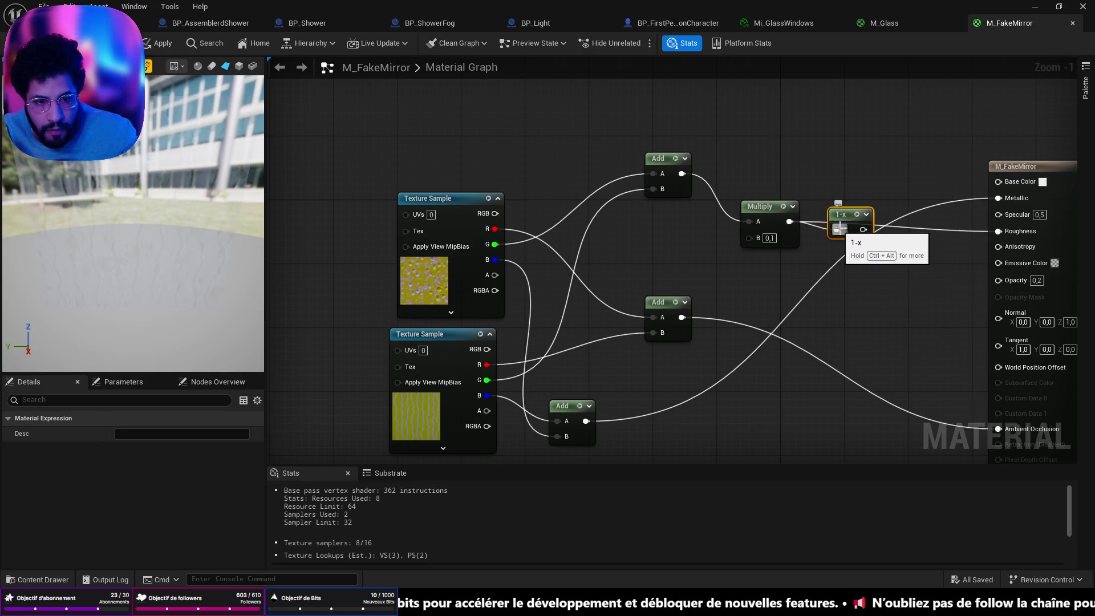
{"action": "left_click_drag", "start_coordinate": [863, 229], "coordinate": [998, 231]}
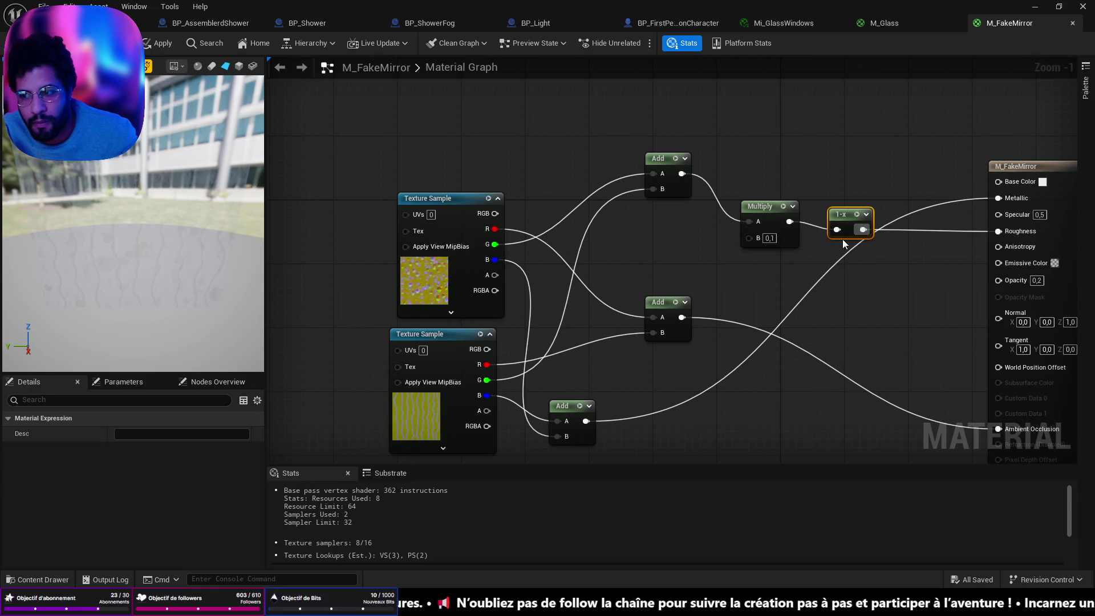
Replace the Metallic connection so the bottom Add node's output feeds Metallic.
{"action": "left_click", "coordinate": [998, 196]}
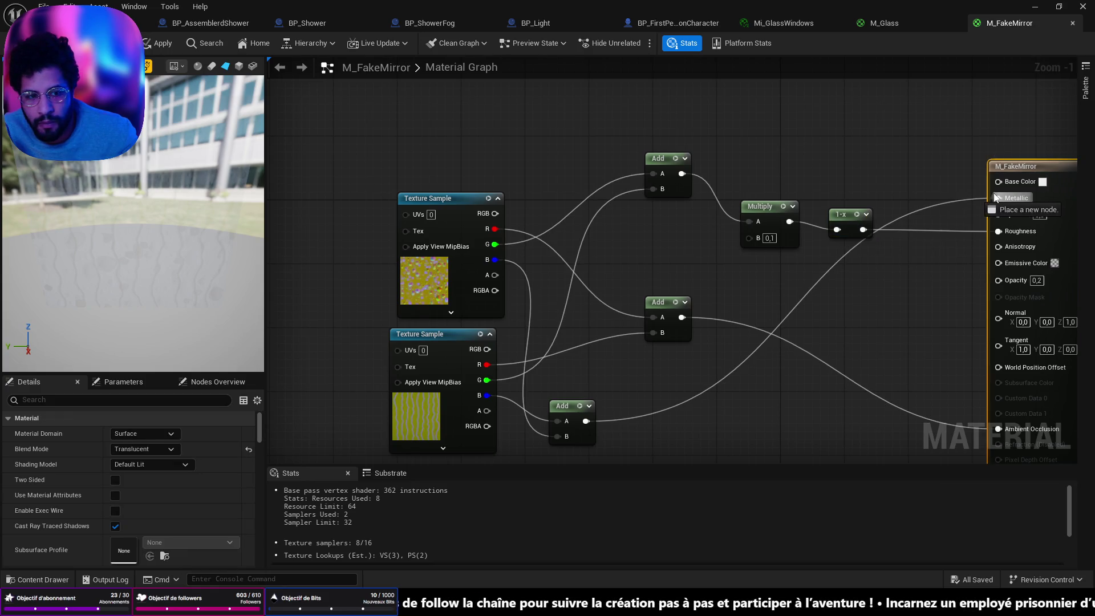
{"action": "left_click_drag", "start_coordinate": [1007, 200], "coordinate": [944, 168]}
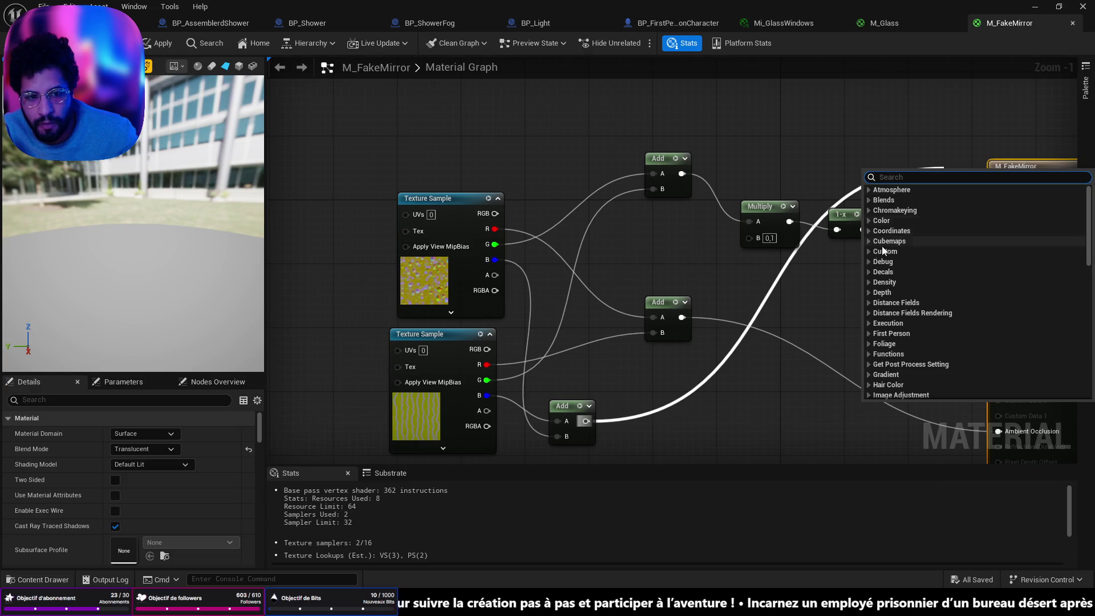
{"action": "left_click", "coordinate": [860, 270]}
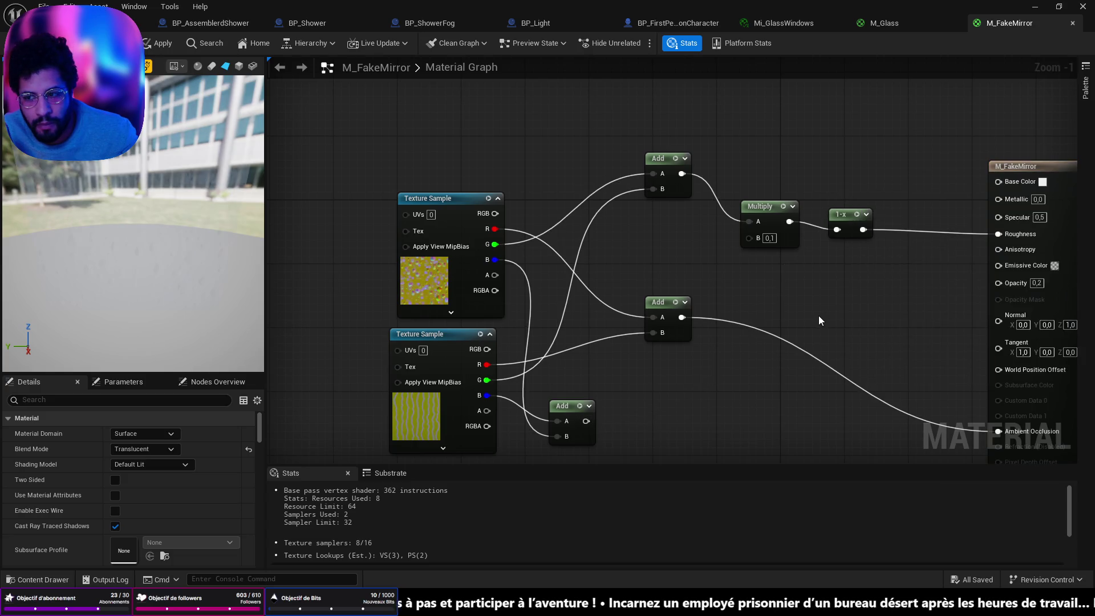
{"action": "mouse_move", "coordinate": [588, 420]}
{"action": "left_mouse_down"}
{"action": "mouse_move", "coordinate": [896, 283]}
{"action": "mouse_move", "coordinate": [997, 207]}
{"action": "left_mouse_up"}
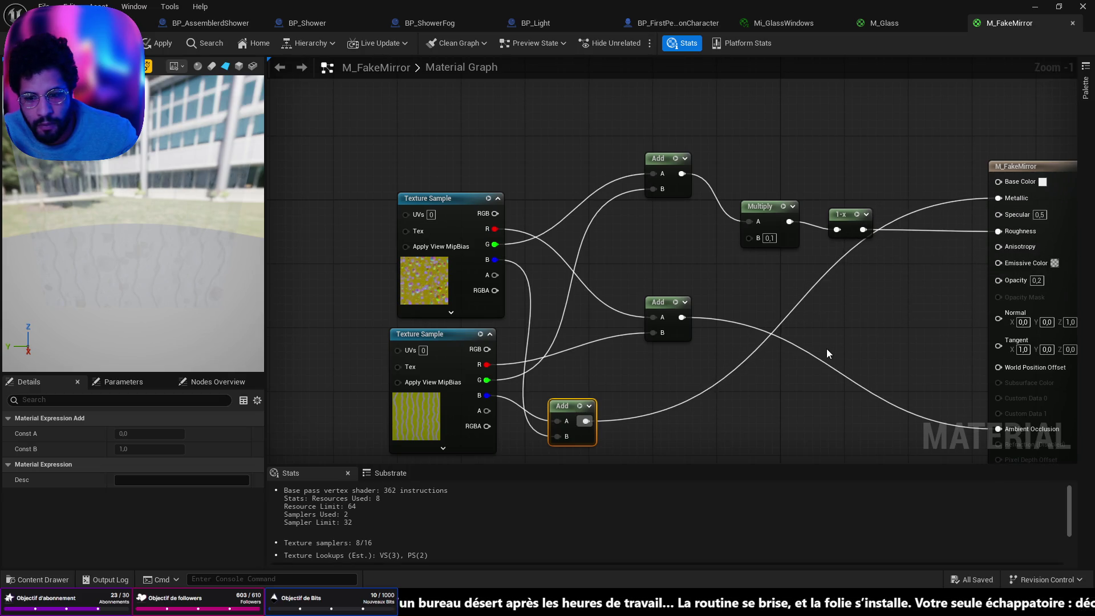
{"action": "key", "text": "Home"}
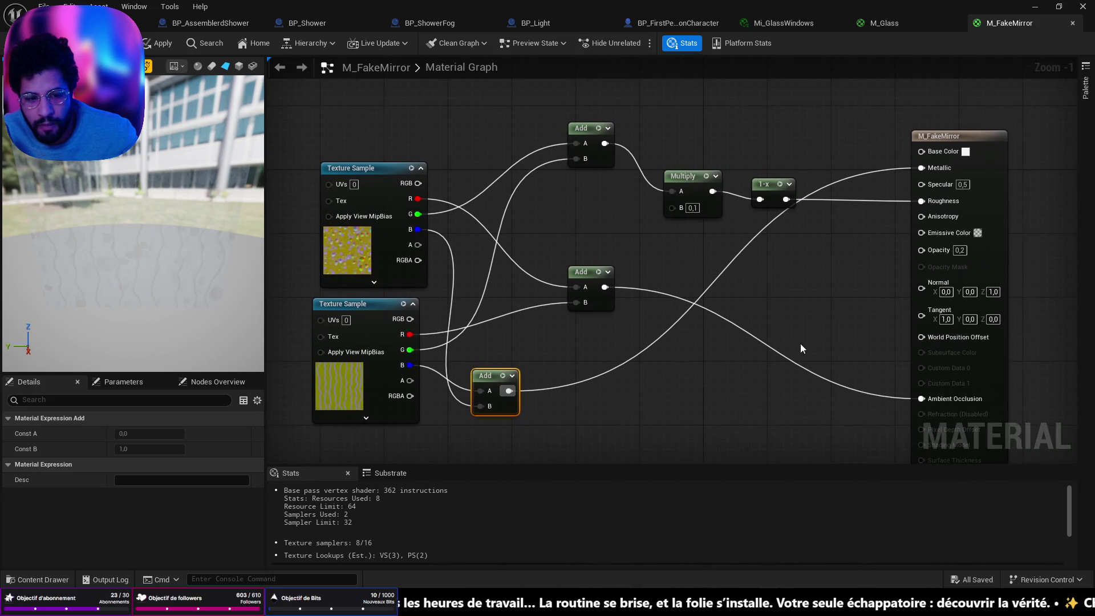
Reconnect the 1-x output to the Roughness input of the material output node.
{"action": "mouse_move", "coordinate": [921, 201]}
{"action": "left_mouse_down"}
{"action": "mouse_move", "coordinate": [893, 214]}
{"action": "mouse_move", "coordinate": [860, 265]}
{"action": "left_mouse_up"}
{"action": "key", "text": "Escape"}
{"action": "left_click", "coordinate": [827, 272]}
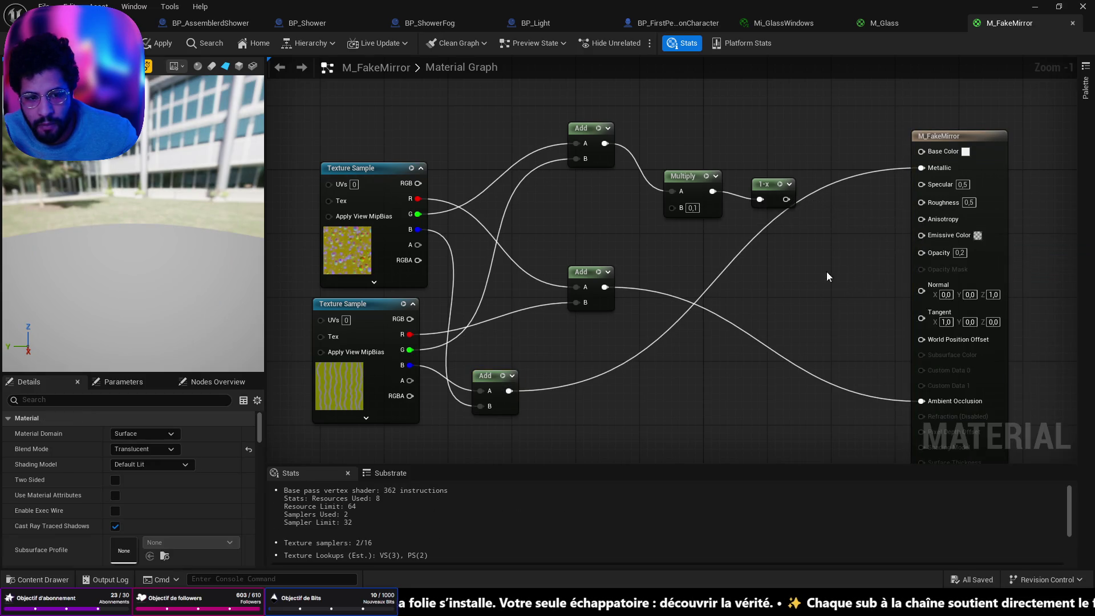
{"action": "mouse_move", "coordinate": [788, 201]}
{"action": "left_mouse_down"}
{"action": "mouse_move", "coordinate": [878, 218]}
{"action": "mouse_move", "coordinate": [910, 210]}
{"action": "mouse_move", "coordinate": [909, 227]}
{"action": "mouse_move", "coordinate": [921, 204]}
{"action": "left_mouse_up"}
Set the Base Color alpha to 0 so the base colour is fully transparent.
{"action": "left_click", "coordinate": [964, 152]}
{"action": "left_click_drag", "start_coordinate": [785, 357], "coordinate": [701, 357]}
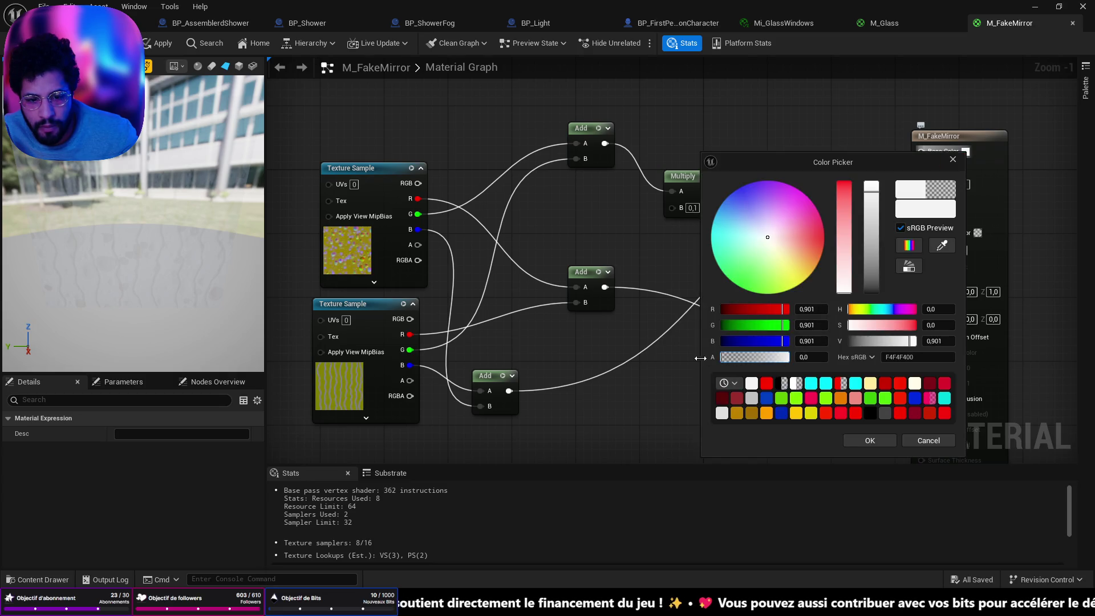
{"action": "left_click", "coordinate": [860, 438]}
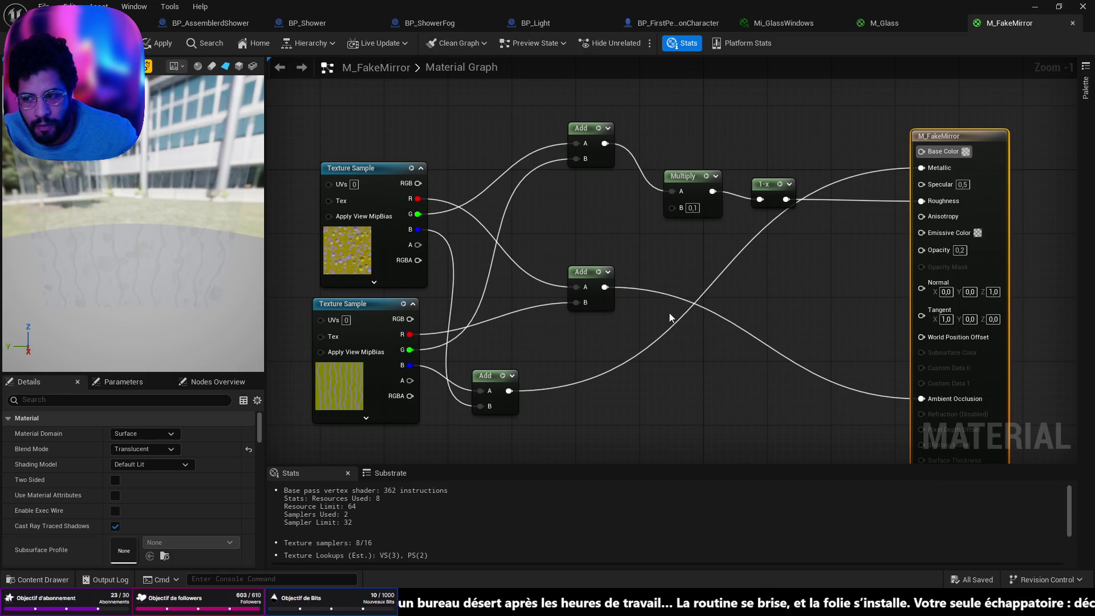
{"action": "left_click_drag", "start_coordinate": [625, 265], "coordinate": [773, 237]}
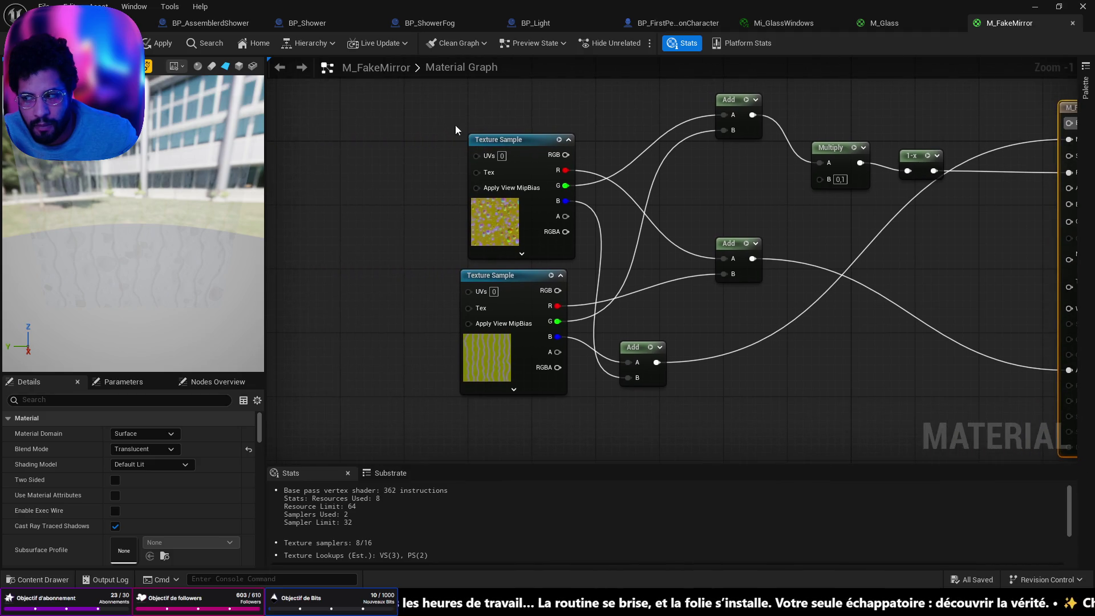
{"action": "left_click", "coordinate": [103, 23]}
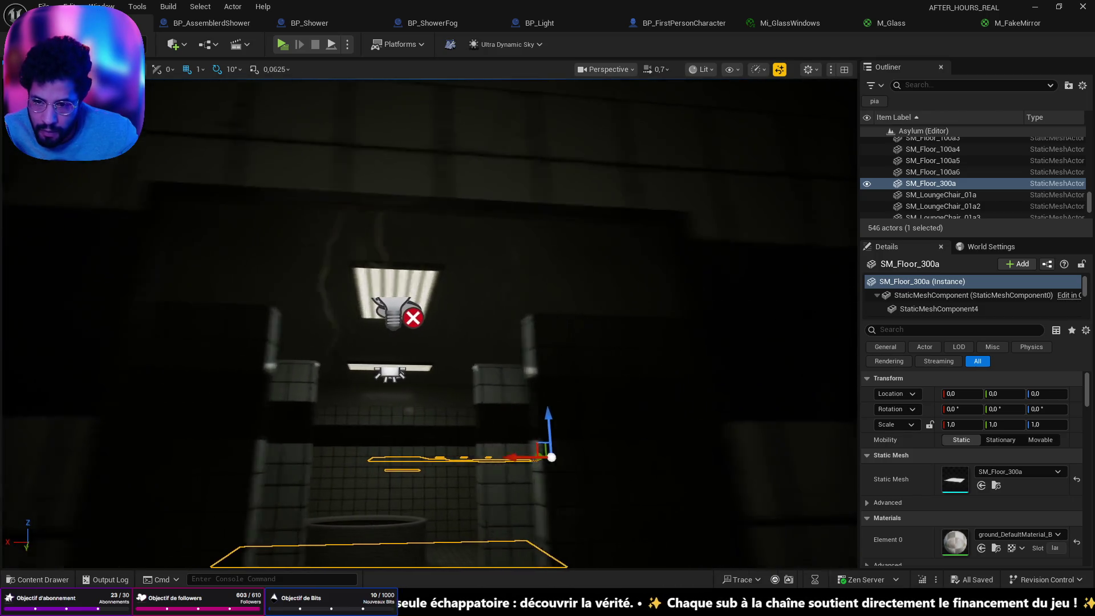
Play the level from the floor spot, walk forward into the shower room, then exit play.
{"action": "scroll", "coordinate": [427, 319], "scroll_direction": "down", "scroll_amount": 3}
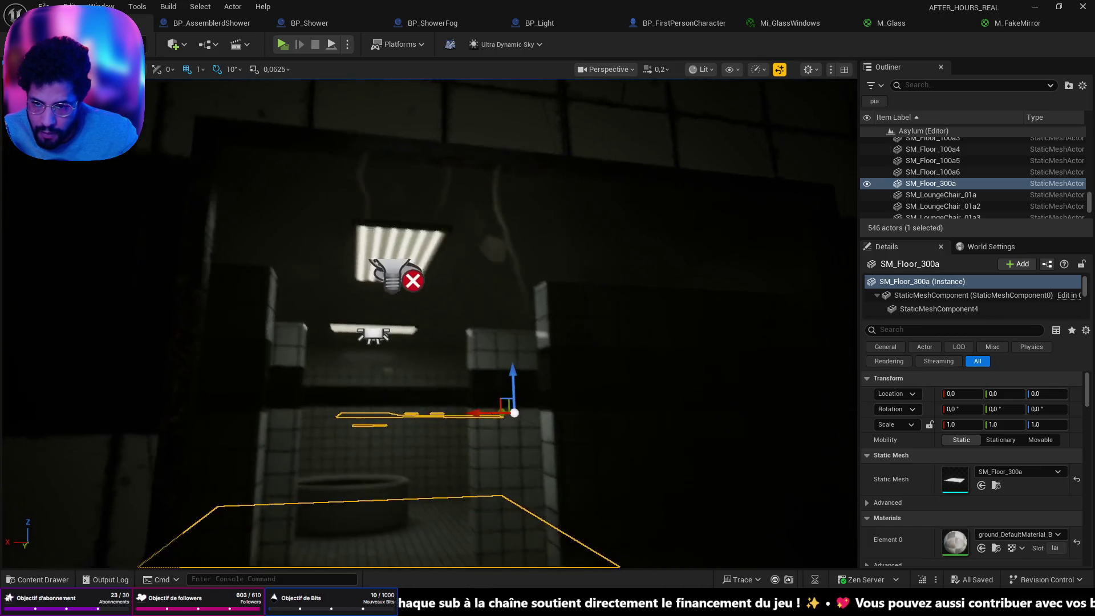
{"action": "right_click", "coordinate": [523, 319]}
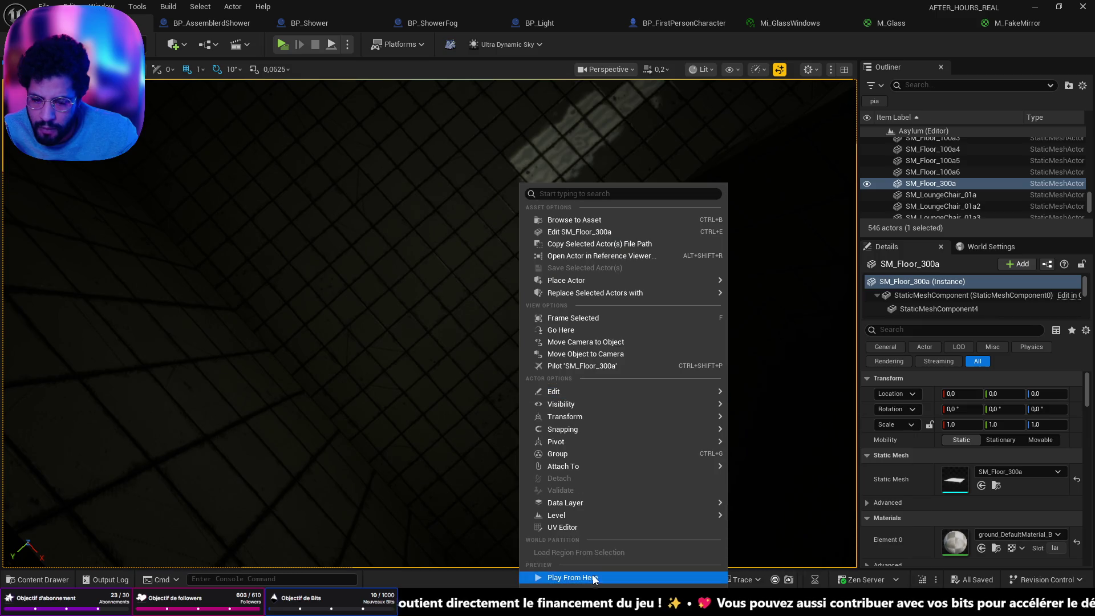
{"action": "left_click", "coordinate": [575, 577]}
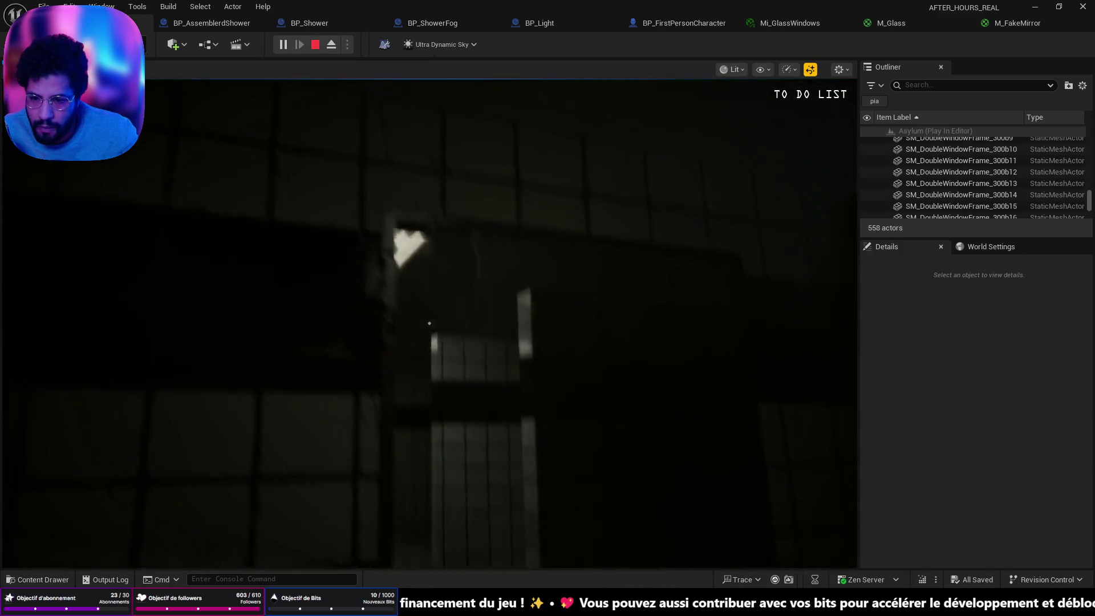
{"action": "key", "text": "w"}
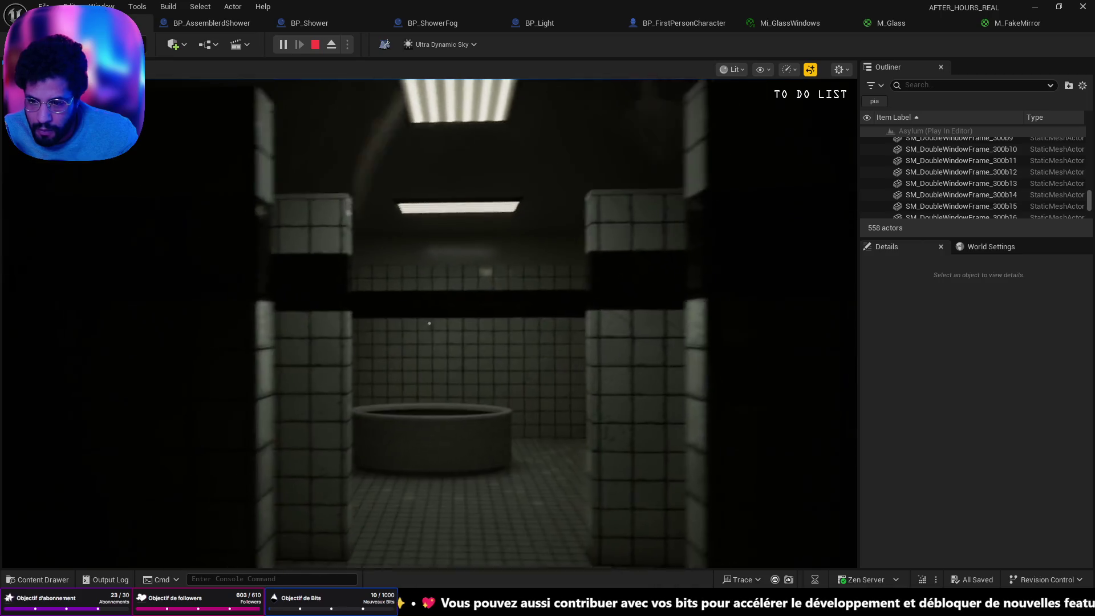
{"action": "key", "text": "Escape"}
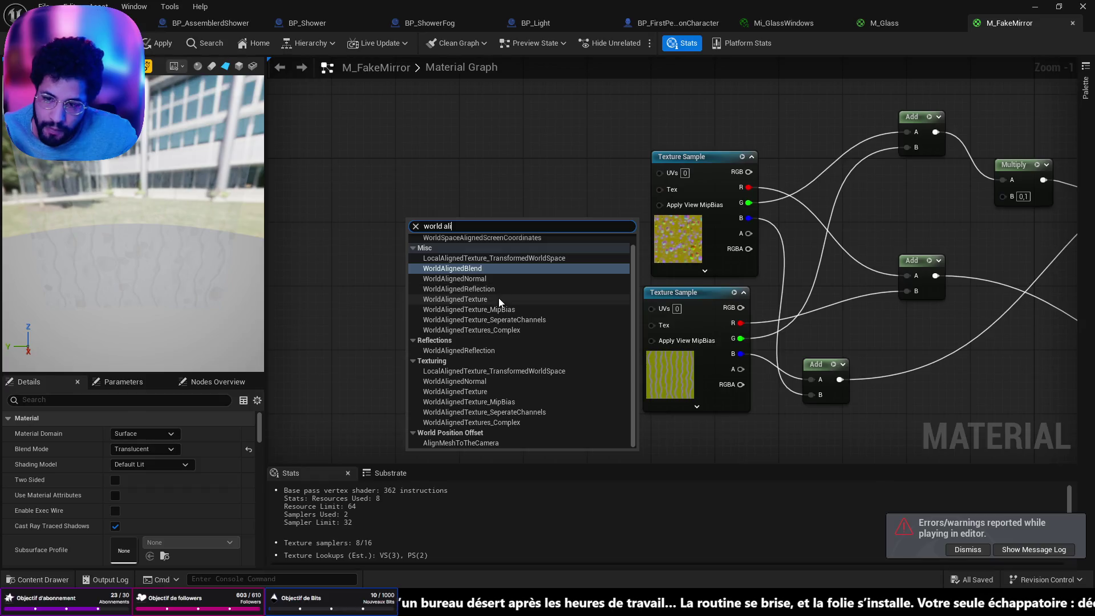
Add a WorldAlignedTexture node and a WorldAlignedNormal node below it.
{"action": "key", "text": "Return"}
{"action": "left_click_drag", "start_coordinate": [494, 216], "coordinate": [497, 127]}
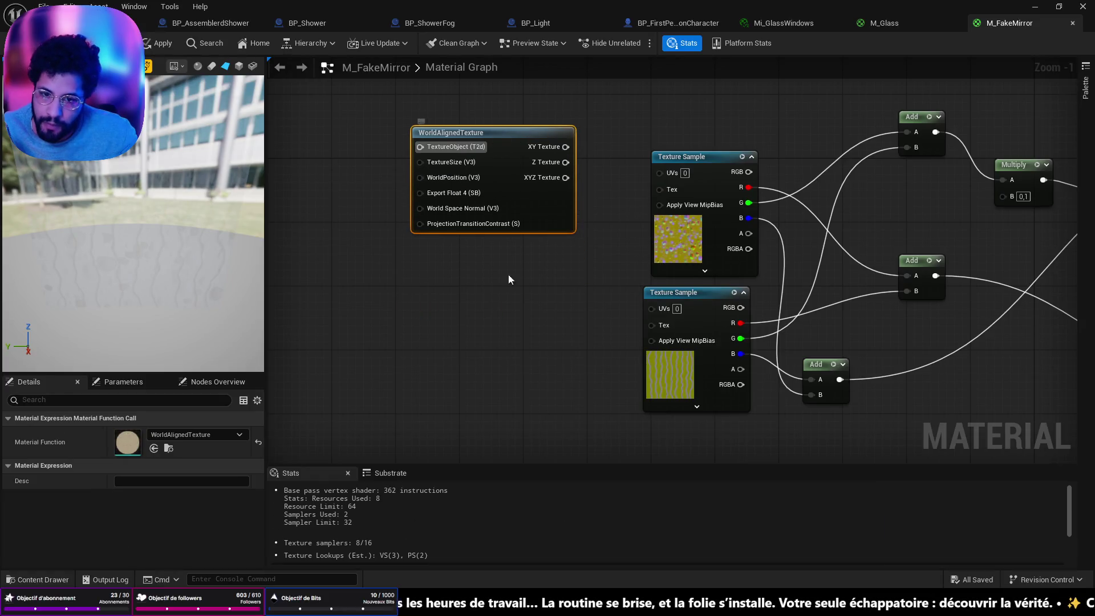
{"action": "left_click_drag", "start_coordinate": [513, 308], "coordinate": [450, 336]}
{"action": "right_click", "coordinate": [376, 370]}
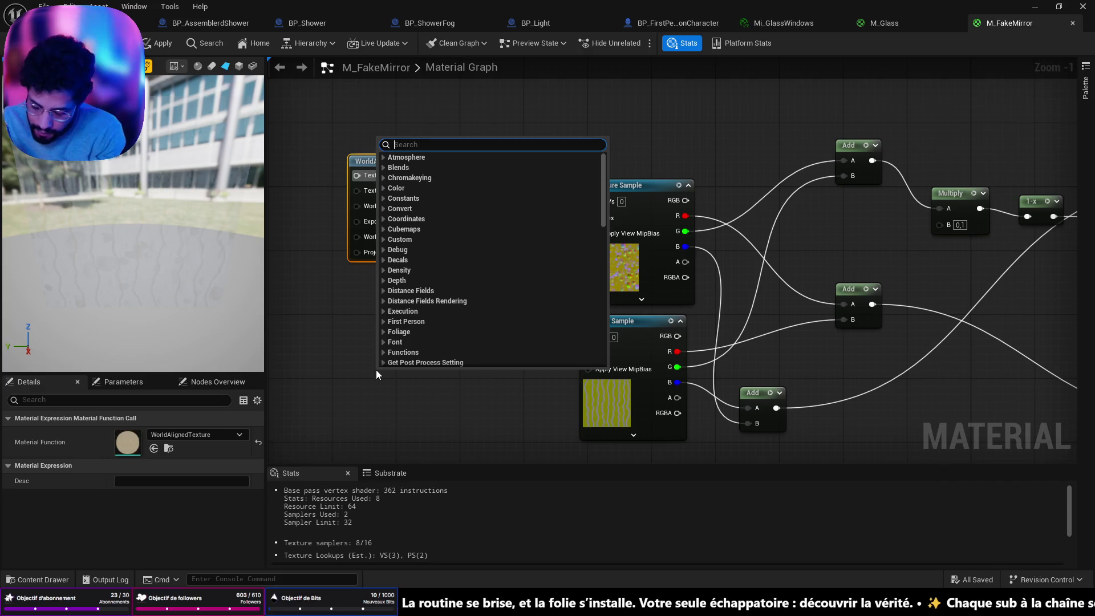
{"action": "type", "text": "world al"}
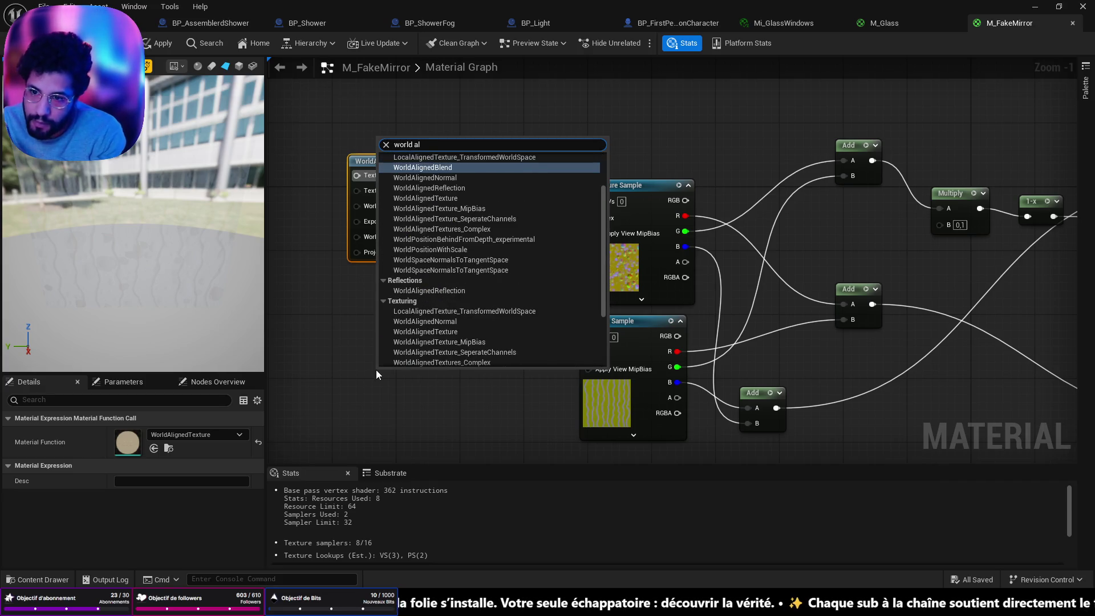
{"action": "left_click", "coordinate": [425, 177]}
{"action": "left_click_drag", "start_coordinate": [432, 178], "coordinate": [795, 345]}
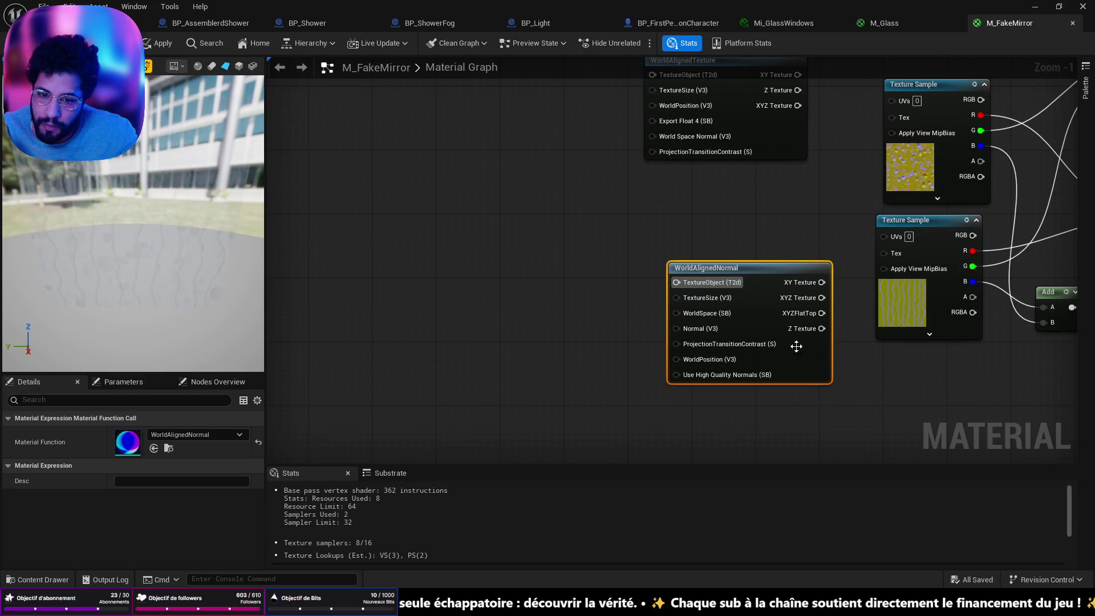
Place a Constant node and wire it into both TextureSize inputs.
{"action": "right_click", "coordinate": [384, 262]}
{"action": "left_click", "coordinate": [381, 197]}
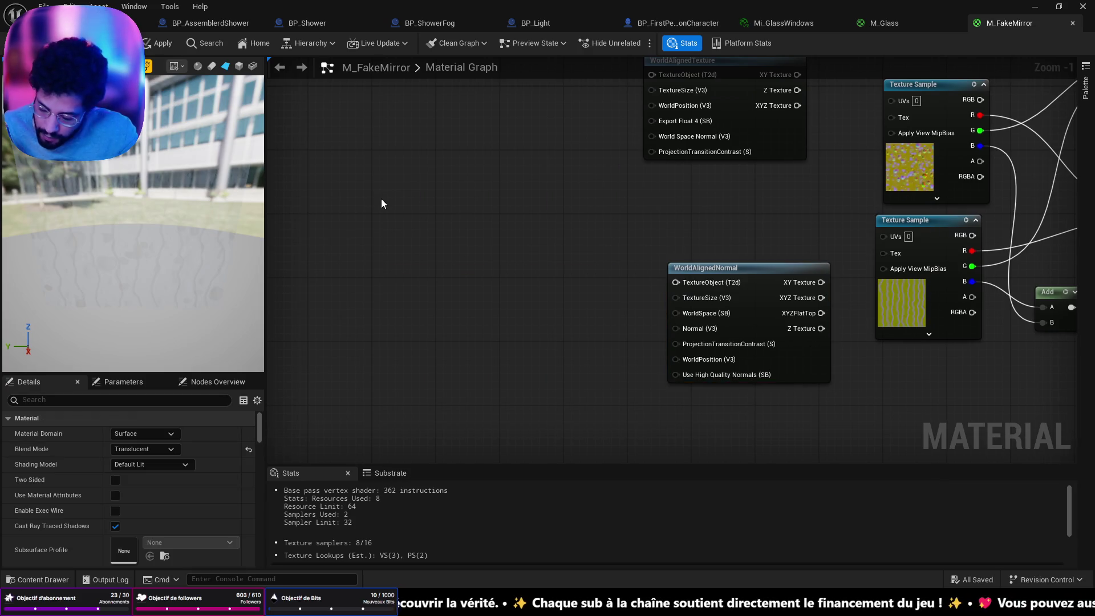
{"action": "left_click", "coordinate": [381, 203]}
{"action": "mouse_move", "coordinate": [443, 219]}
{"action": "left_mouse_down"}
{"action": "mouse_move", "coordinate": [655, 316]}
{"action": "mouse_move", "coordinate": [676, 298]}
{"action": "left_mouse_up"}
{"action": "mouse_move", "coordinate": [429, 285]}
{"action": "left_mouse_down"}
{"action": "mouse_move", "coordinate": [544, 239]}
{"action": "mouse_move", "coordinate": [644, 156]}
{"action": "left_mouse_up"}
{"action": "mouse_move", "coordinate": [643, 241]}
{"action": "left_mouse_down"}
{"action": "mouse_move", "coordinate": [595, 219]}
{"action": "mouse_move", "coordinate": [471, 251]}
{"action": "mouse_move", "coordinate": [514, 327]}
{"action": "mouse_move", "coordinate": [537, 273]}
{"action": "left_mouse_up"}
{"action": "mouse_move", "coordinate": [727, 159]}
{"action": "left_mouse_down"}
{"action": "mouse_move", "coordinate": [736, 197]}
{"action": "mouse_move", "coordinate": [480, 191]}
{"action": "mouse_move", "coordinate": [320, 170]}
{"action": "mouse_move", "coordinate": [332, 151]}
{"action": "left_mouse_up"}
{"action": "left_click_drag", "start_coordinate": [406, 139], "coordinate": [536, 166]}
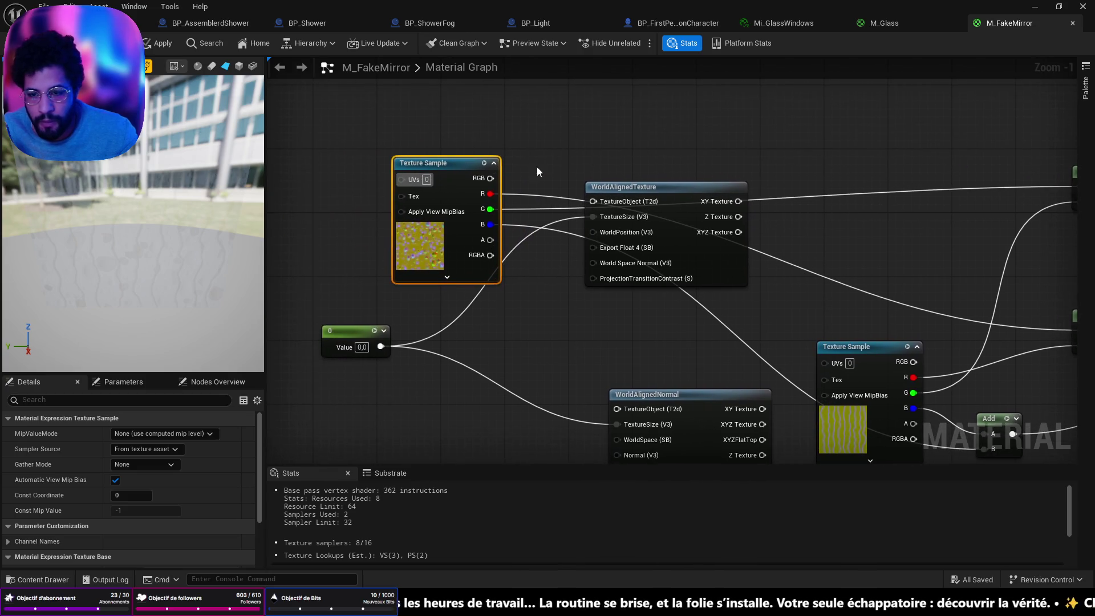
Disconnect the upper Texture Sample's R, G and B links and convert it to a Texture Object.
{"action": "left_click_drag", "start_coordinate": [446, 159], "coordinate": [430, 135]}
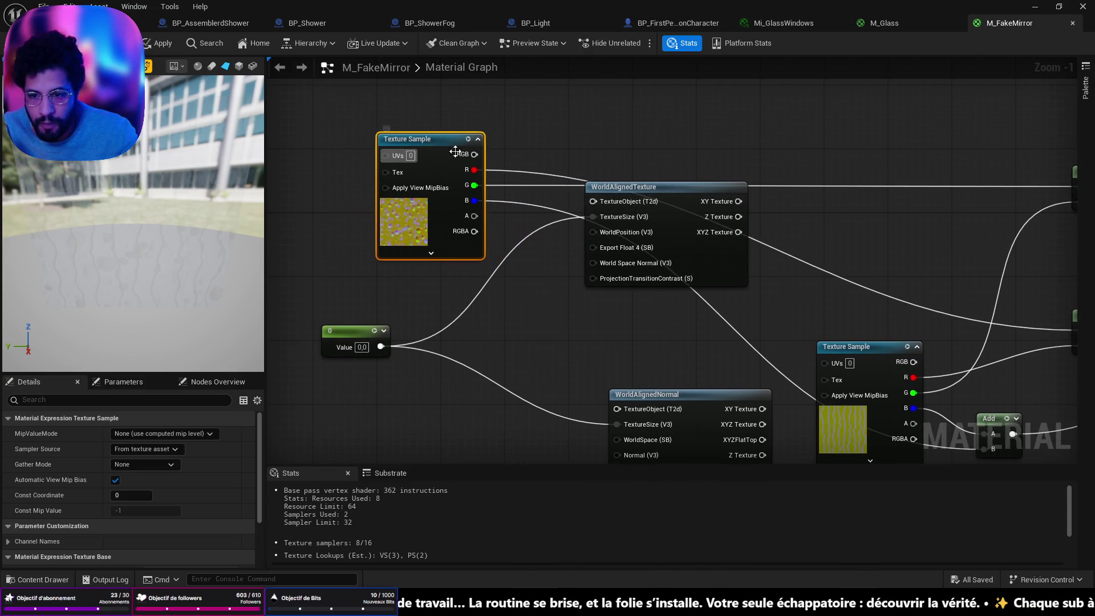
{"action": "left_click", "coordinate": [514, 169]}
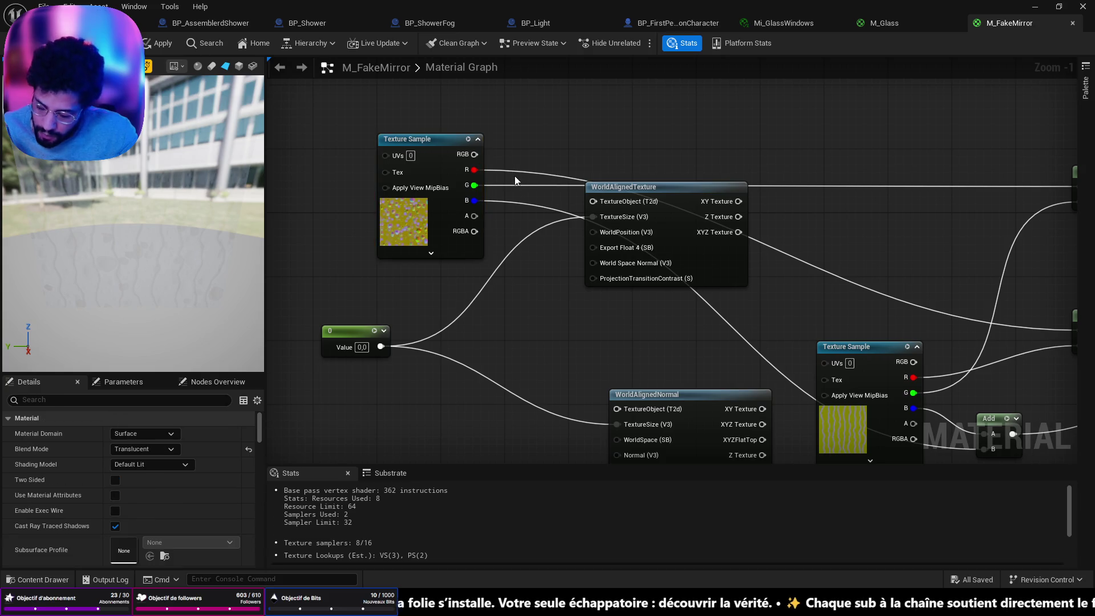
{"action": "left_click", "coordinate": [515, 173], "text": "alt"}
{"action": "left_click", "coordinate": [512, 185], "text": "alt"}
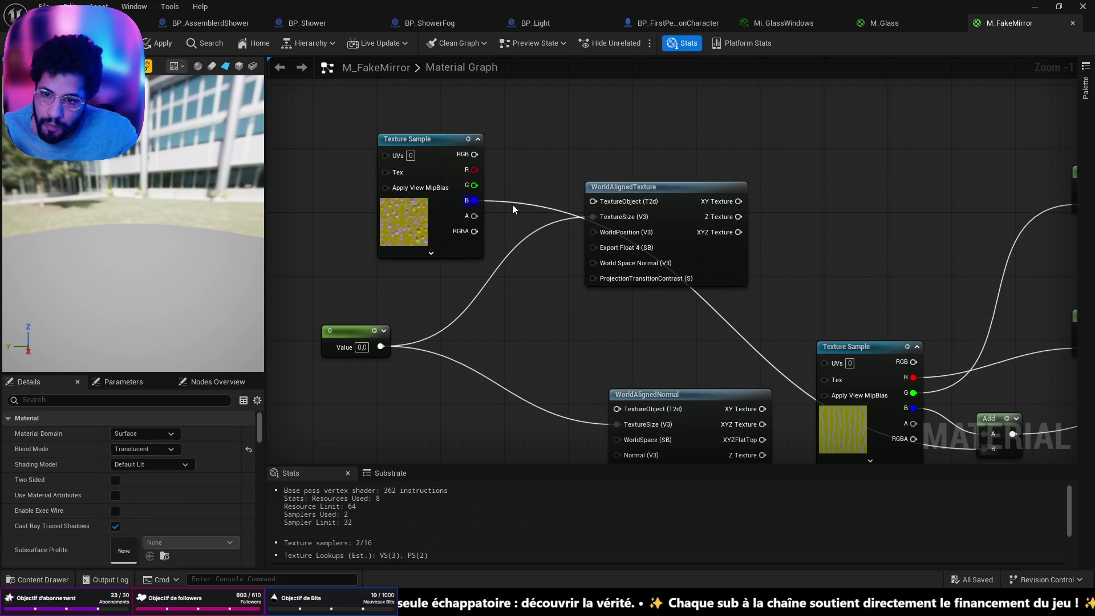
{"action": "left_click", "coordinate": [512, 204], "text": "alt"}
{"action": "left_click", "coordinate": [550, 194]}
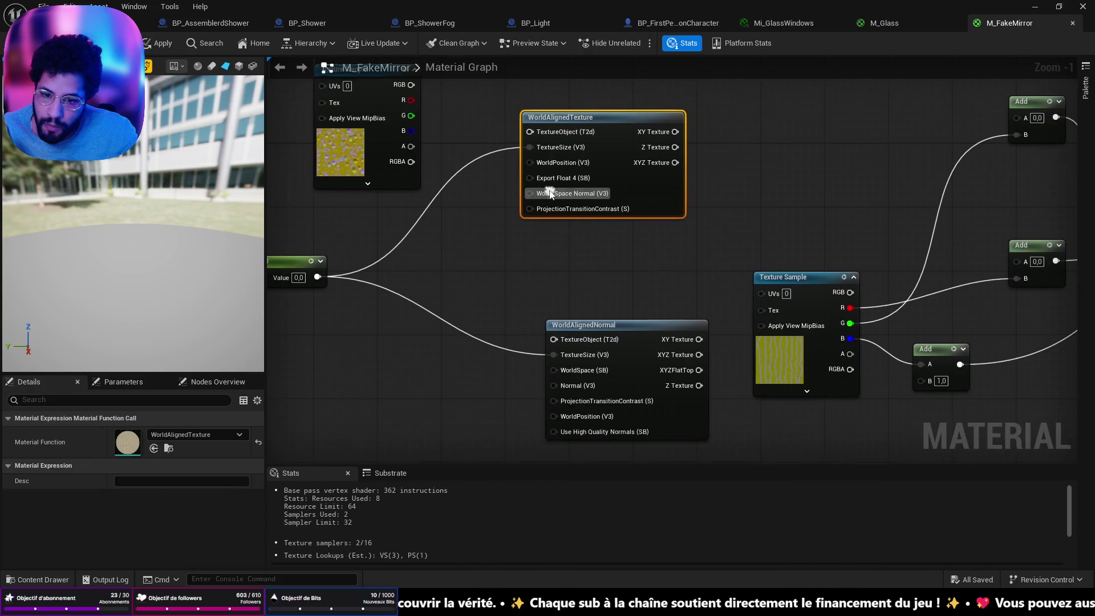
{"action": "mouse_move", "coordinate": [454, 143]}
{"action": "left_mouse_down"}
{"action": "mouse_move", "coordinate": [513, 215]}
{"action": "mouse_move", "coordinate": [578, 208]}
{"action": "left_mouse_up"}
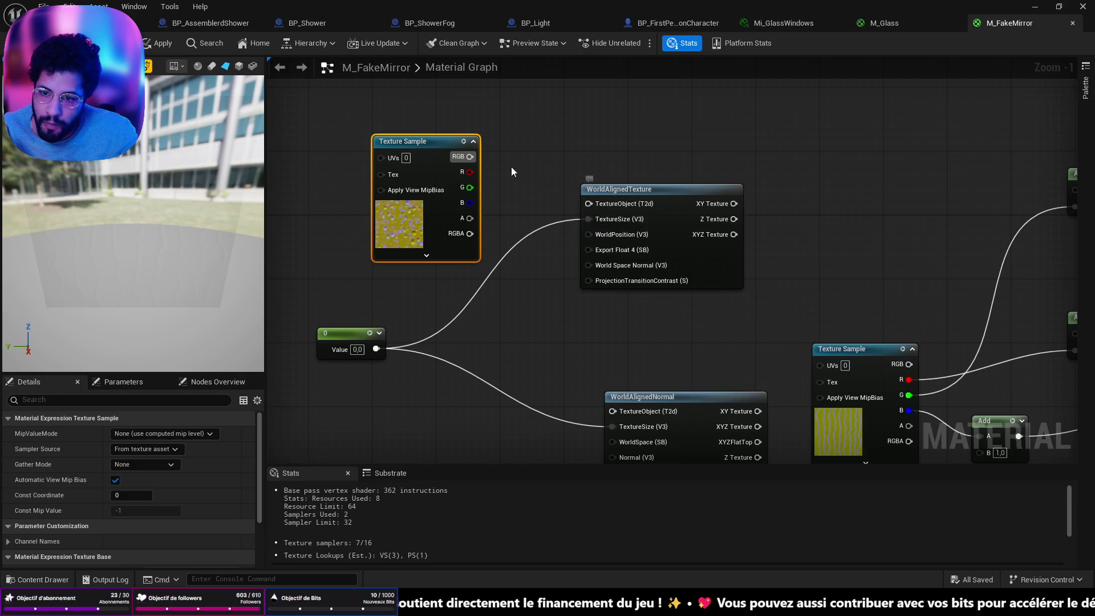
{"action": "right_click", "coordinate": [427, 146]}
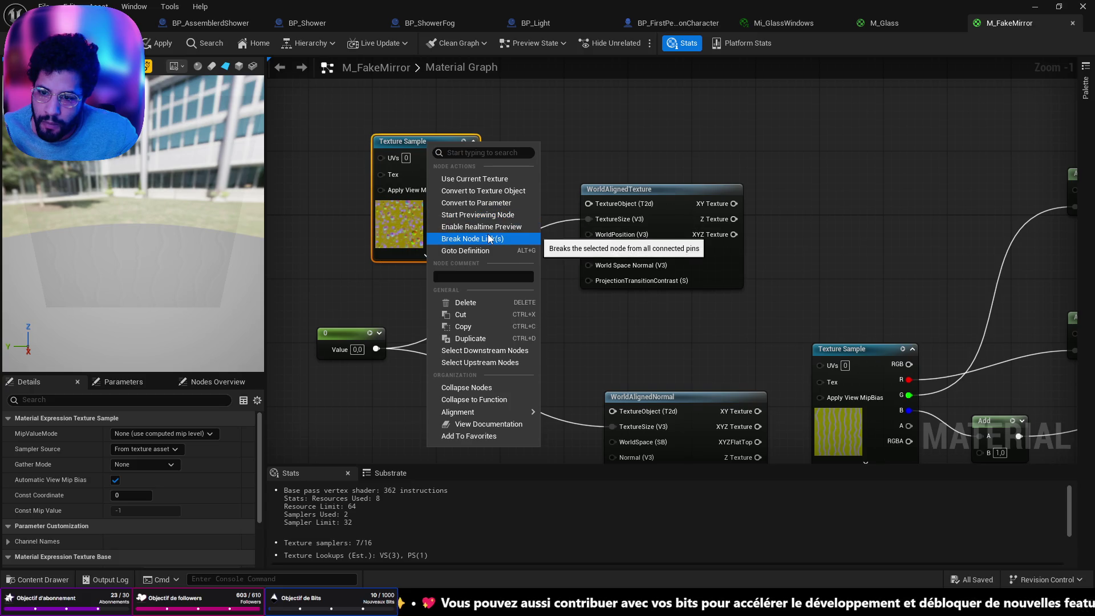
{"action": "left_click", "coordinate": [483, 191]}
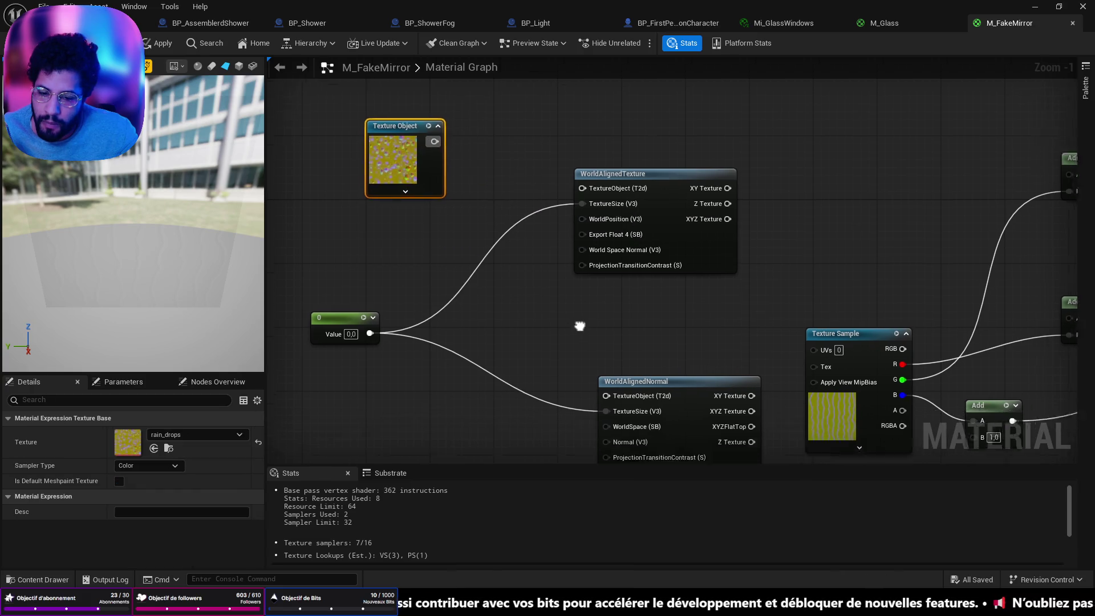
Move the lower Texture Sample, break its R, G, B links and convert it to a Texture Object.
{"action": "mouse_move", "coordinate": [798, 234]}
{"action": "left_mouse_down"}
{"action": "mouse_move", "coordinate": [687, 238]}
{"action": "mouse_move", "coordinate": [392, 297]}
{"action": "left_mouse_up"}
{"action": "right_click", "coordinate": [392, 298]}
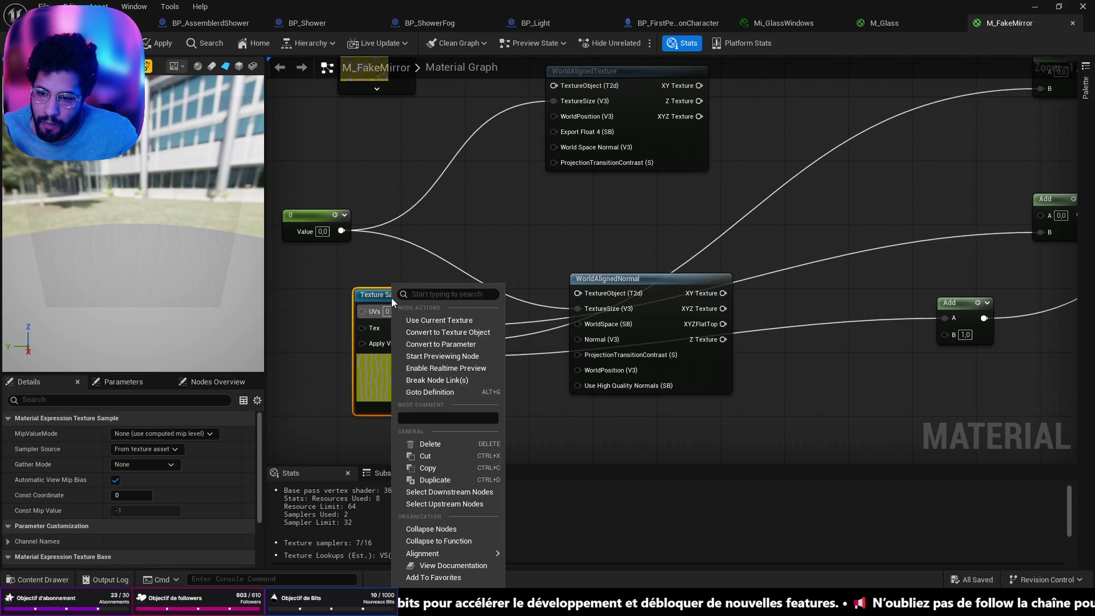
{"action": "left_click", "coordinate": [550, 388]}
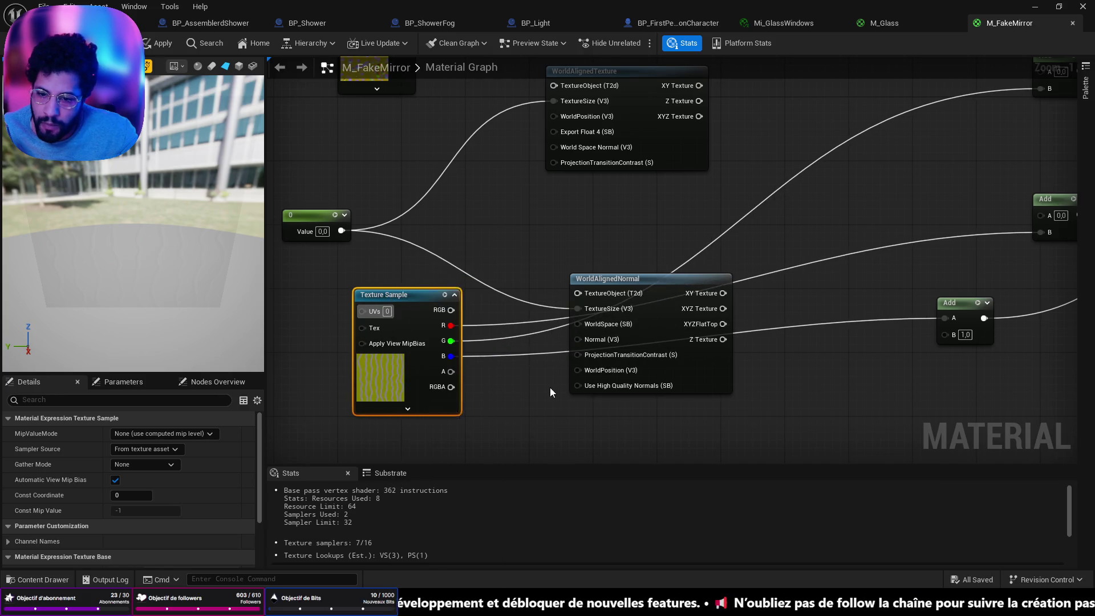
{"action": "left_click", "coordinate": [500, 326], "text": "alt"}
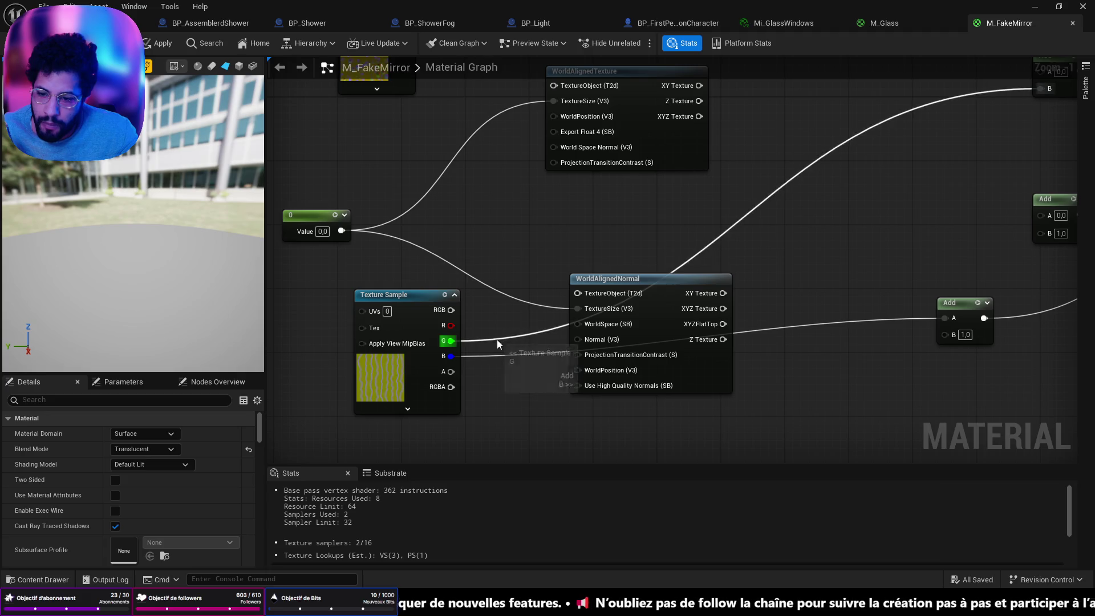
{"action": "left_click", "coordinate": [498, 341], "text": "alt"}
{"action": "left_click", "coordinate": [492, 356], "text": "alt"}
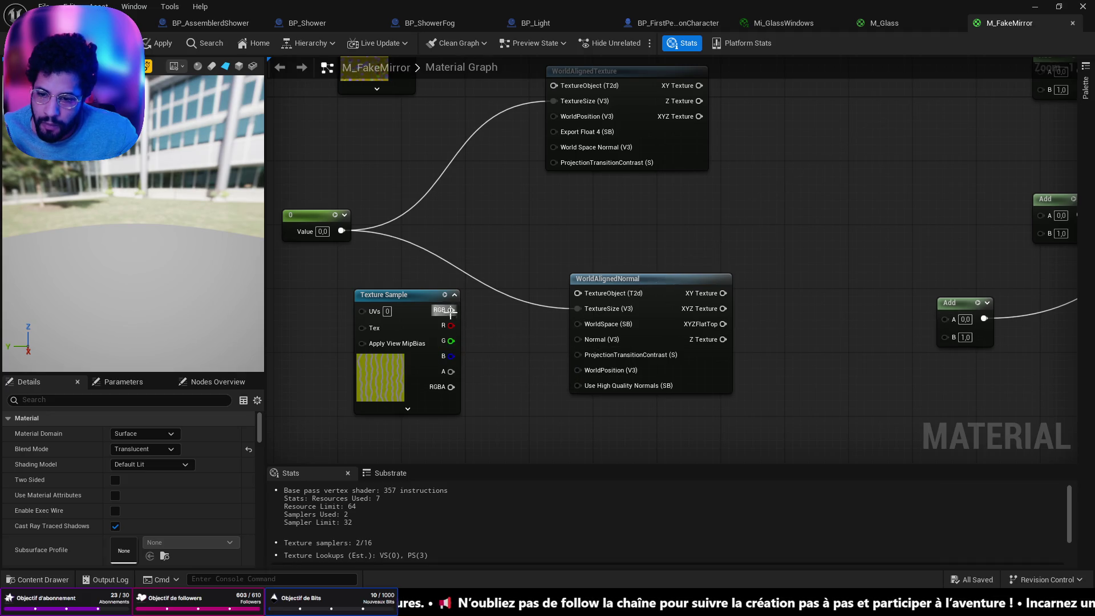
{"action": "right_click", "coordinate": [402, 295]}
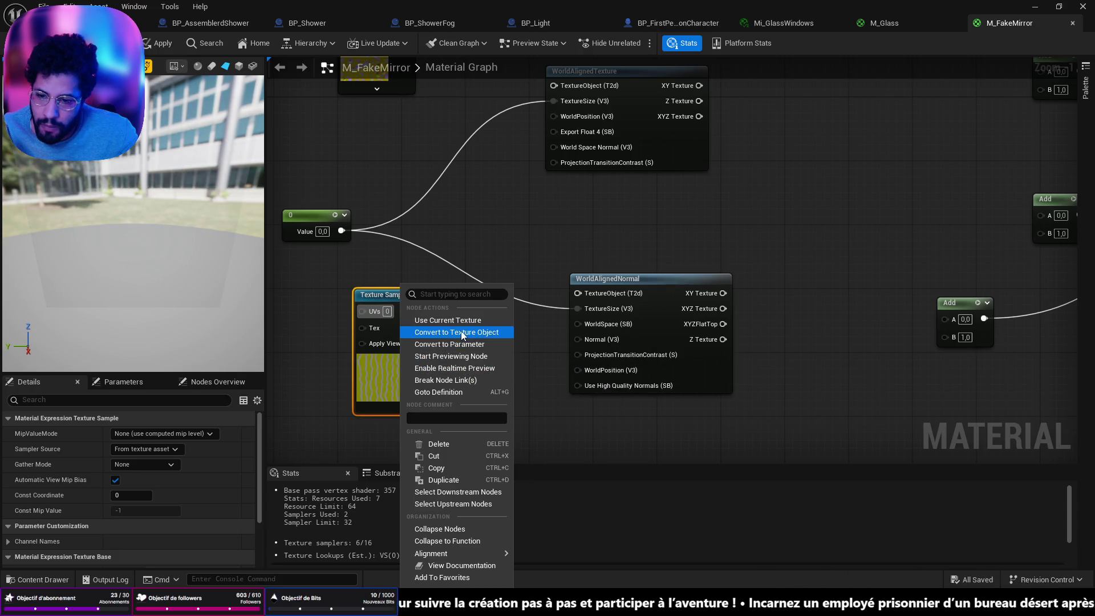
{"action": "left_click", "coordinate": [461, 331]}
Wire the rain_drops Texture Object into WorldAlignedTexture's TextureObject input and clear the constant's value.
{"action": "mouse_move", "coordinate": [460, 333]}
{"action": "left_mouse_down"}
{"action": "mouse_move", "coordinate": [464, 392]}
{"action": "mouse_move", "coordinate": [581, 351]}
{"action": "left_mouse_up"}
{"action": "left_click_drag", "start_coordinate": [392, 197], "coordinate": [539, 244]}
{"action": "left_click_drag", "start_coordinate": [390, 372], "coordinate": [444, 323]}
{"action": "left_click", "coordinate": [453, 340]}
{"action": "key", "text": "BackSpace"}
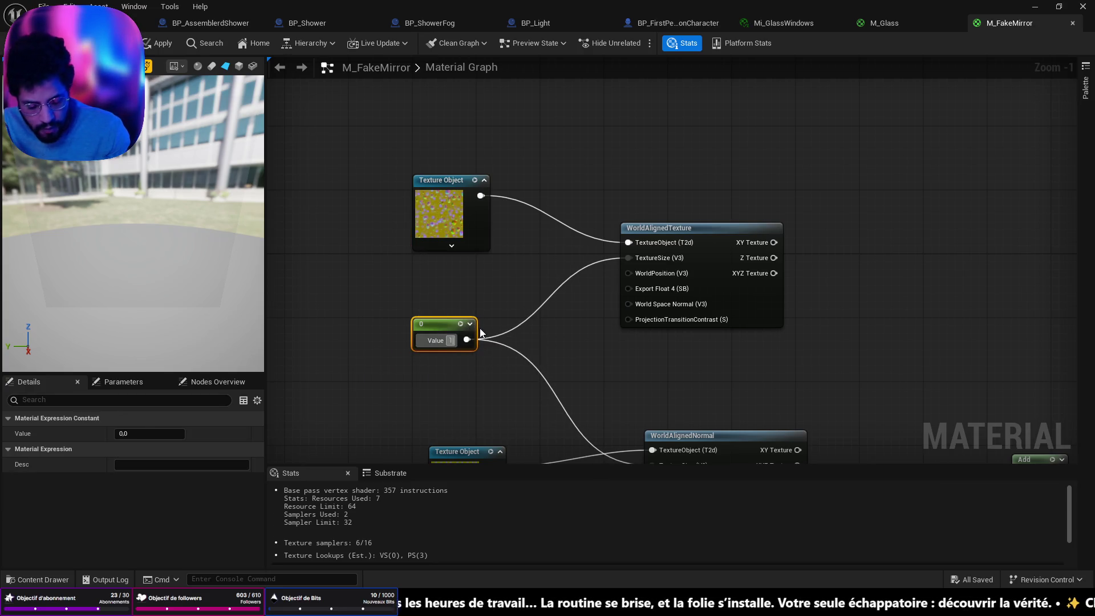
Set the constant to 100 and add a BreakOutFloat3Components node on the XYZ Texture output.
{"action": "type", "text": "100"}
{"action": "key", "text": "Return"}
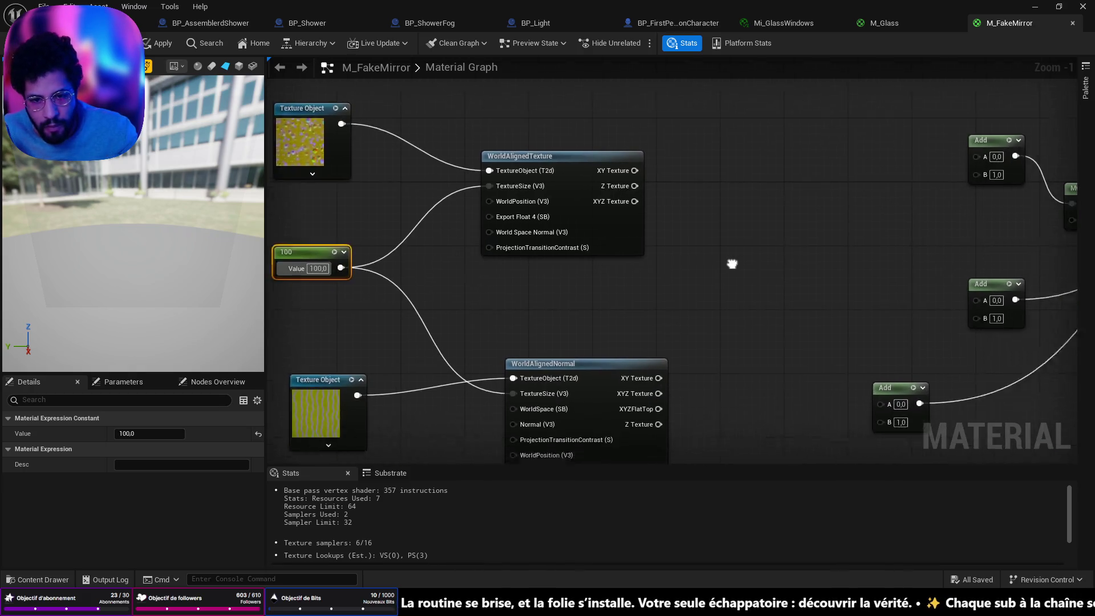
{"action": "mouse_move", "coordinate": [549, 219]}
{"action": "left_mouse_down"}
{"action": "mouse_move", "coordinate": [609, 220]}
{"action": "mouse_move", "coordinate": [658, 246]}
{"action": "mouse_move", "coordinate": [626, 222]}
{"action": "left_mouse_up"}
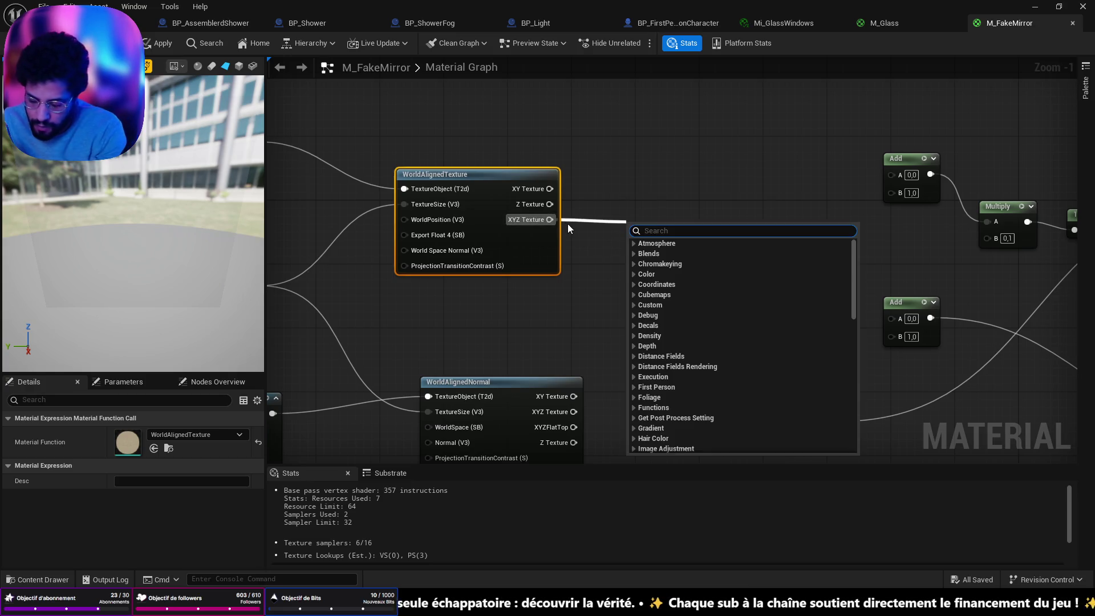
{"action": "type", "text": "sph"}
{"action": "key", "text": "BackSpace"}
{"action": "key", "text": "BackSpace"}
{"action": "key", "text": "BackSpace"}
{"action": "type", "text": "brea"}
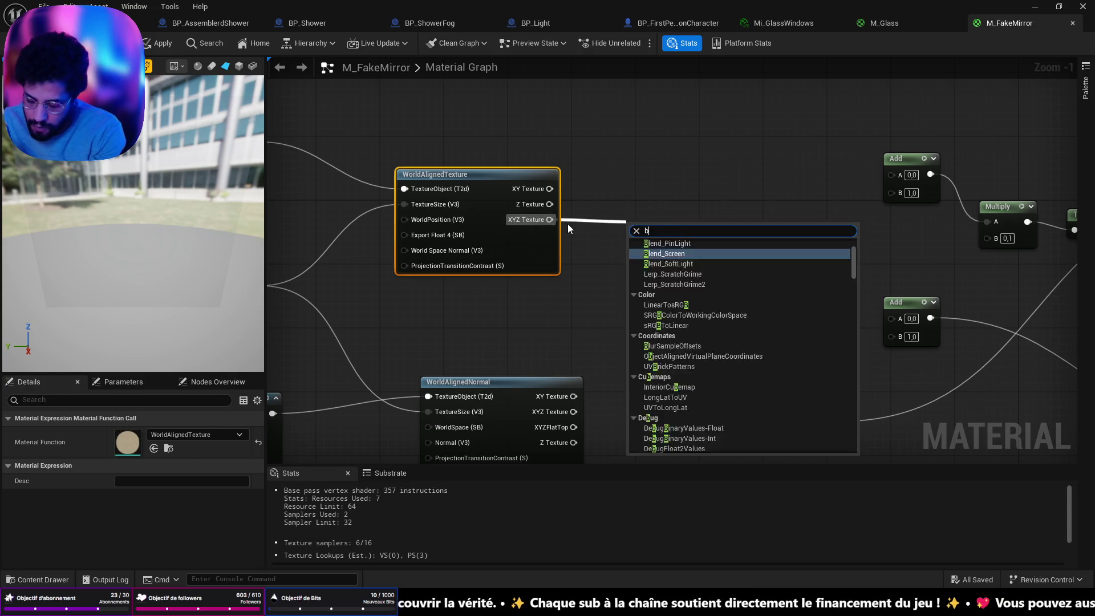
{"action": "left_click", "coordinate": [671, 265]}
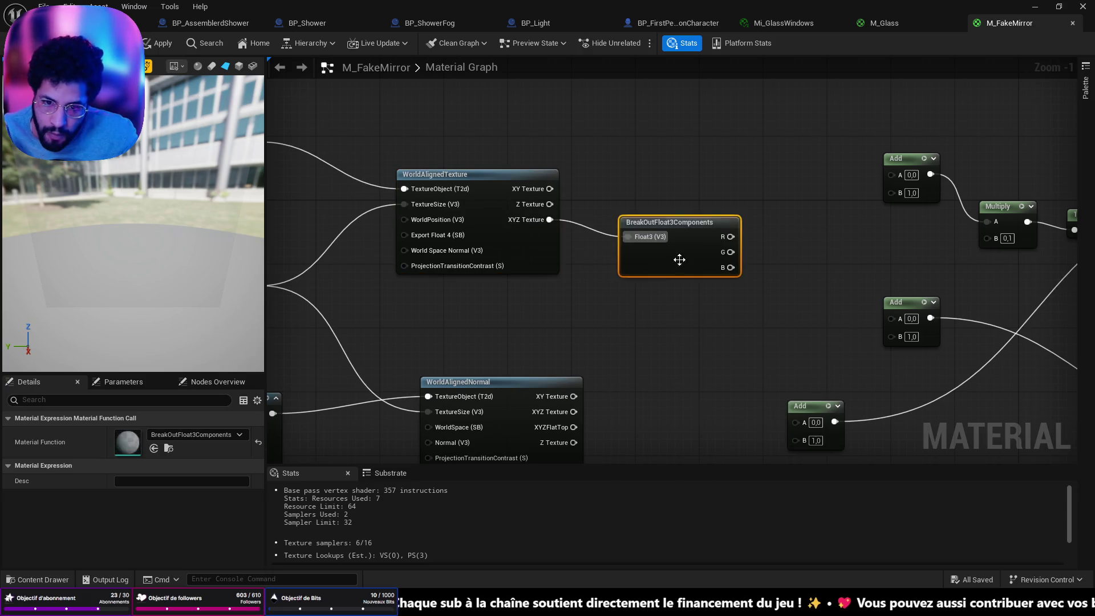
Connect the breakout's R channel to the middle Add and B channel to the bottom Add.
{"action": "left_click_drag", "start_coordinate": [656, 206], "coordinate": [732, 183]}
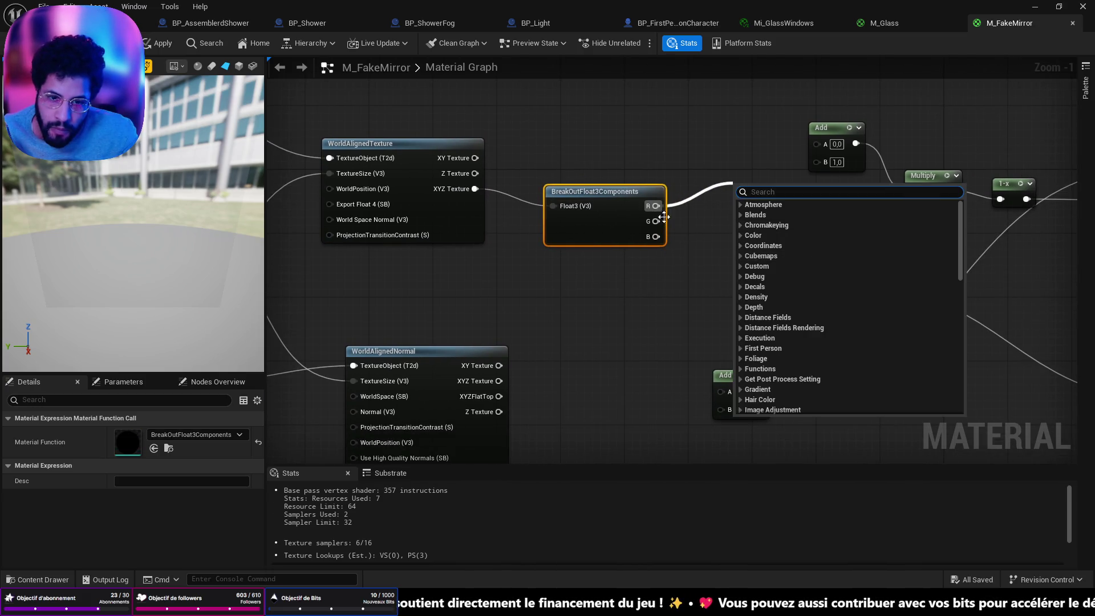
{"action": "left_click", "coordinate": [589, 310]}
{"action": "scroll", "coordinate": [589, 310], "scroll_direction": "down", "scroll_amount": 2}
{"action": "mouse_move", "coordinate": [493, 217]}
{"action": "left_mouse_down"}
{"action": "mouse_move", "coordinate": [550, 308]}
{"action": "mouse_move", "coordinate": [619, 285]}
{"action": "mouse_move", "coordinate": [570, 236]}
{"action": "mouse_move", "coordinate": [638, 243]}
{"action": "mouse_move", "coordinate": [642, 210]}
{"action": "mouse_move", "coordinate": [619, 169]}
{"action": "left_mouse_up"}
{"action": "left_click_drag", "start_coordinate": [493, 239], "coordinate": [545, 361]}
{"action": "mouse_move", "coordinate": [403, 350]}
{"action": "left_mouse_down"}
{"action": "mouse_move", "coordinate": [462, 354]}
{"action": "mouse_move", "coordinate": [675, 325]}
{"action": "mouse_move", "coordinate": [621, 350]}
{"action": "mouse_move", "coordinate": [638, 335]}
{"action": "left_mouse_up"}
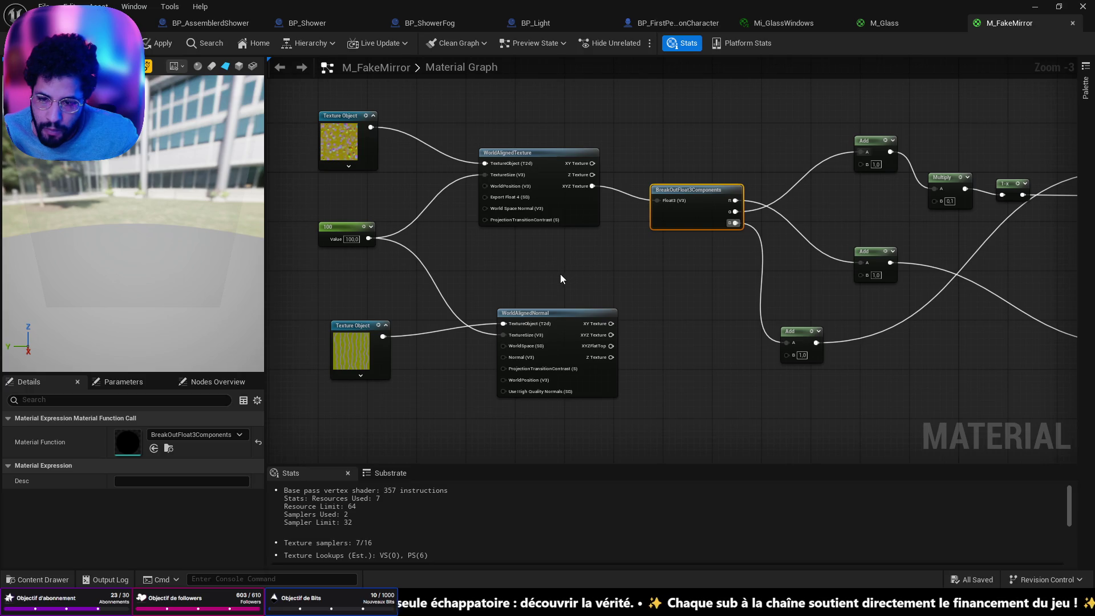
Delete WorldAlignedNormal and duplicate WorldAlignedTexture, feeding the lower Texture Object into the copy.
{"action": "left_click", "coordinate": [542, 313]}
{"action": "key", "text": "Delete"}
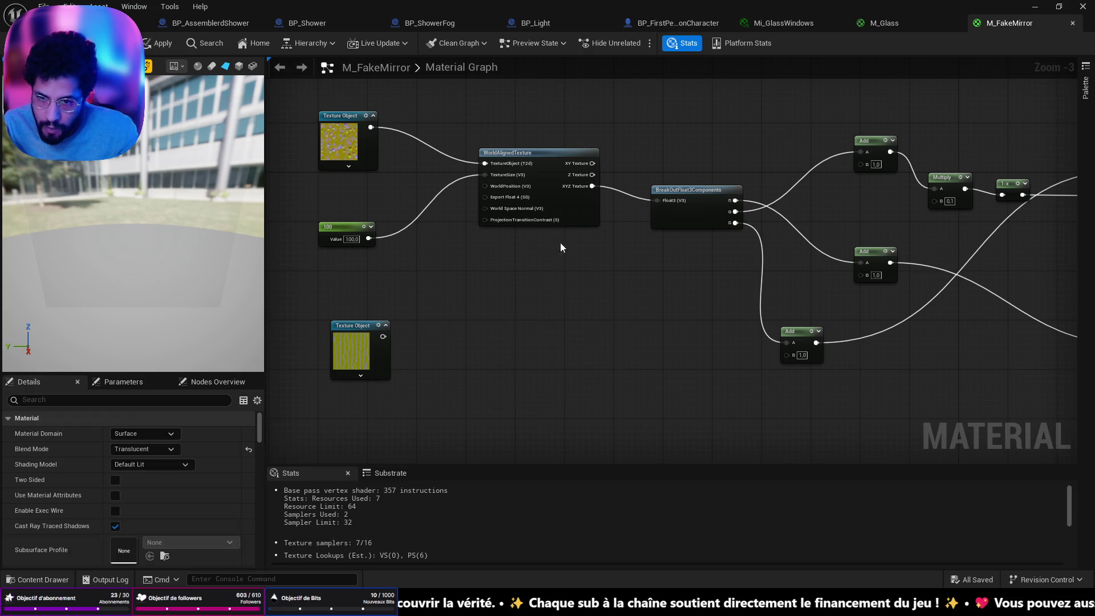
{"action": "left_click", "coordinate": [538, 155]}
{"action": "key", "text": "ctrl+c"}
{"action": "key", "text": "ctrl+v"}
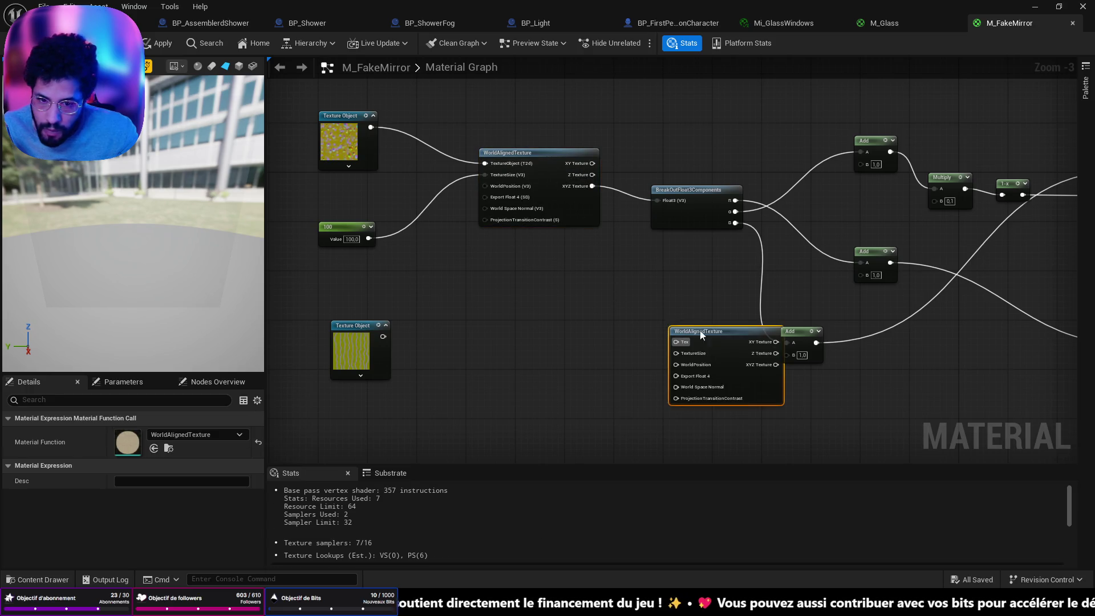
{"action": "left_click_drag", "start_coordinate": [700, 334], "coordinate": [500, 296]}
{"action": "left_click_drag", "start_coordinate": [382, 336], "coordinate": [466, 299]}
Split the copy's XYZ Texture with a BreakOutFloat3Components node and wire its G channel to the top Add.
{"action": "mouse_move", "coordinate": [564, 312]}
{"action": "left_mouse_down"}
{"action": "mouse_move", "coordinate": [451, 317]}
{"action": "mouse_move", "coordinate": [639, 328]}
{"action": "mouse_move", "coordinate": [641, 374]}
{"action": "mouse_move", "coordinate": [668, 372]}
{"action": "mouse_move", "coordinate": [696, 324]}
{"action": "mouse_move", "coordinate": [750, 286]}
{"action": "left_mouse_up"}
{"action": "left_click_drag", "start_coordinate": [457, 321], "coordinate": [569, 328]}
{"action": "left_click", "coordinate": [494, 307]}
{"action": "left_click", "coordinate": [457, 311], "text": "alt"}
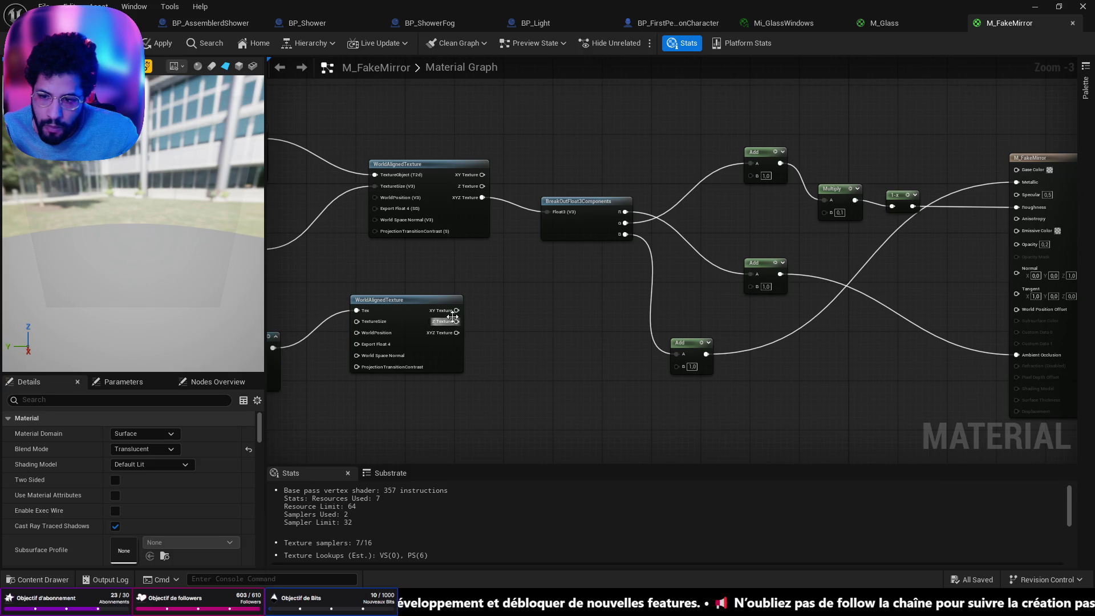
{"action": "left_click_drag", "start_coordinate": [457, 333], "coordinate": [500, 332]}
{"action": "type", "text": "br"}
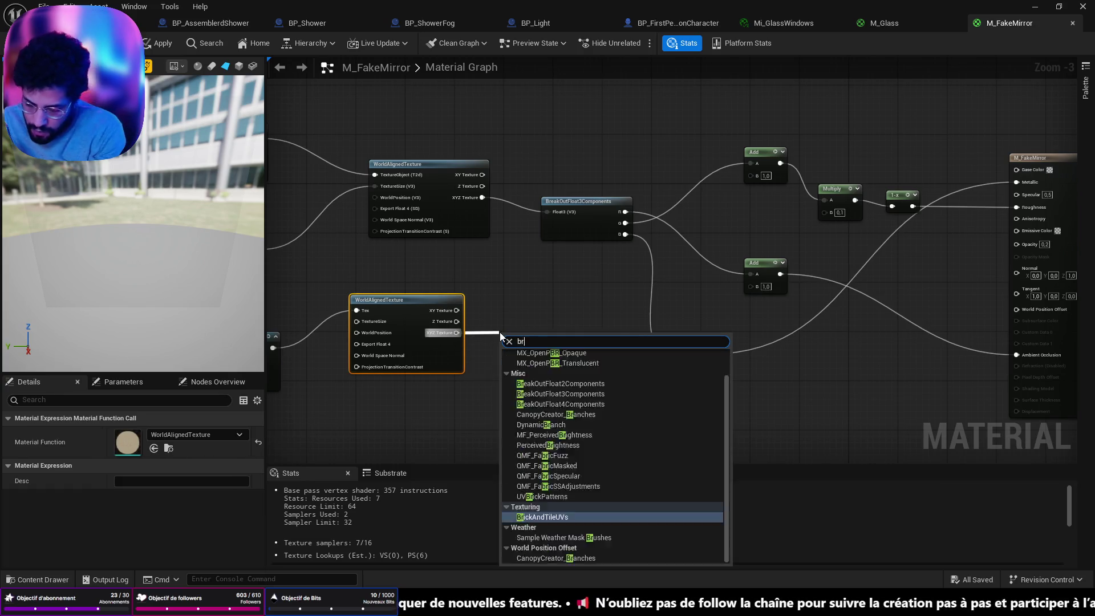
{"action": "type", "text": "eak"}
{"action": "key", "text": "Down"}
{"action": "key", "text": "Return"}
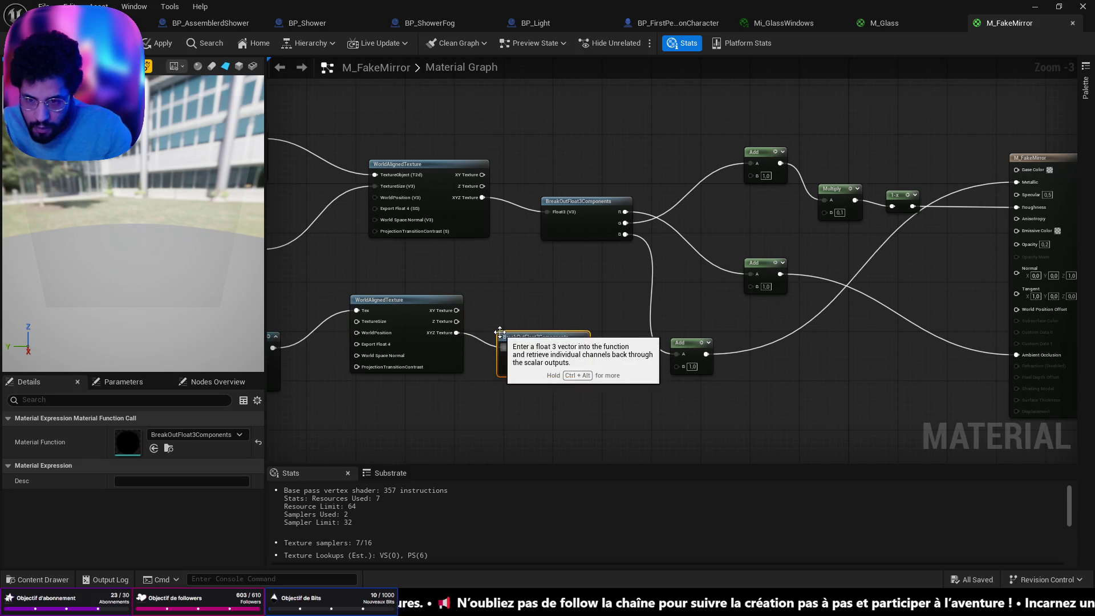
{"action": "mouse_move", "coordinate": [583, 346]}
{"action": "left_mouse_down"}
{"action": "mouse_move", "coordinate": [639, 341]}
{"action": "mouse_move", "coordinate": [745, 295]}
{"action": "mouse_move", "coordinate": [750, 286]}
{"action": "mouse_move", "coordinate": [649, 343]}
{"action": "mouse_move", "coordinate": [790, 193]}
{"action": "mouse_move", "coordinate": [753, 179]}
{"action": "left_mouse_up"}
{"action": "left_click_drag", "start_coordinate": [582, 370], "coordinate": [685, 370]}
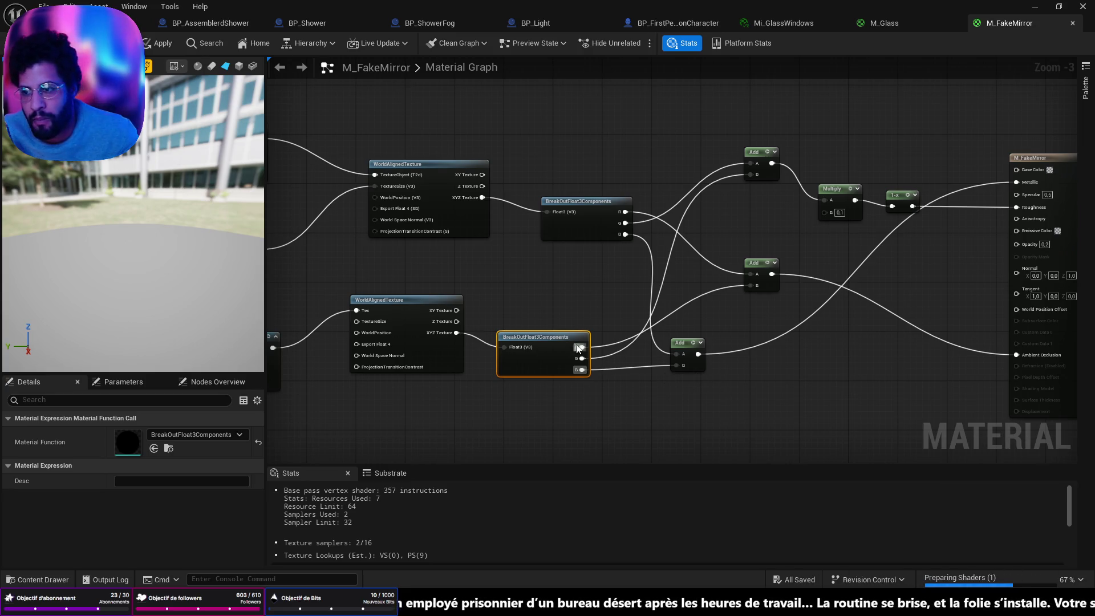
Apply the M_FakeMirror changes and shift the top Texture Object to the left.
{"action": "left_click_drag", "start_coordinate": [394, 262], "coordinate": [499, 287]}
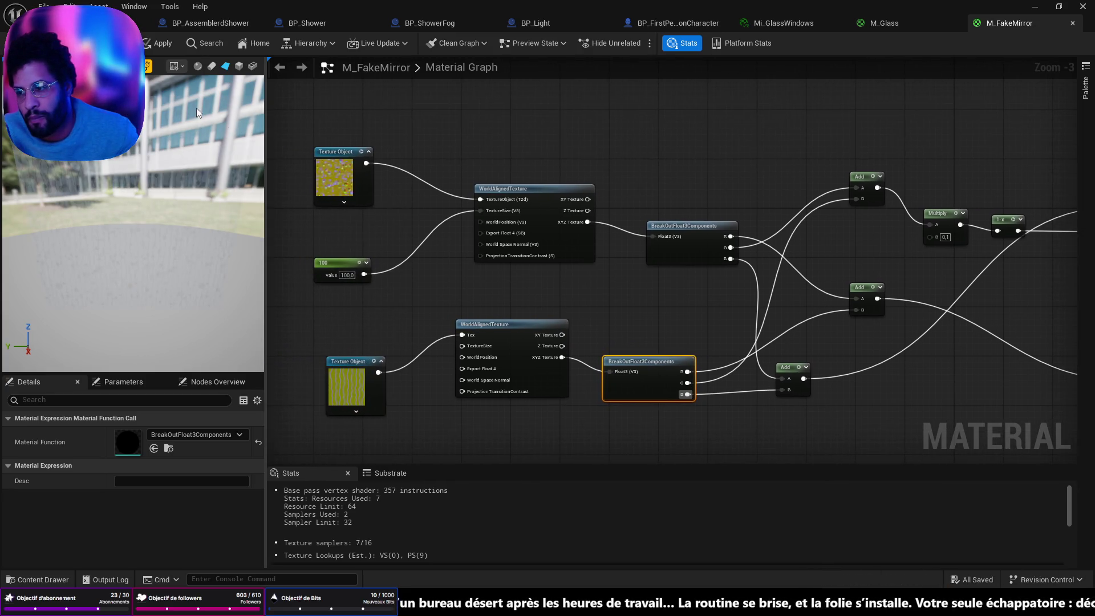
{"action": "key", "text": "ctrl+s"}
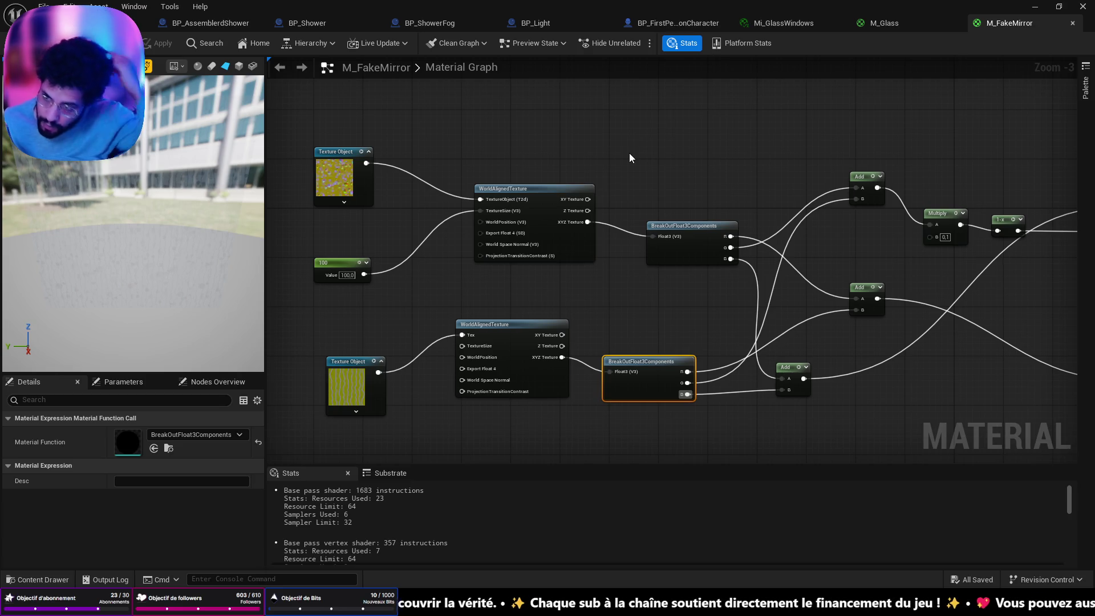
{"action": "mouse_move", "coordinate": [561, 184]}
{"action": "left_mouse_down"}
{"action": "mouse_move", "coordinate": [320, 183]}
{"action": "mouse_move", "coordinate": [380, 172]}
{"action": "left_mouse_up"}
Move WorldAlignedTexture up and search the node palette for 'TEXT', then 'COOR'.
{"action": "left_click", "coordinate": [667, 201]}
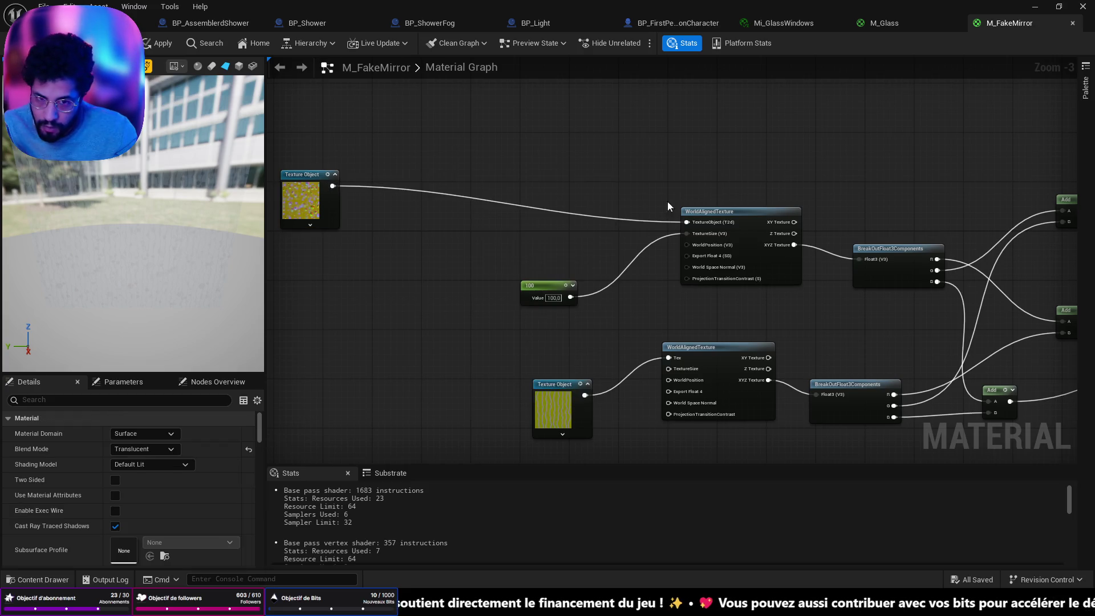
{"action": "left_click_drag", "start_coordinate": [682, 222], "coordinate": [546, 155]}
{"action": "type", "text": "TEXRU"}
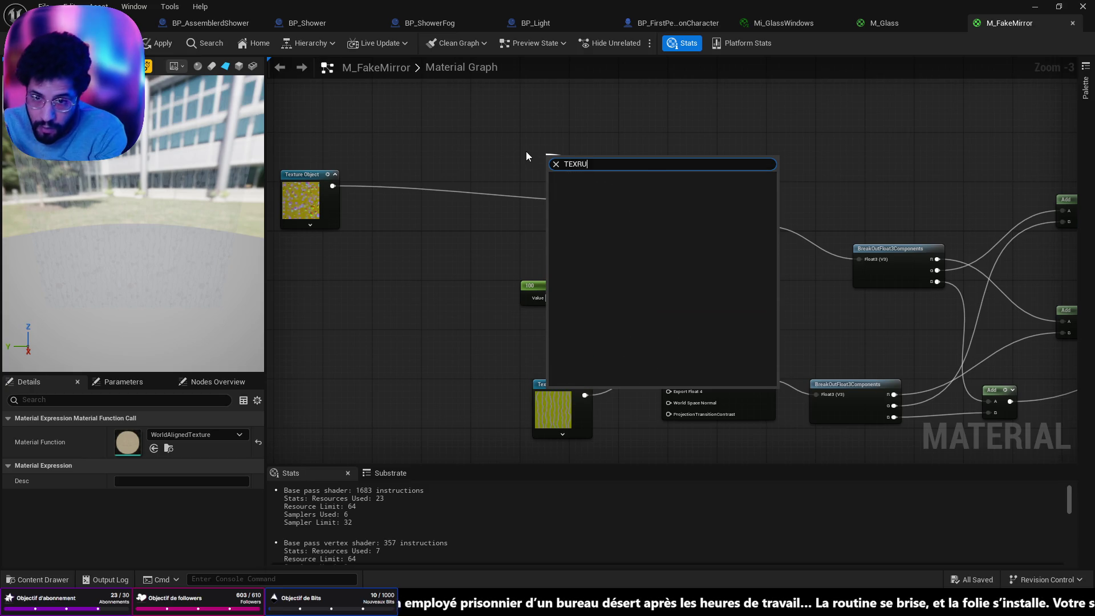
{"action": "key", "text": "BackSpace"}
{"action": "key", "text": "BackSpace"}
{"action": "type", "text": "T"}
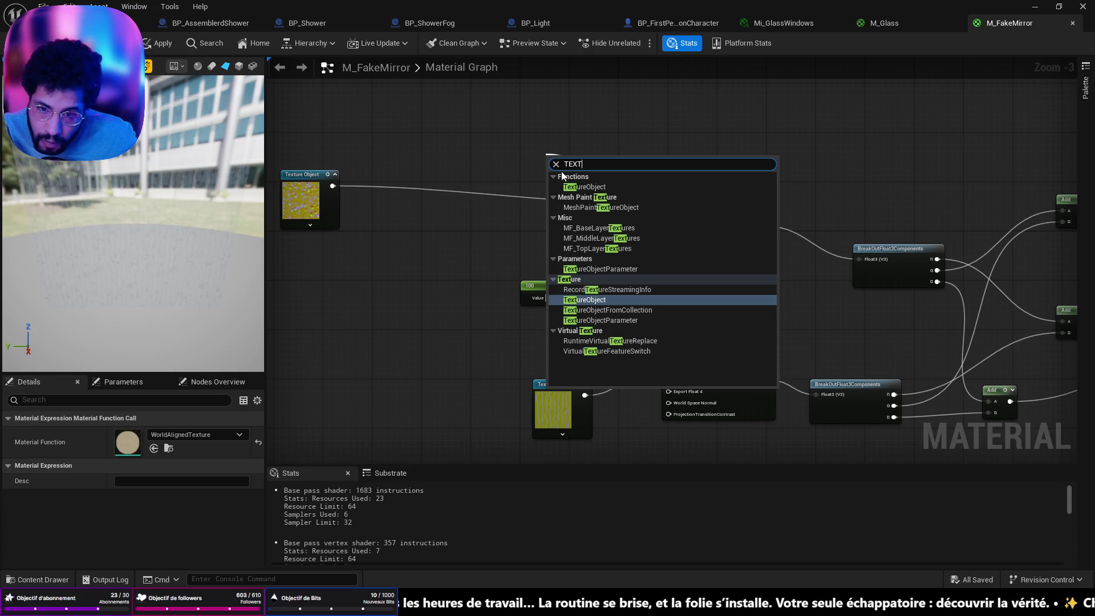
{"action": "key", "text": "BackSpace"}
{"action": "key", "text": "BackSpace"}
{"action": "key", "text": "BackSpace"}
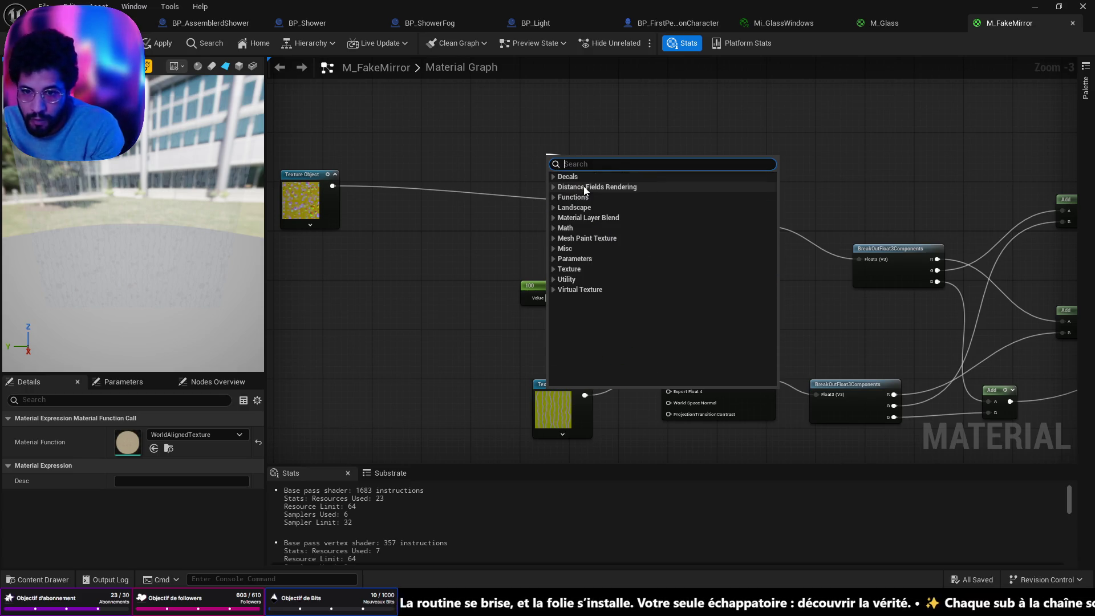
{"action": "type", "text": "COO"}
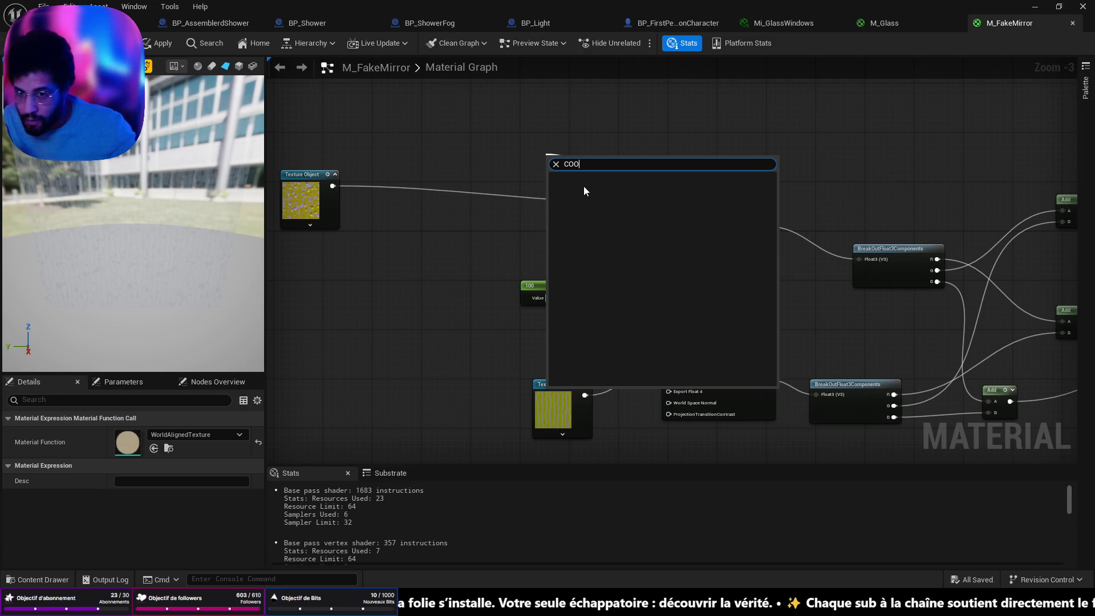
{"action": "type", "text": "R"}
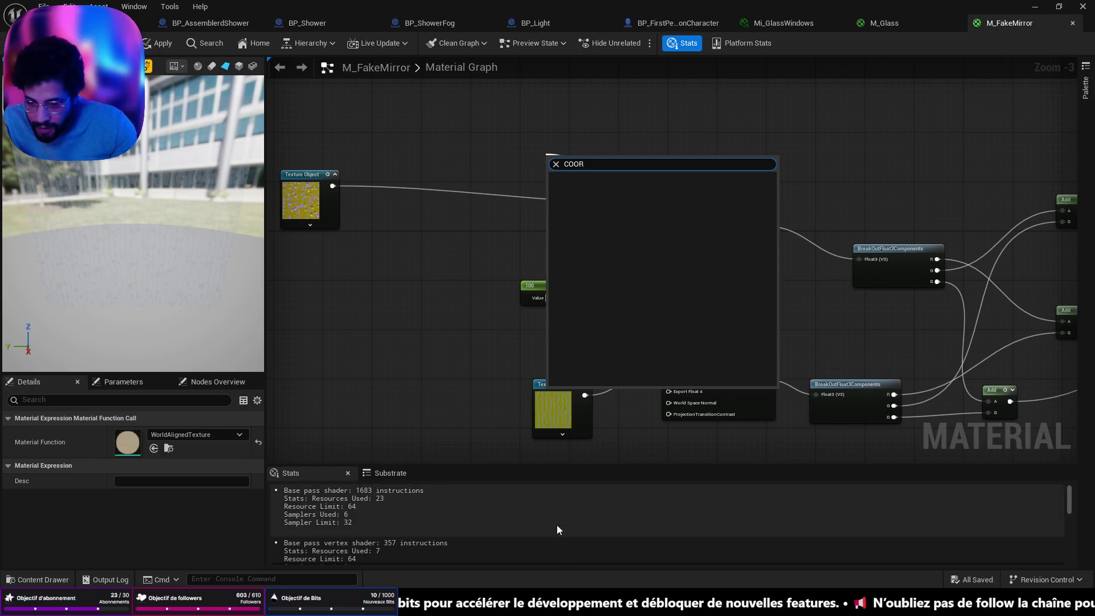
Bring Discord to the front and open the on-parle-ici channel.
{"action": "key", "text": "alt+Tab"}
{"action": "scroll", "coordinate": [142, 445], "scroll_direction": "down", "scroll_amount": 10}
{"action": "left_click", "coordinate": [137, 432]}
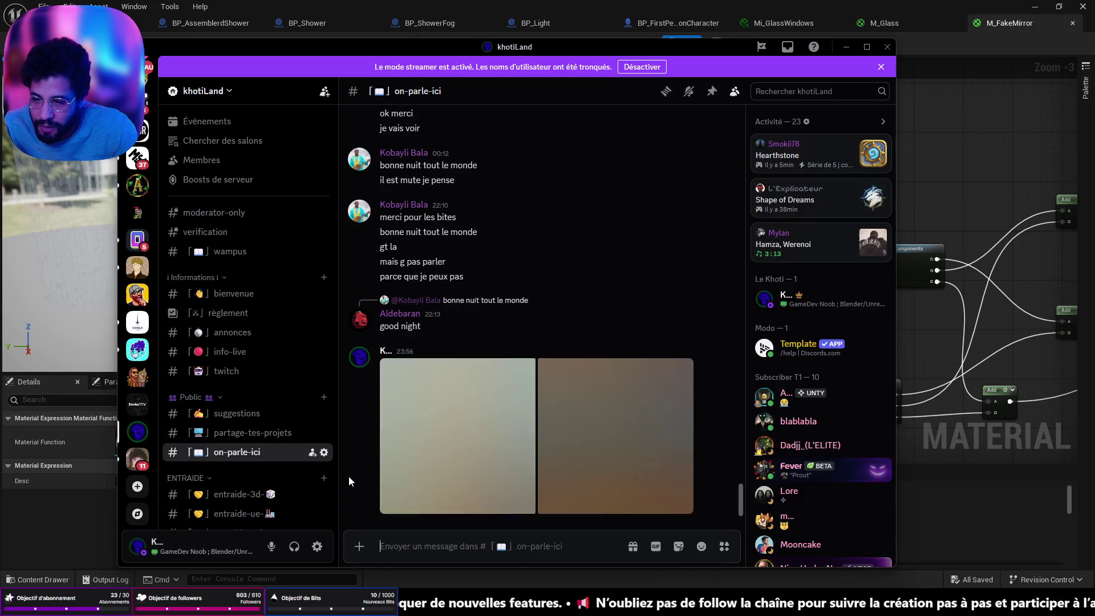
View the hand-held TV photo and the TV close-up in Discord, then hide the viewer.
{"action": "left_click", "coordinate": [461, 445]}
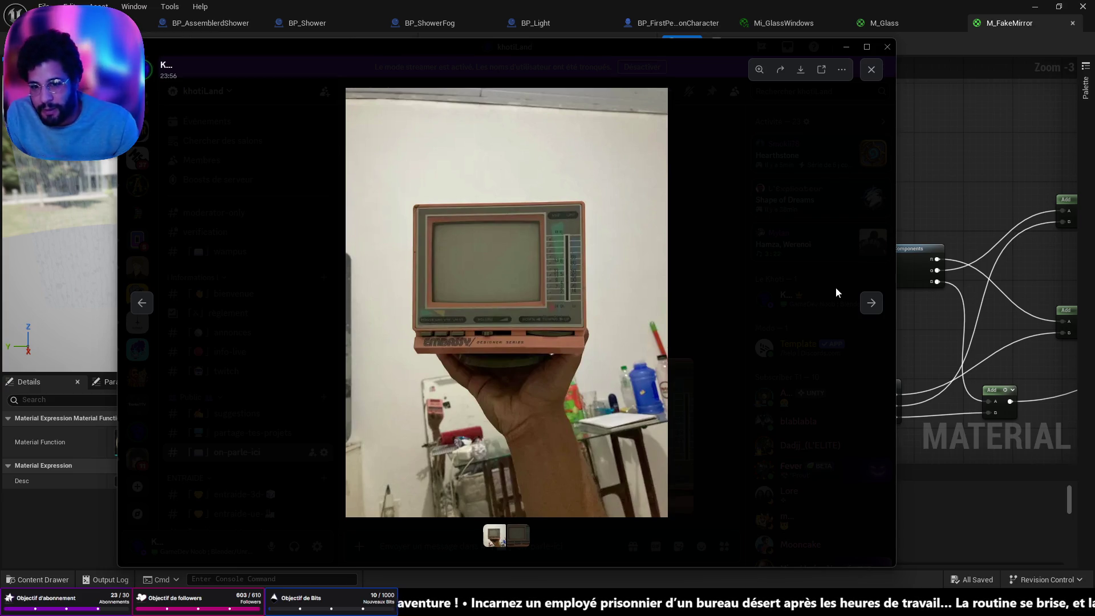
{"action": "left_click", "coordinate": [880, 306]}
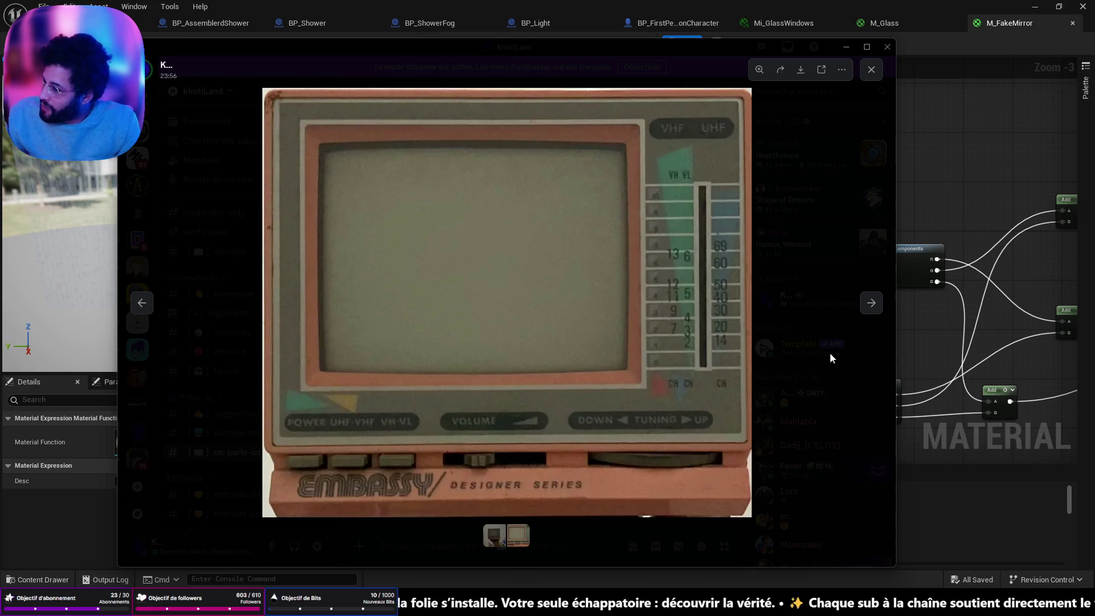
{"action": "left_click", "coordinate": [880, 306]}
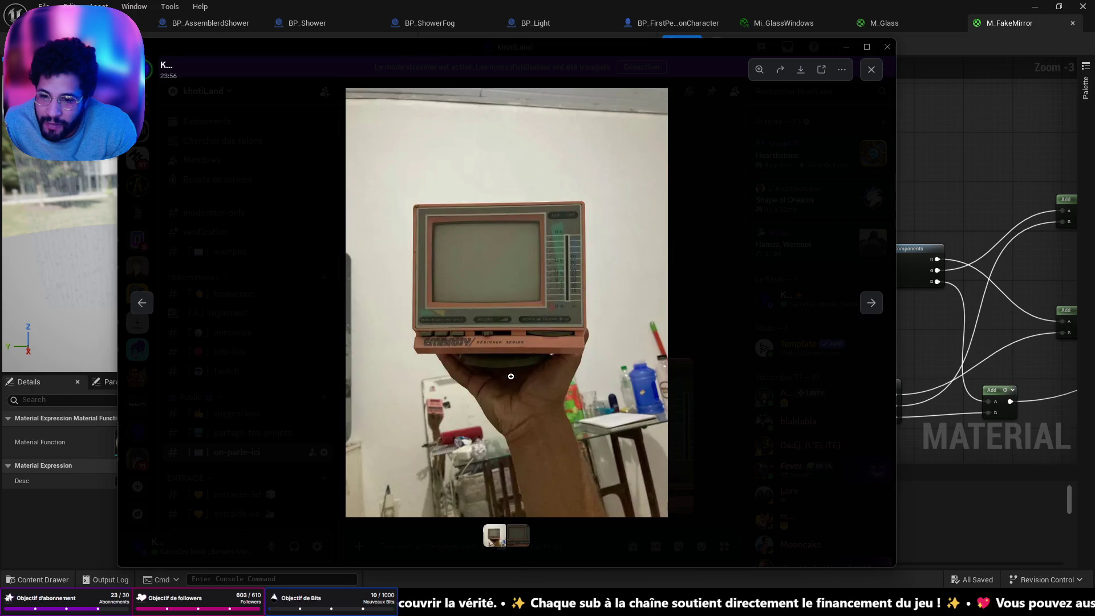
{"action": "left_click", "coordinate": [869, 304]}
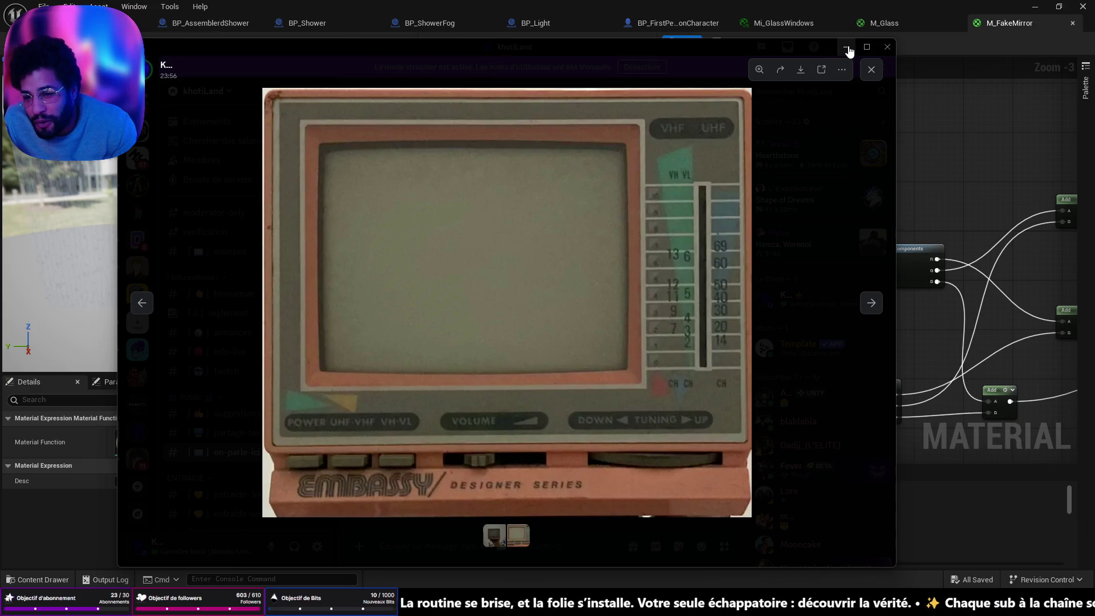
{"action": "left_click", "coordinate": [847, 48]}
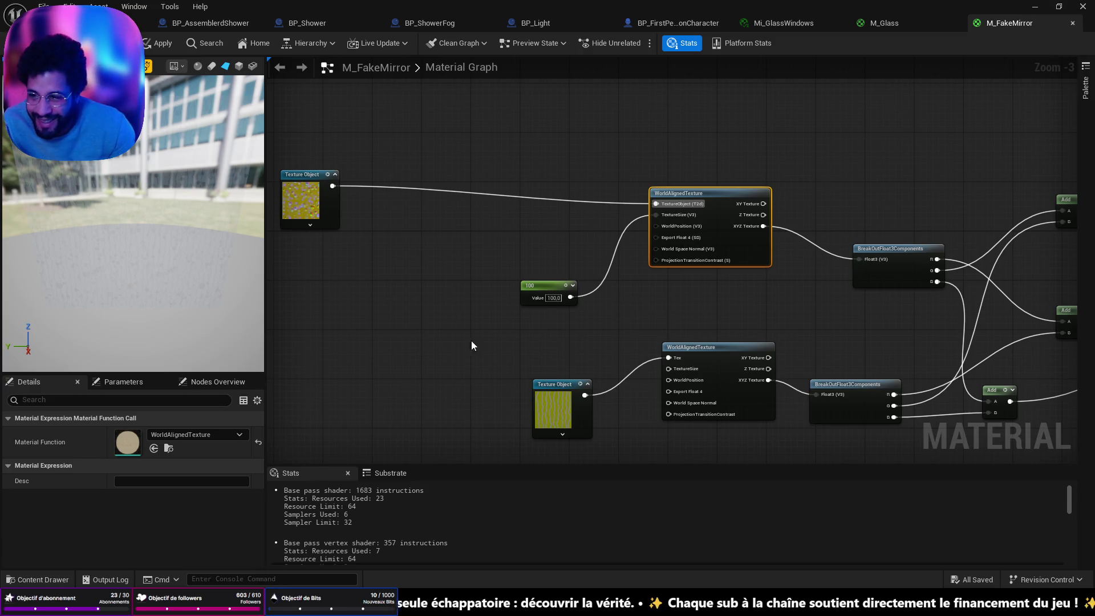
Save M_FakeMirror, place both Texture Objects beside their WorldAlignedTexture nodes, and orbit the bathroom level viewport.
{"action": "key", "text": "ctrl+s"}
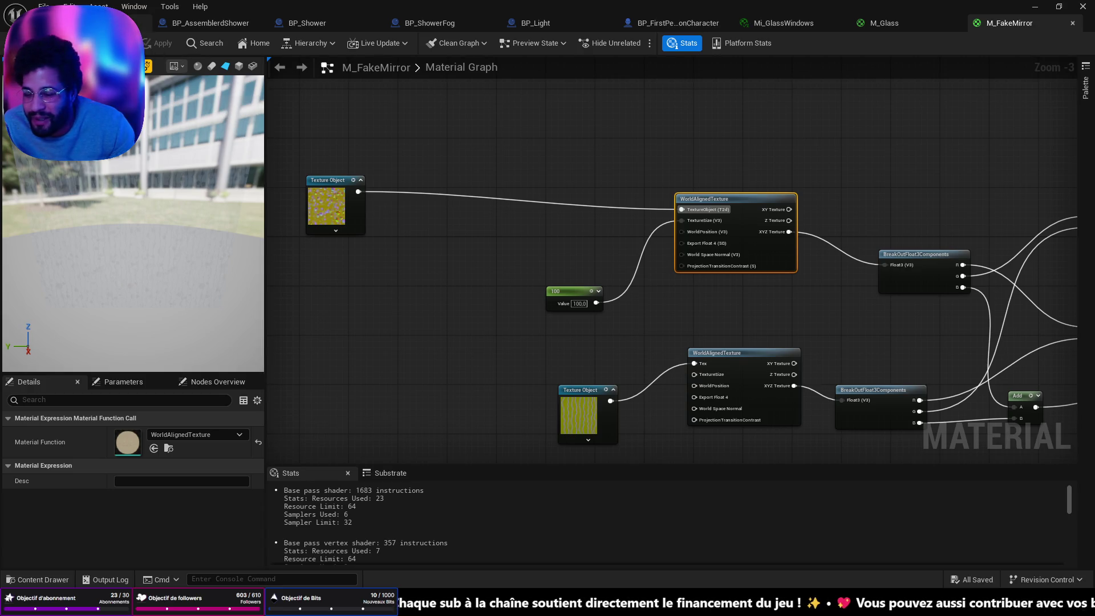
{"action": "left_click_drag", "start_coordinate": [332, 181], "coordinate": [570, 194]}
{"action": "left_click_drag", "start_coordinate": [593, 389], "coordinate": [585, 351]}
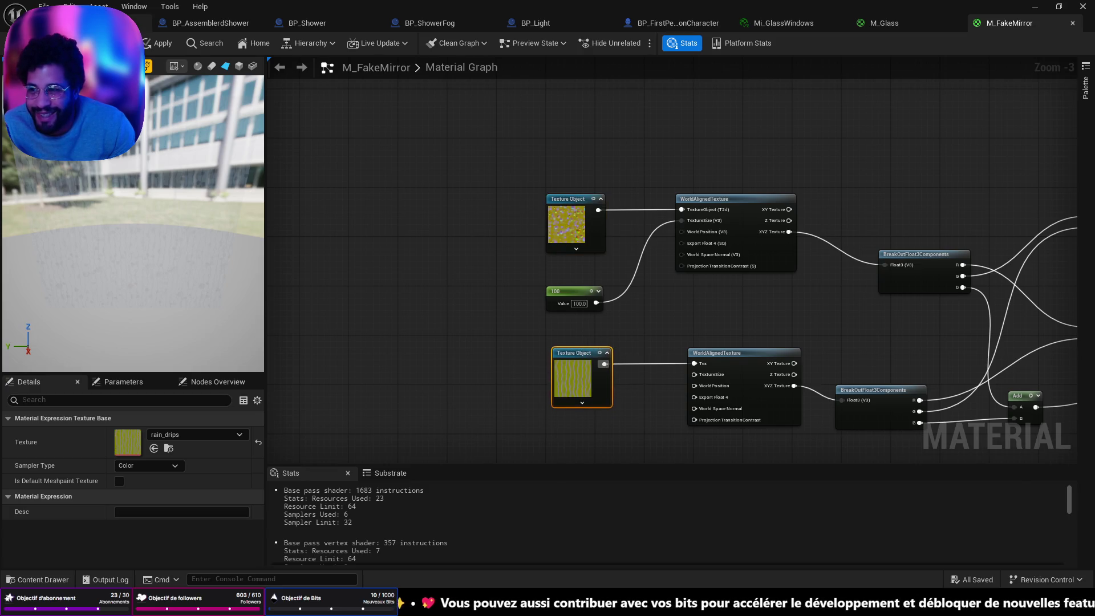
{"action": "left_click", "coordinate": [85, 23]}
{"action": "left_click_drag", "start_coordinate": [428, 319], "coordinate": [531, 297]}
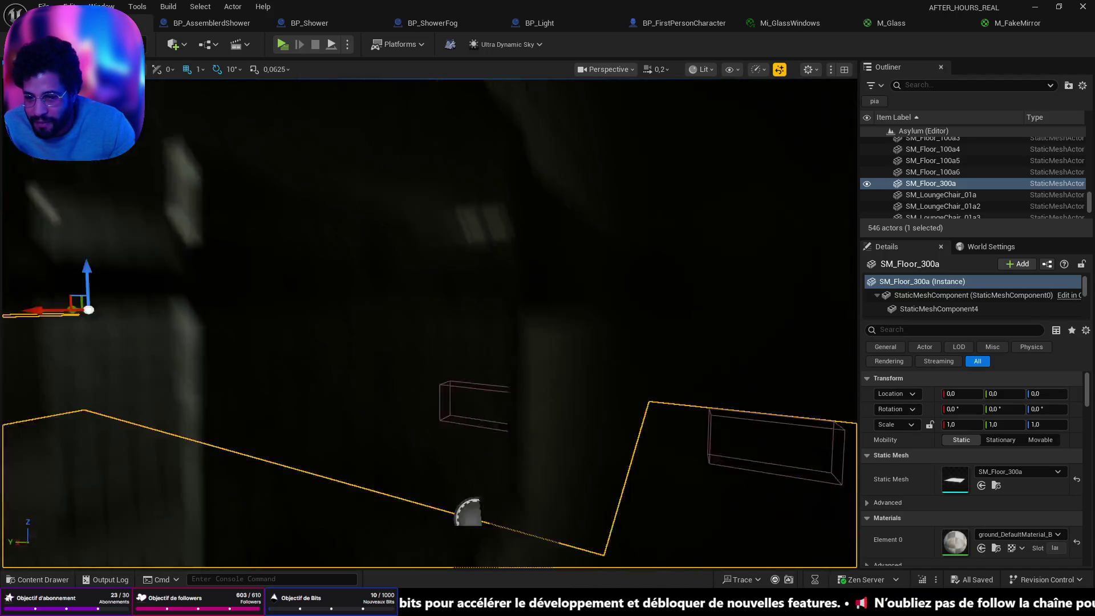
Play the level from the SM_Floor_300a floor, walk around, stop, and return to the M_FakeMirror graph.
{"action": "right_click", "coordinate": [402, 500]}
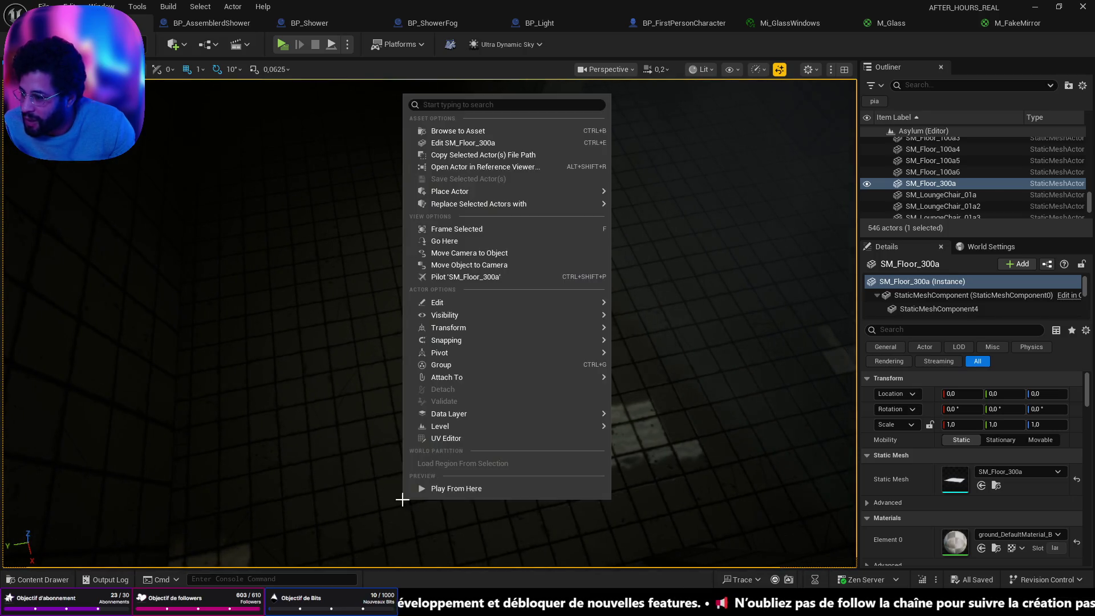
{"action": "left_click", "coordinate": [455, 488]}
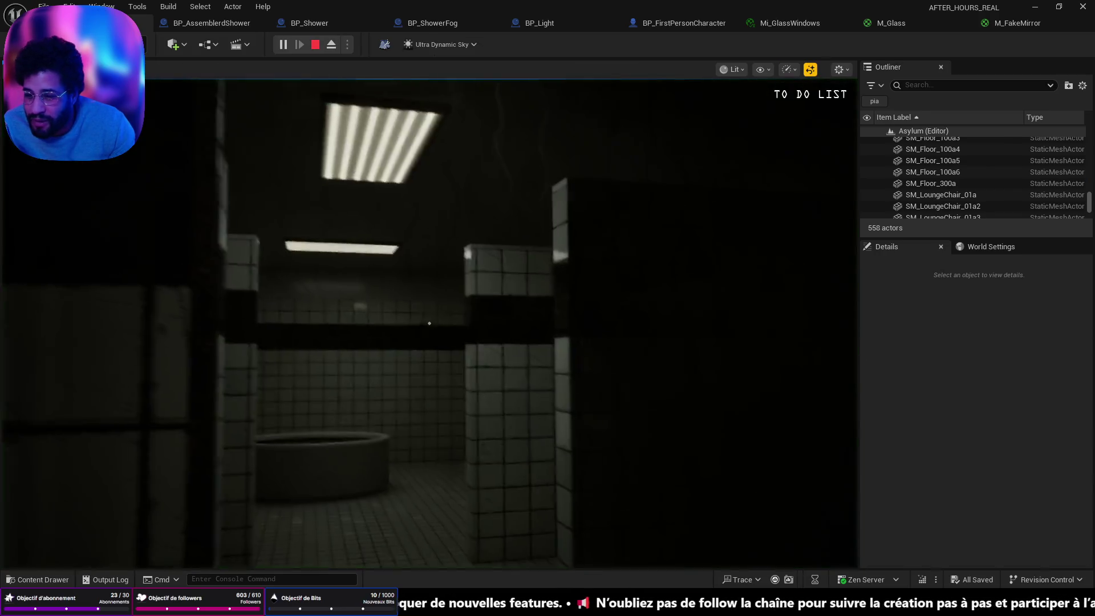
{"action": "key", "text": "w"}
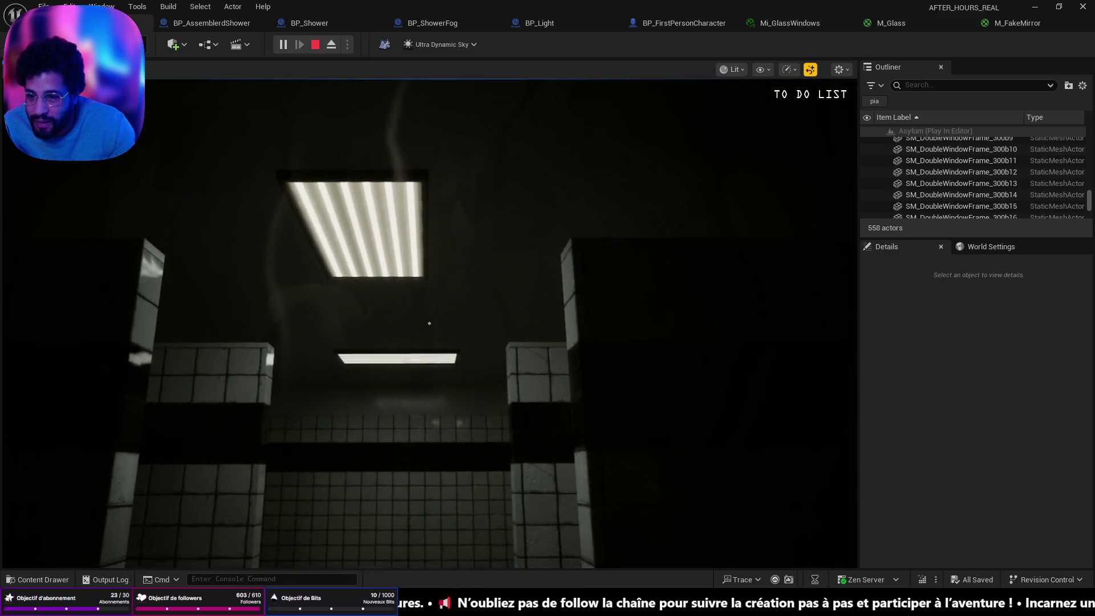
{"action": "key", "text": "f"}
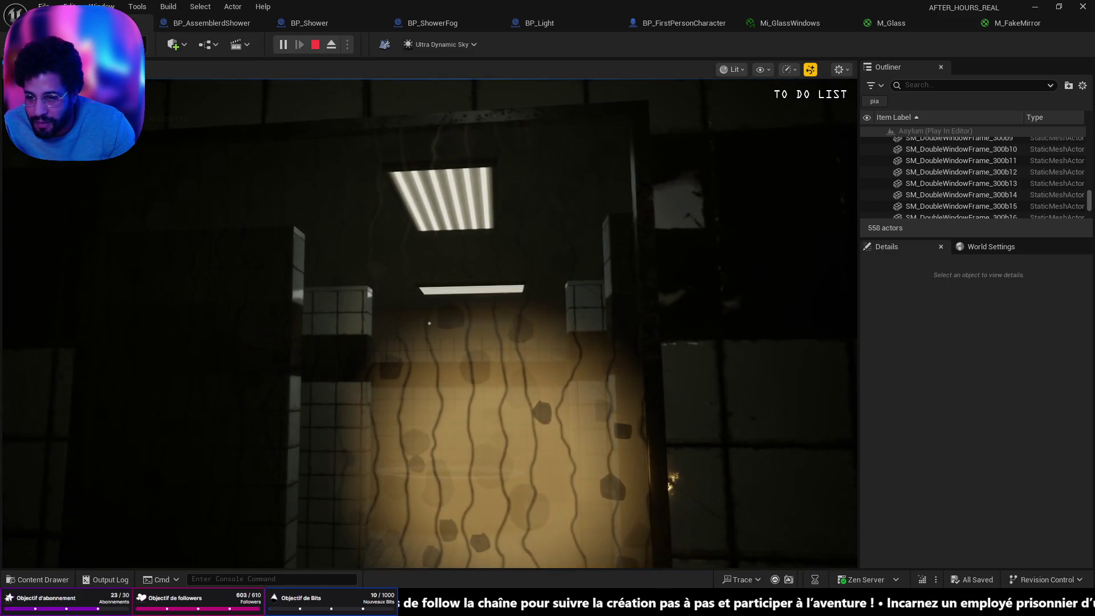
{"action": "key", "text": "f"}
{"action": "key", "text": "Escape"}
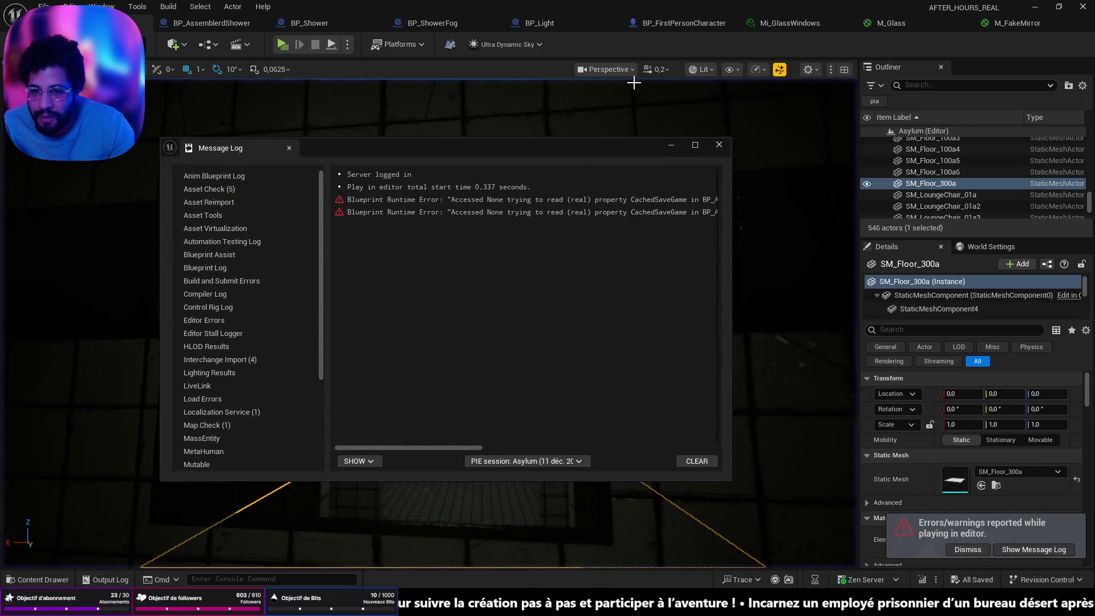
{"action": "left_click", "coordinate": [1038, 25]}
Add a TexCoord node to the M_FakeMirror graph by searching 'TEXTURE COO'.
{"action": "mouse_move", "coordinate": [668, 141]}
{"action": "left_mouse_down"}
{"action": "mouse_move", "coordinate": [496, 208]}
{"action": "mouse_move", "coordinate": [456, 209]}
{"action": "left_mouse_up"}
{"action": "left_click_drag", "start_coordinate": [533, 214], "coordinate": [384, 220]}
{"action": "right_click", "coordinate": [457, 193]}
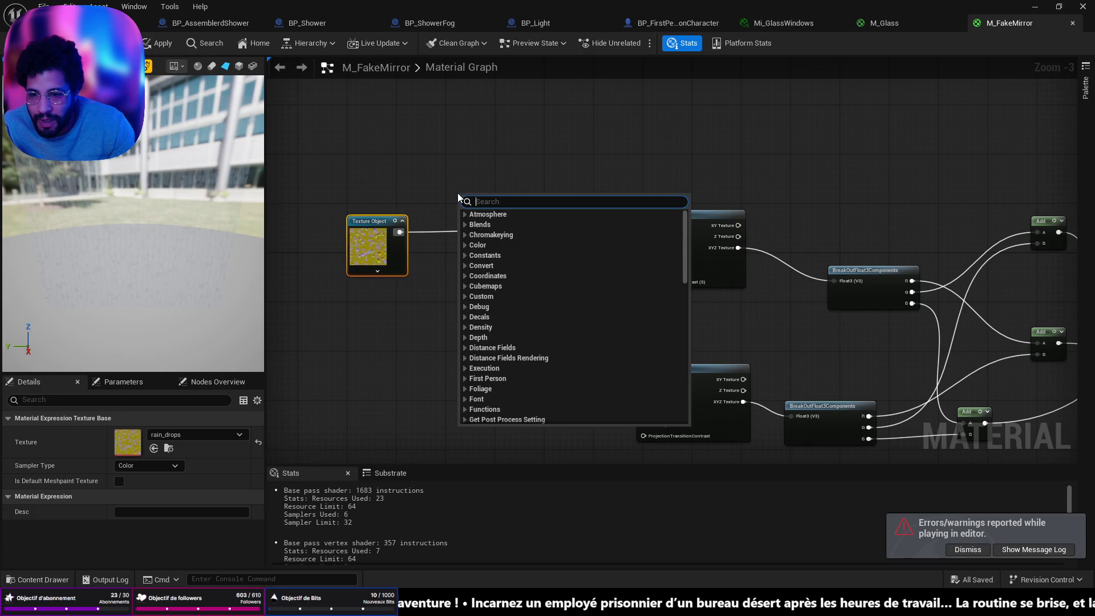
{"action": "type", "text": "TEX"}
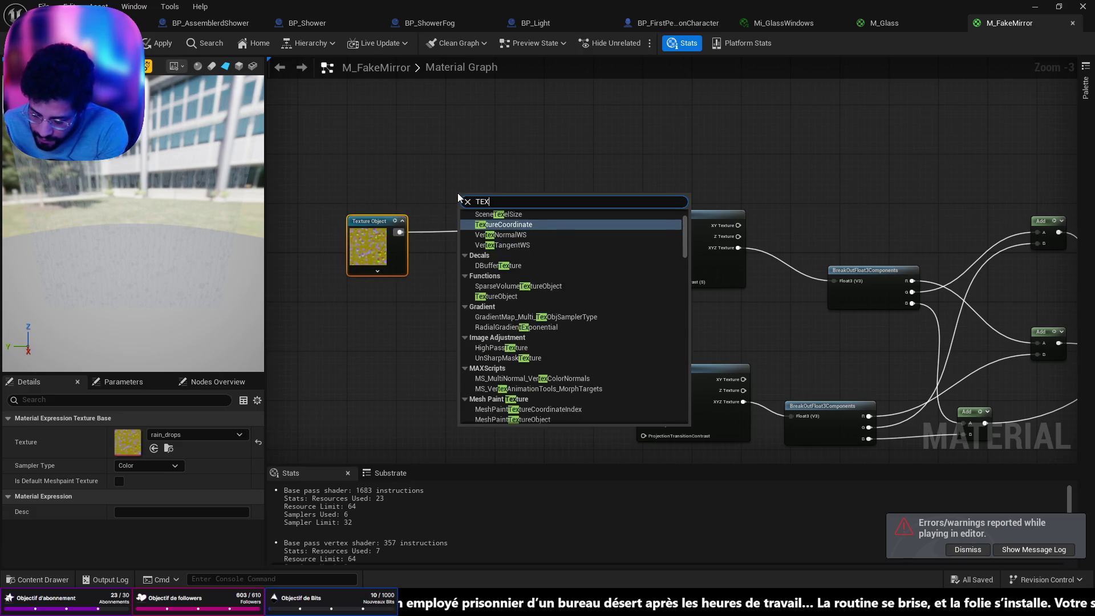
{"action": "type", "text": "TURE COO"}
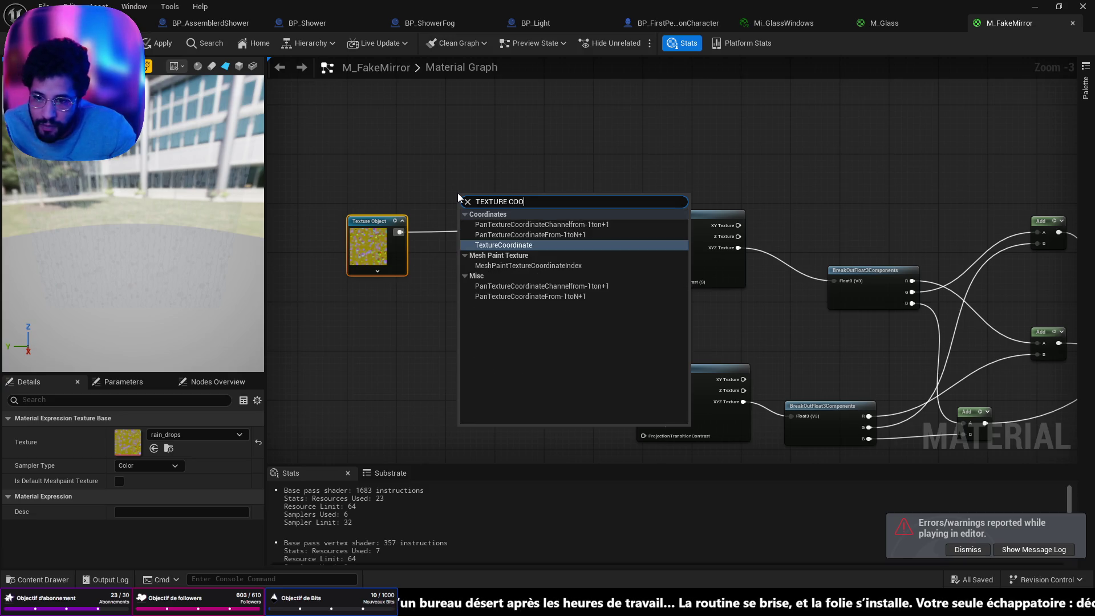
{"action": "left_click", "coordinate": [518, 245]}
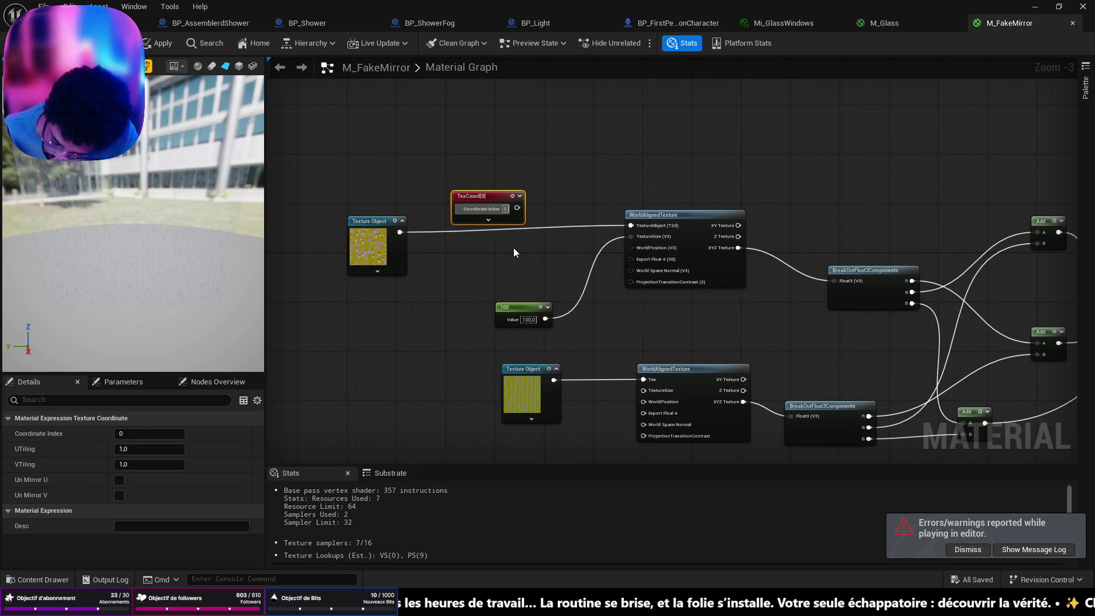
Expand the TexCoord and Texture Object nodes and place TexCoord above the rain_drops Texture Object.
{"action": "scroll", "coordinate": [515, 260], "scroll_direction": "up", "scroll_amount": 3}
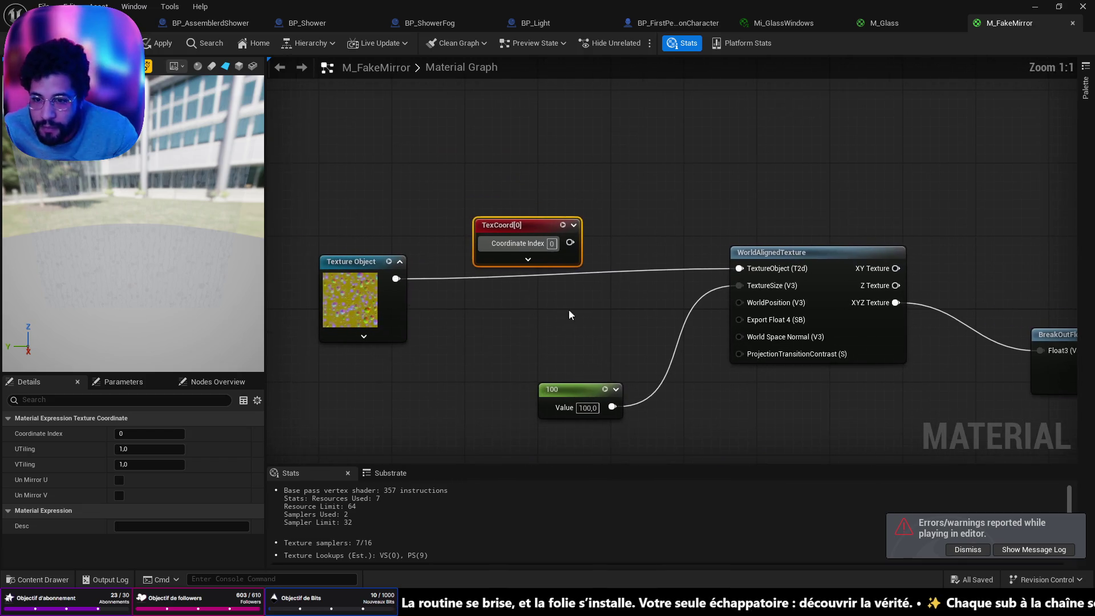
{"action": "left_click", "coordinate": [528, 260]}
{"action": "mouse_move", "coordinate": [552, 225]}
{"action": "left_mouse_down"}
{"action": "mouse_move", "coordinate": [450, 131]}
{"action": "mouse_move", "coordinate": [406, 125]}
{"action": "left_mouse_up"}
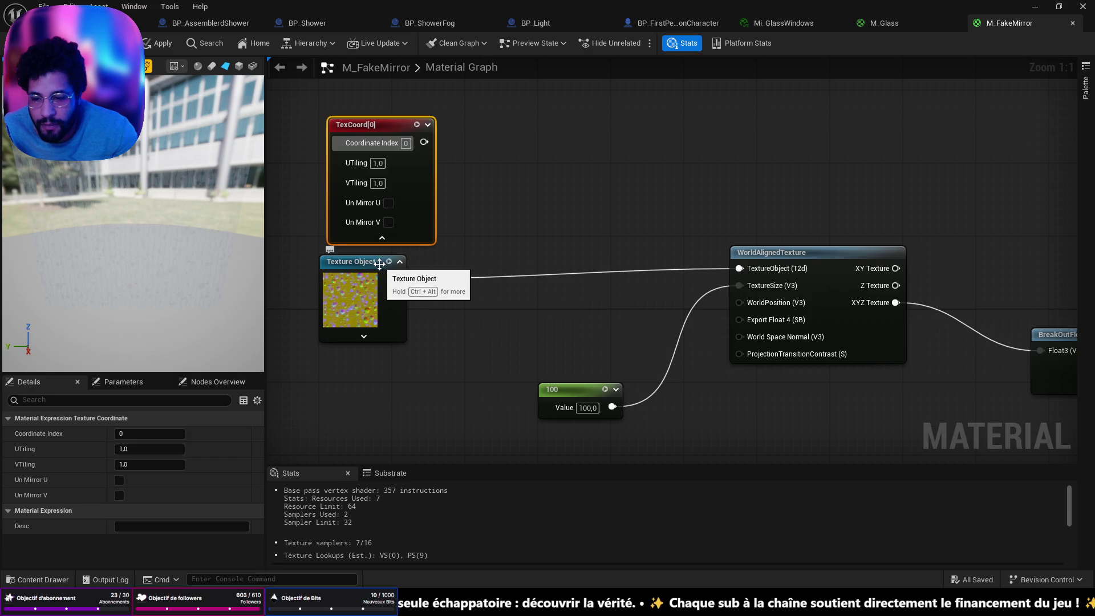
{"action": "mouse_move", "coordinate": [369, 268]}
{"action": "left_mouse_down"}
{"action": "mouse_move", "coordinate": [604, 250]}
{"action": "mouse_move", "coordinate": [540, 250]}
{"action": "left_mouse_up"}
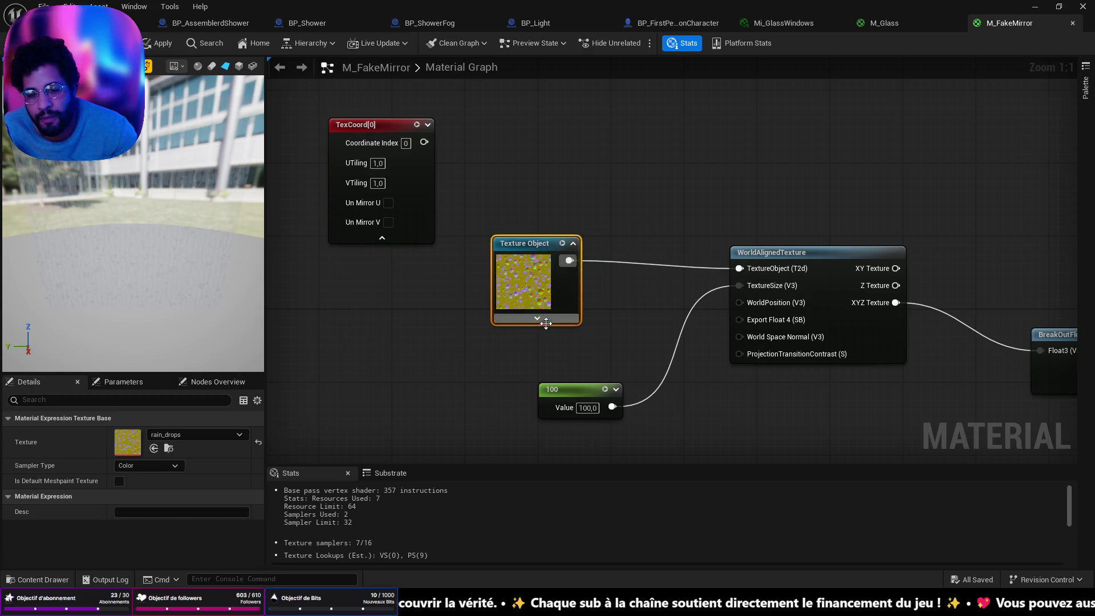
{"action": "left_click", "coordinate": [543, 322]}
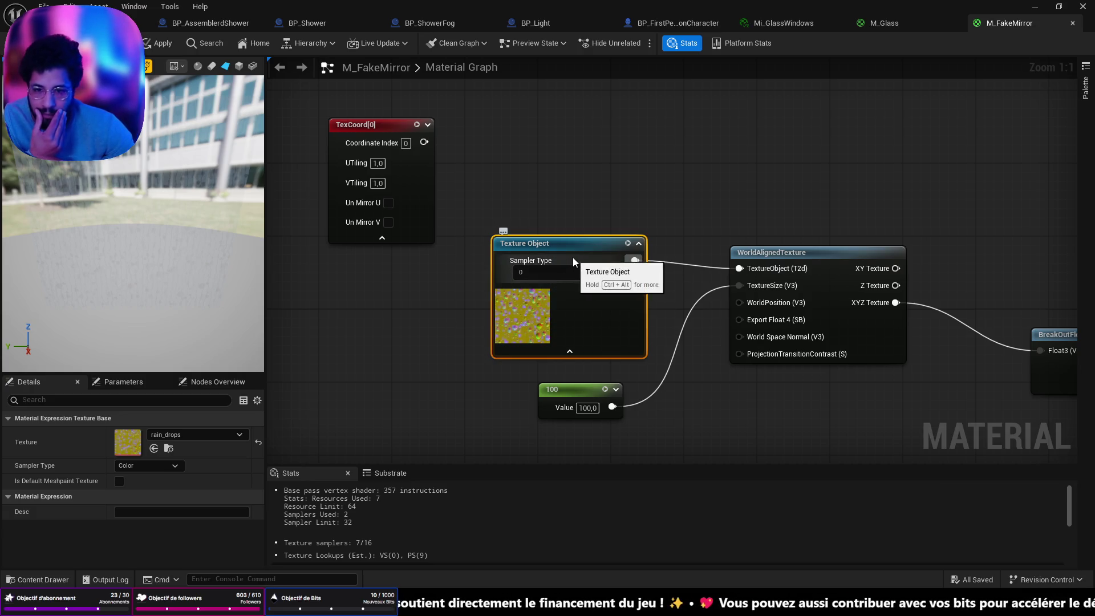
{"action": "mouse_move", "coordinate": [548, 244]}
{"action": "left_mouse_down"}
{"action": "mouse_move", "coordinate": [481, 293]}
{"action": "mouse_move", "coordinate": [338, 300]}
{"action": "left_mouse_up"}
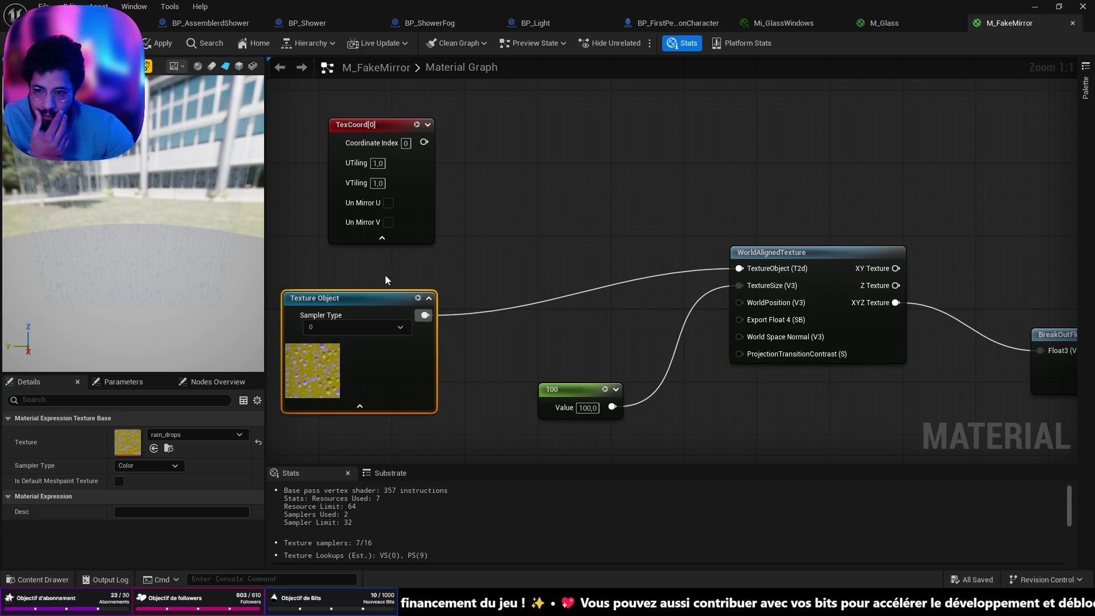
{"action": "left_click_drag", "start_coordinate": [475, 286], "coordinate": [581, 279]}
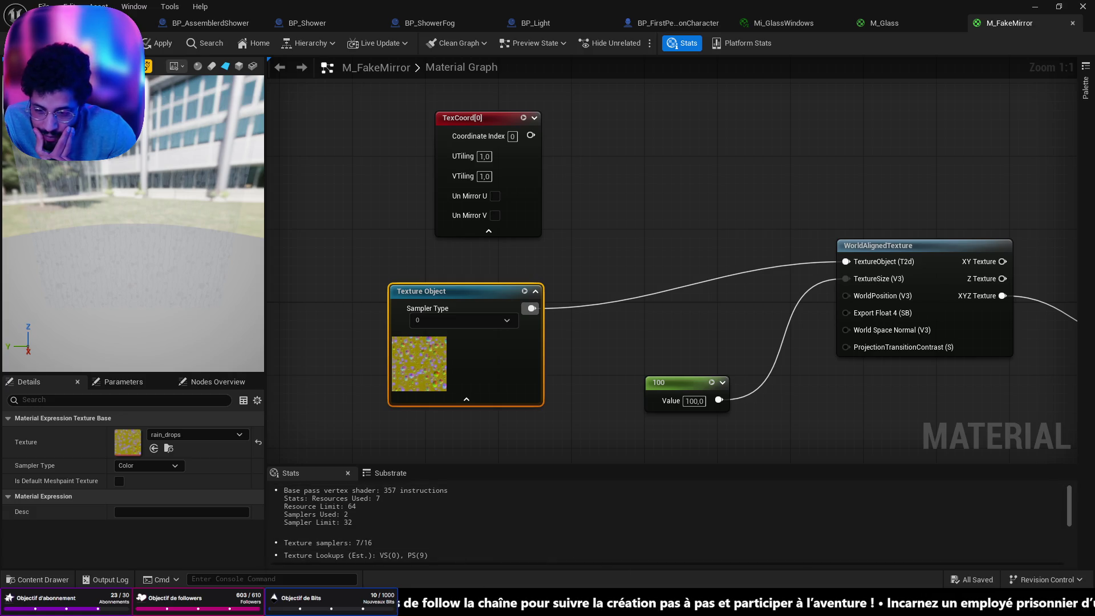
{"action": "key", "text": "alt+Tab"}
Download the Glass_Mirrors attachment from the private chat, proceeding past the download warning.
{"action": "left_click", "coordinate": [840, 87]}
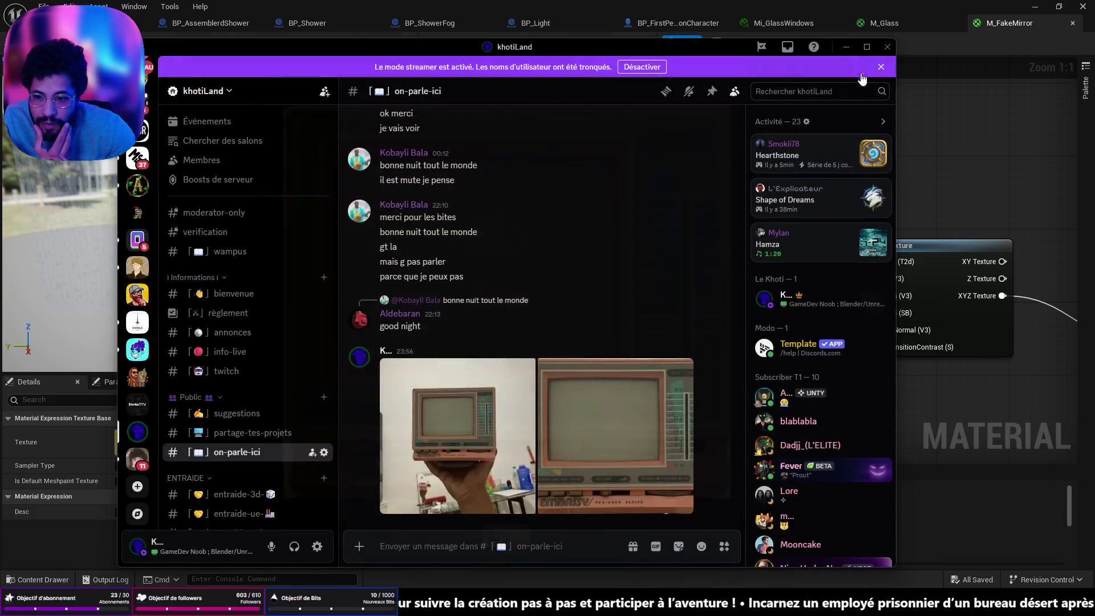
{"action": "scroll", "coordinate": [143, 139], "scroll_direction": "down", "scroll_amount": 5}
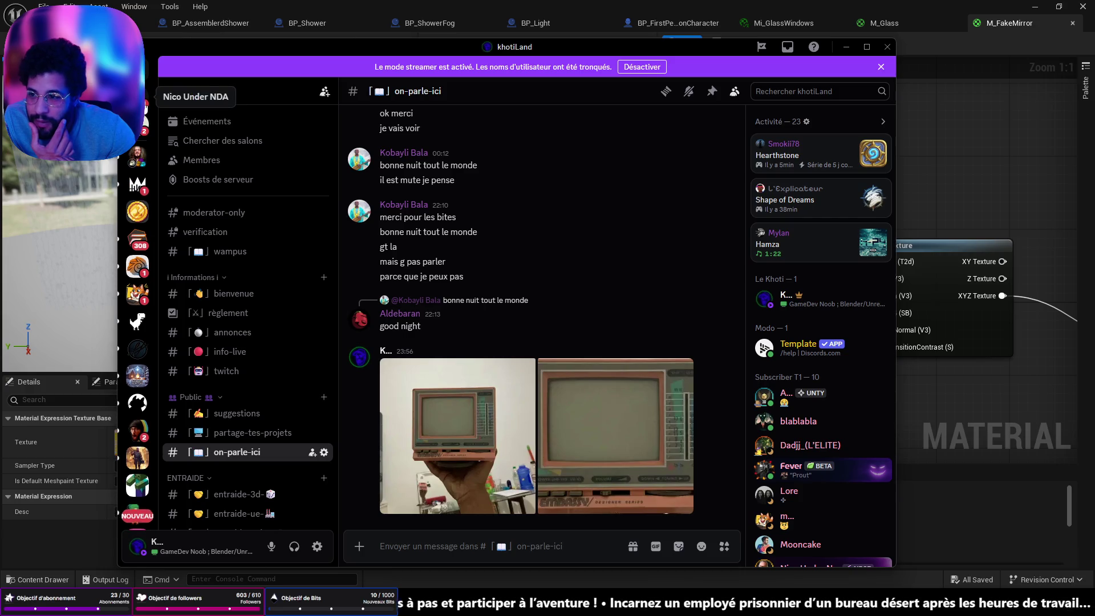
{"action": "left_click", "coordinate": [137, 97]}
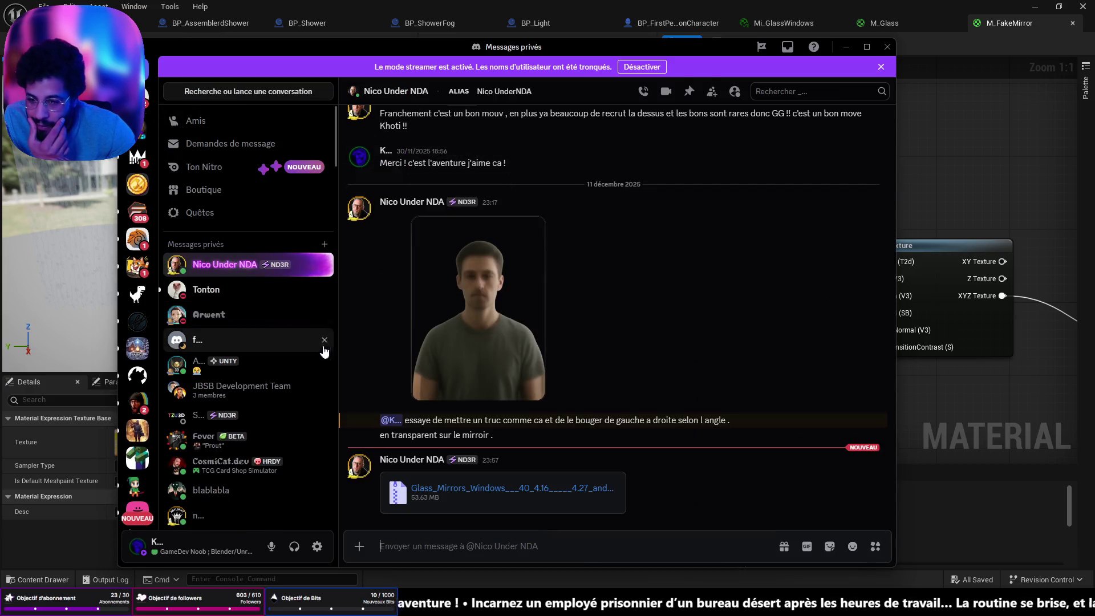
{"action": "left_click", "coordinate": [470, 488]}
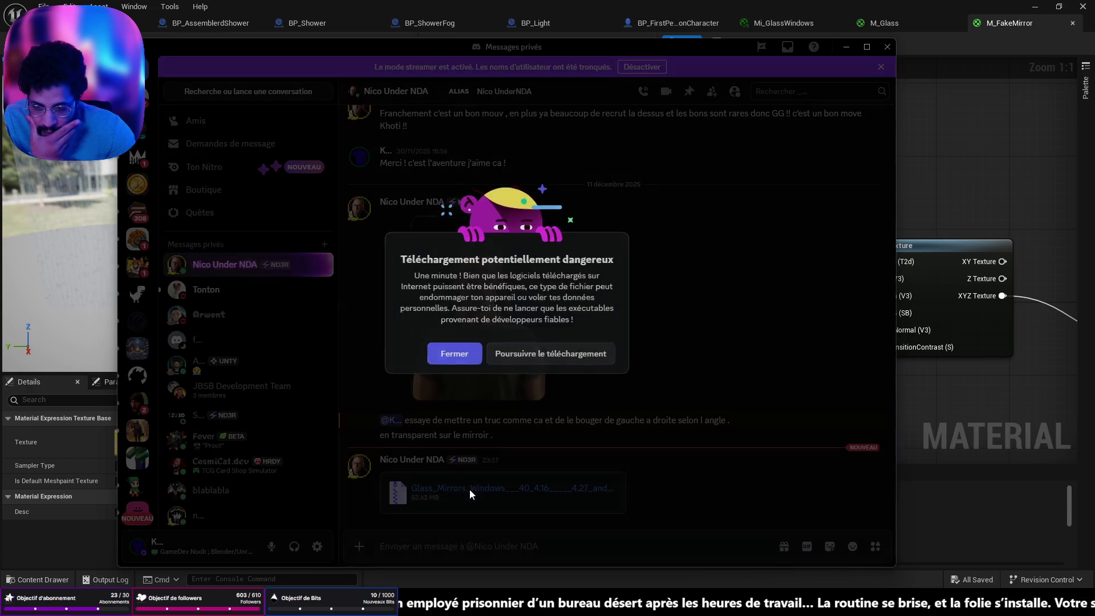
{"action": "left_click", "coordinate": [501, 355]}
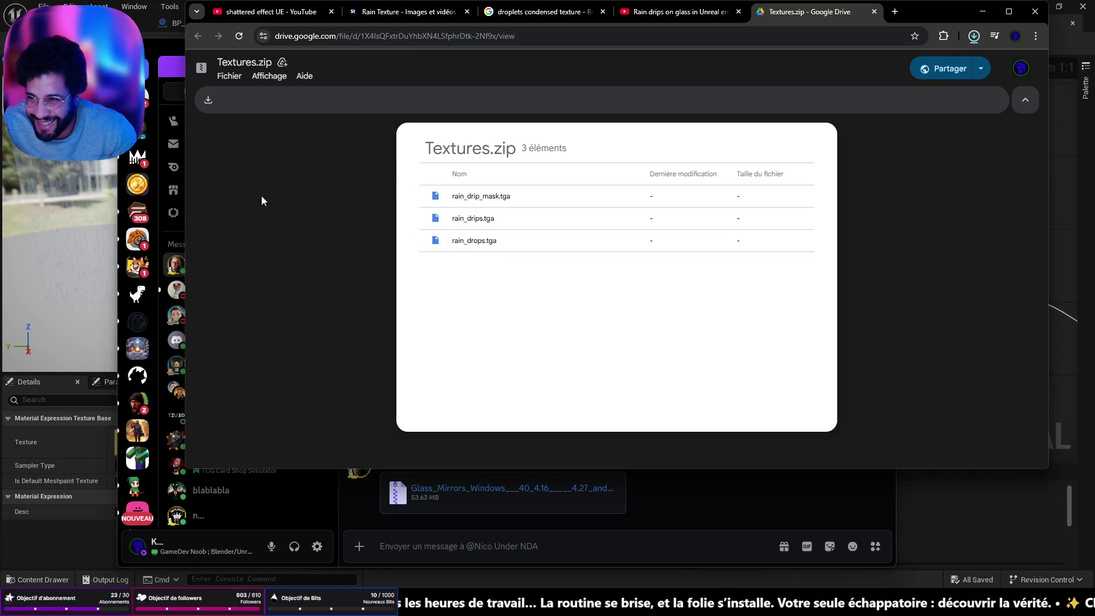
View a shared screenshot in another private chat, then minimize Discord and show the browser's downloads.
{"action": "left_click", "coordinate": [171, 47]}
{"action": "left_click", "coordinate": [206, 289]}
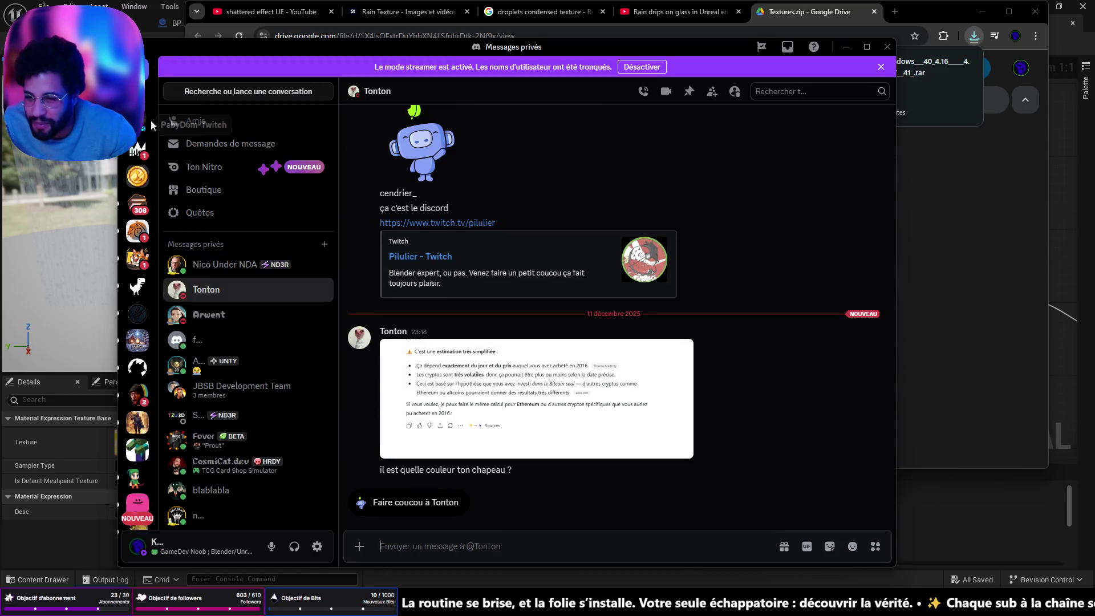
{"action": "left_click", "coordinate": [501, 385]}
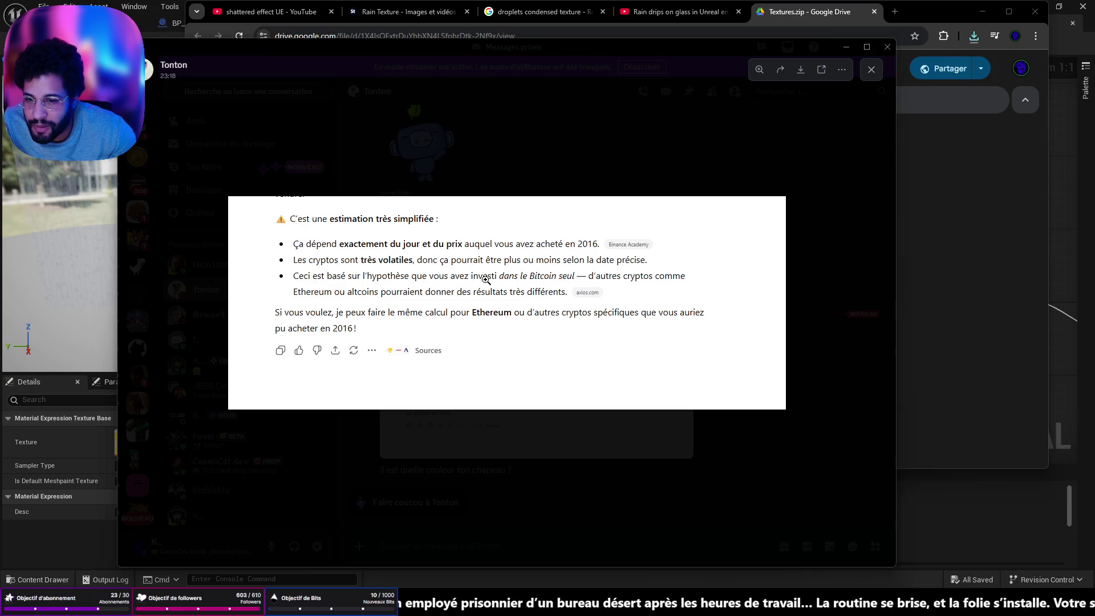
{"action": "left_click", "coordinate": [870, 69]}
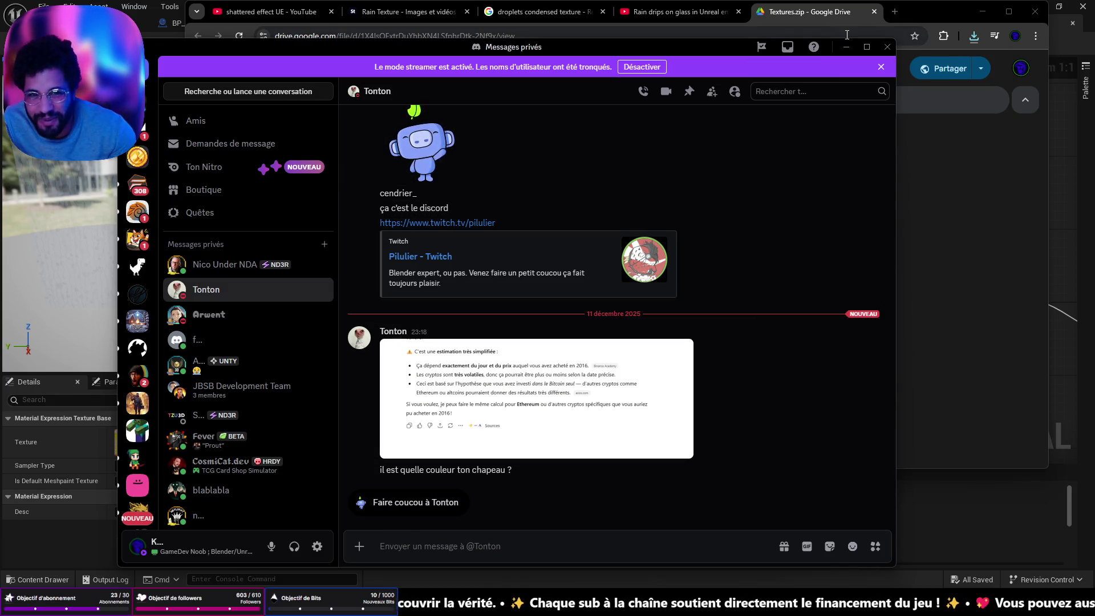
{"action": "left_click", "coordinate": [848, 47]}
{"action": "left_click", "coordinate": [974, 36]}
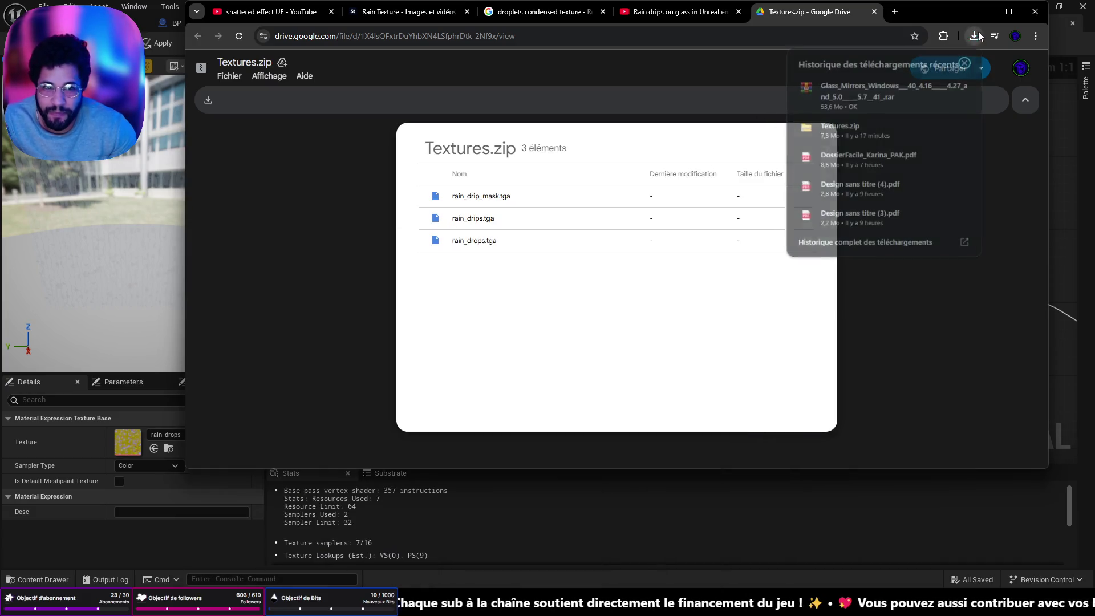
Extract the Glass Mirrors archive and open its Glass Mirrors Windows folder.
{"action": "left_click", "coordinate": [943, 86]}
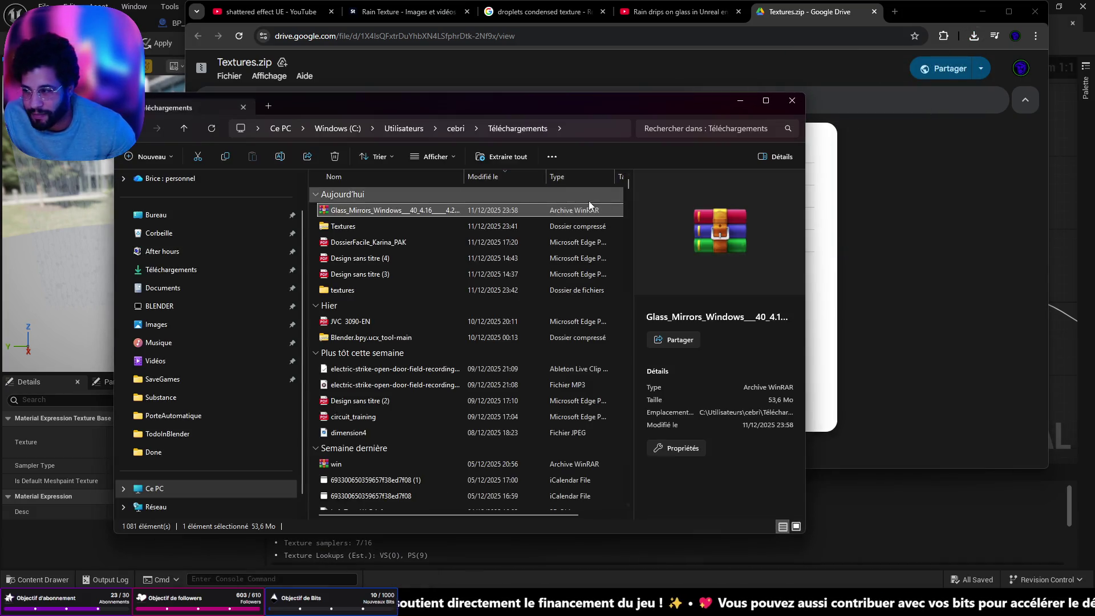
{"action": "right_click", "coordinate": [406, 215]}
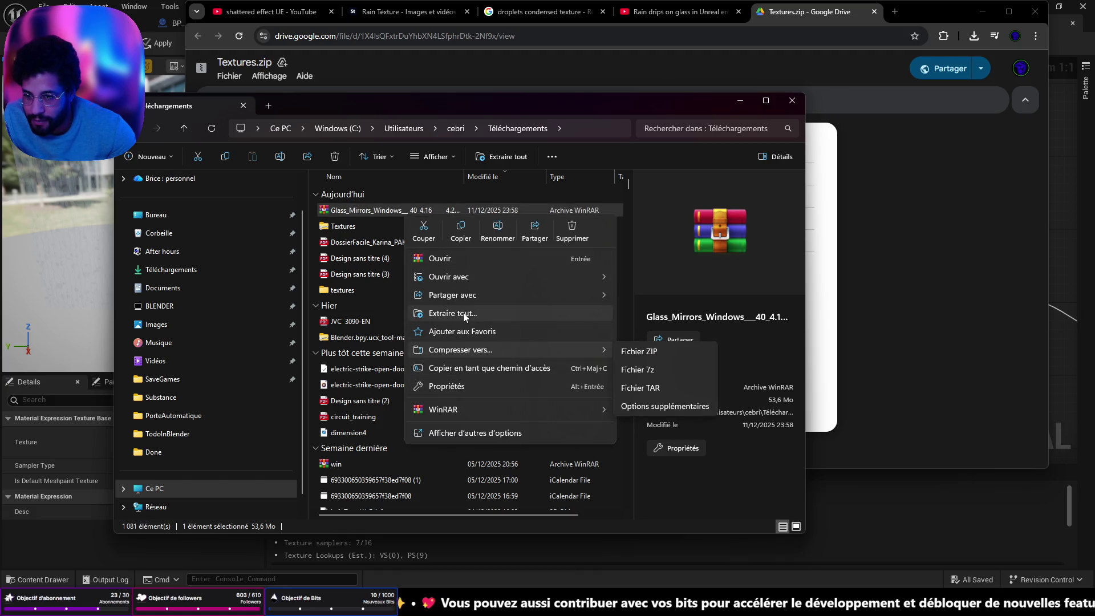
{"action": "left_click", "coordinate": [465, 317]}
{"action": "left_click", "coordinate": [635, 406]}
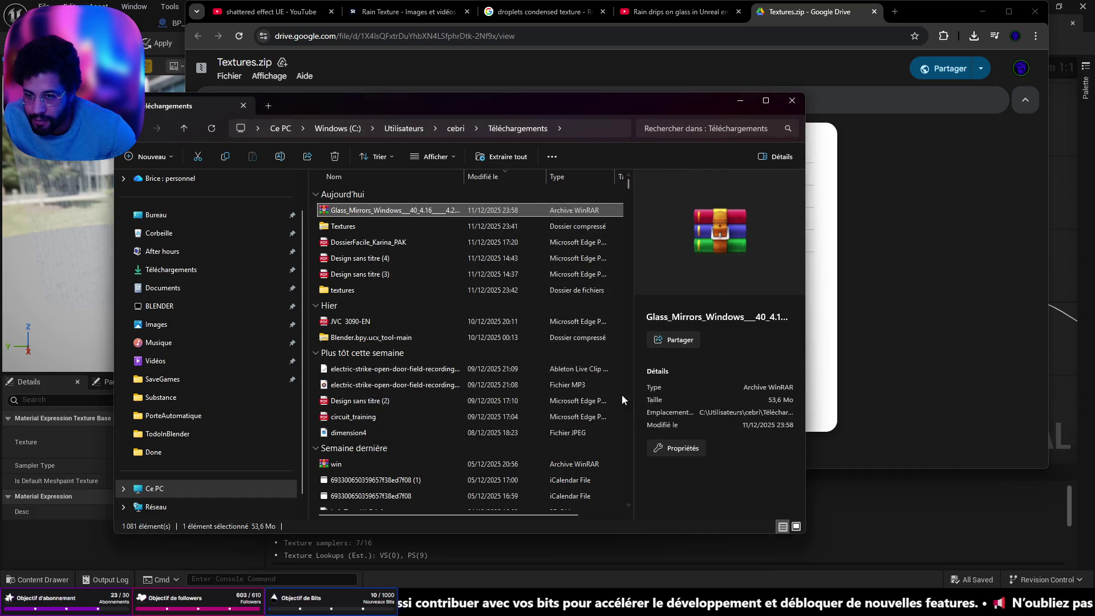
{"action": "double_click", "coordinate": [377, 305]}
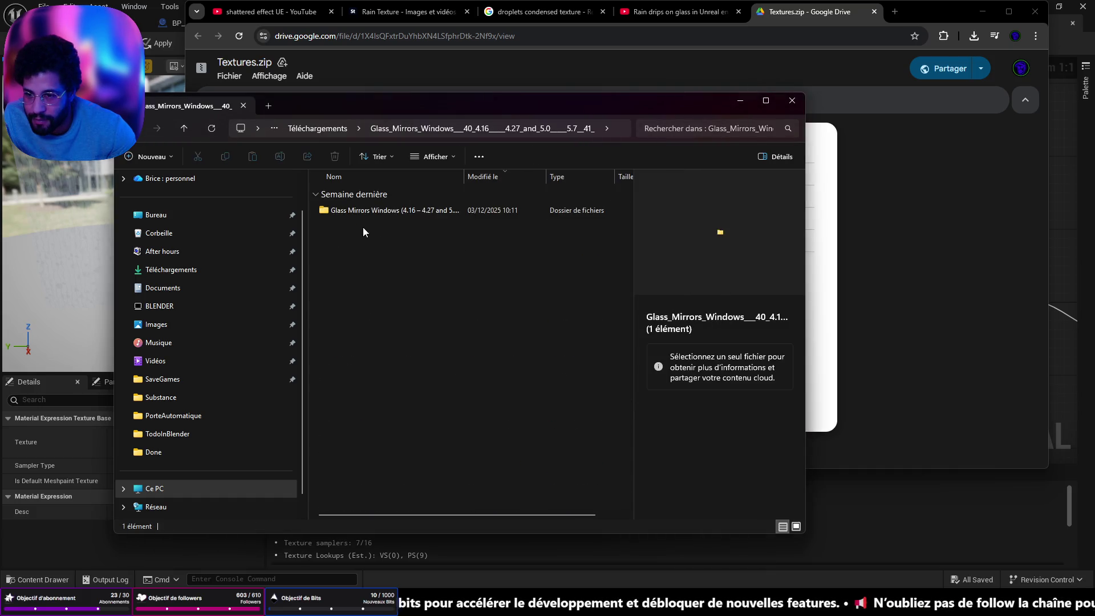
{"action": "double_click", "coordinate": [365, 211]}
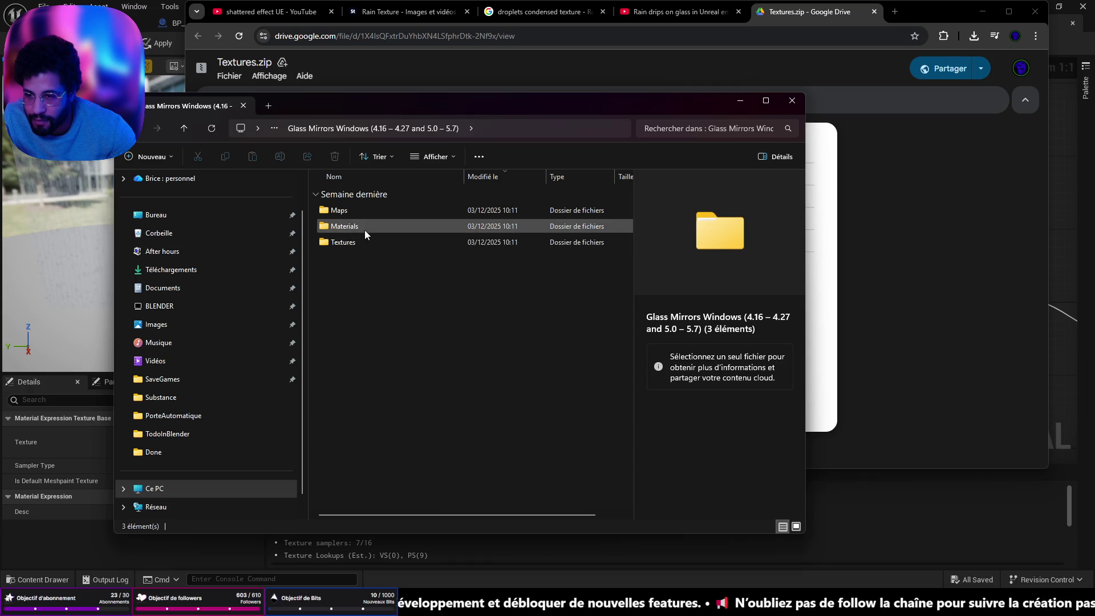
Browse the pack's Materials folder, then go back up and copy the Glass Mirrors Windows folder.
{"action": "double_click", "coordinate": [358, 228]}
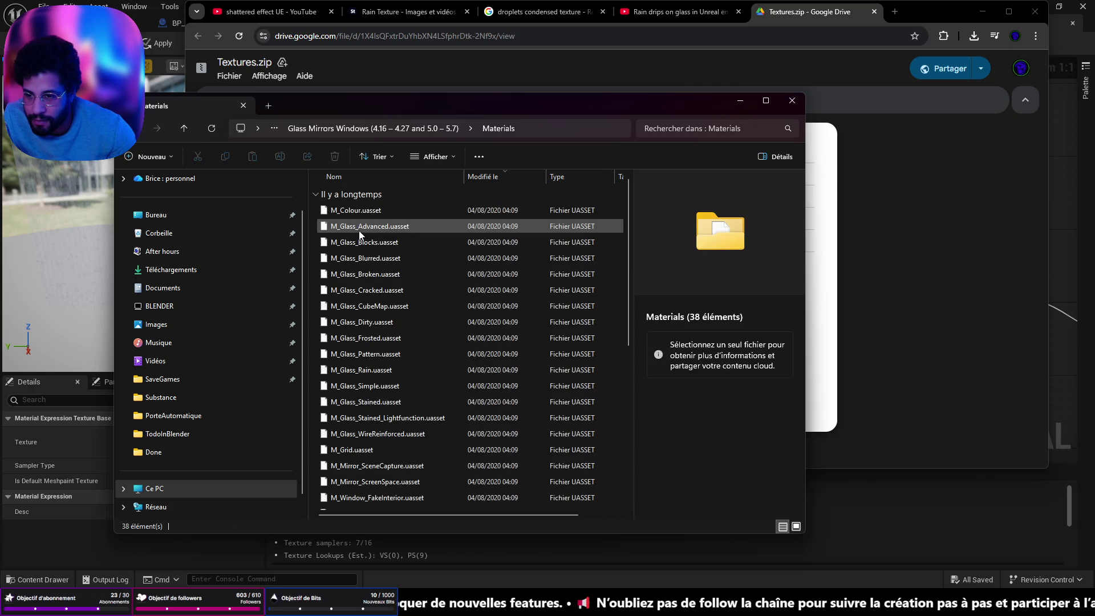
{"action": "scroll", "coordinate": [359, 234], "scroll_direction": "down", "scroll_amount": 6}
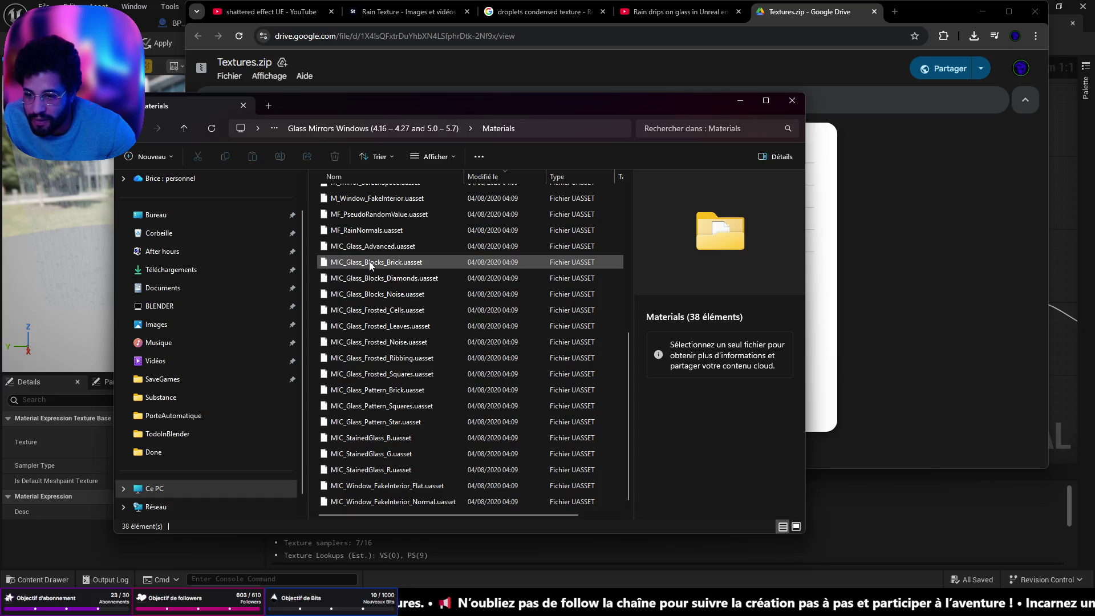
{"action": "scroll", "coordinate": [376, 265], "scroll_direction": "up", "scroll_amount": 6}
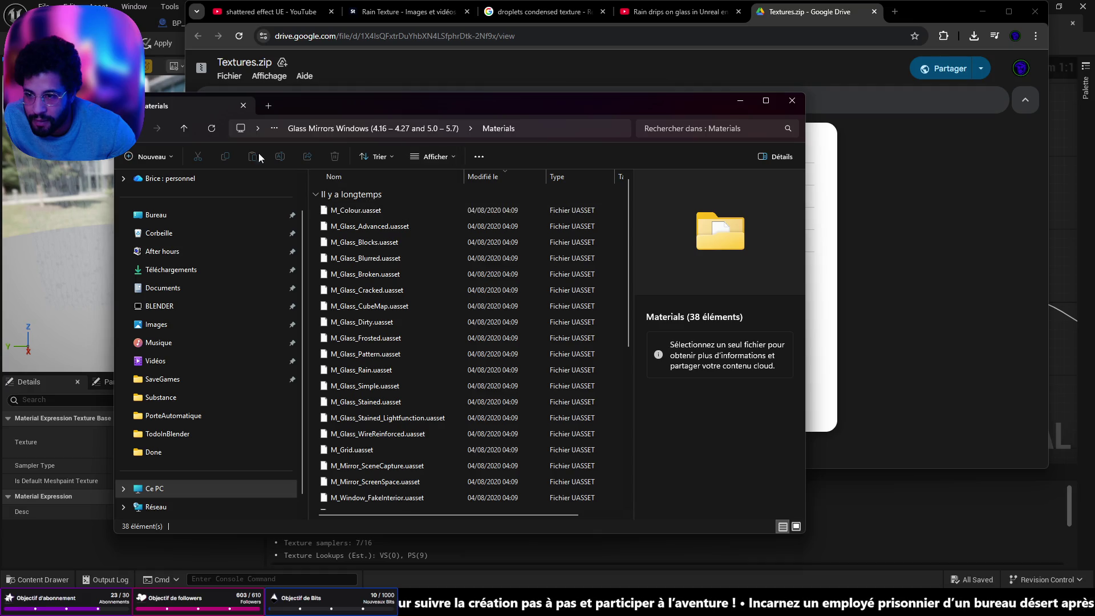
{"action": "left_click", "coordinate": [182, 129]}
{"action": "left_click", "coordinate": [182, 128]}
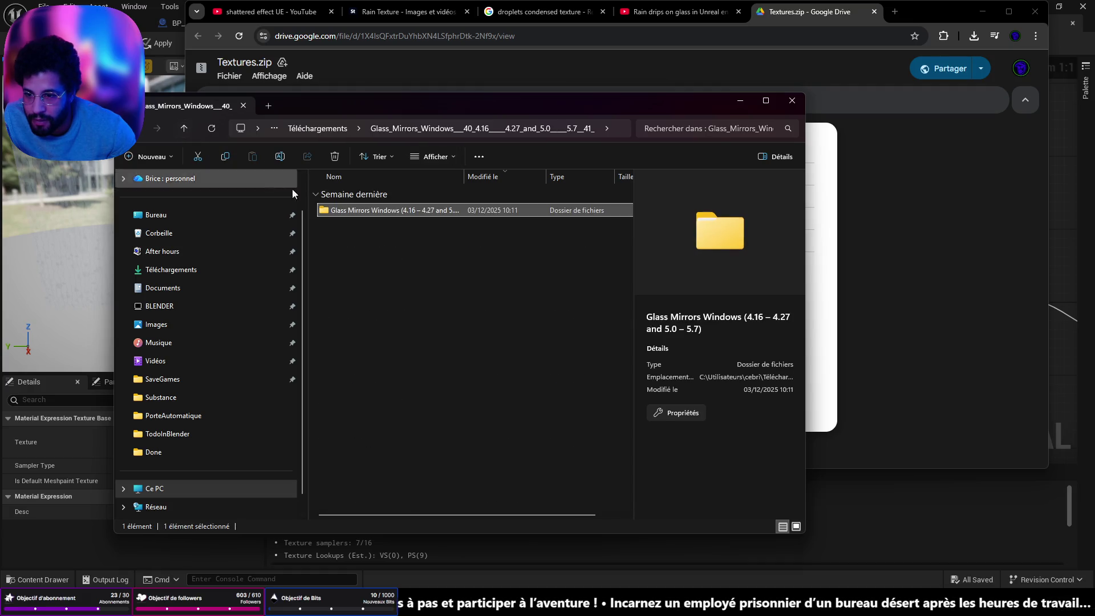
{"action": "right_click", "coordinate": [363, 212]}
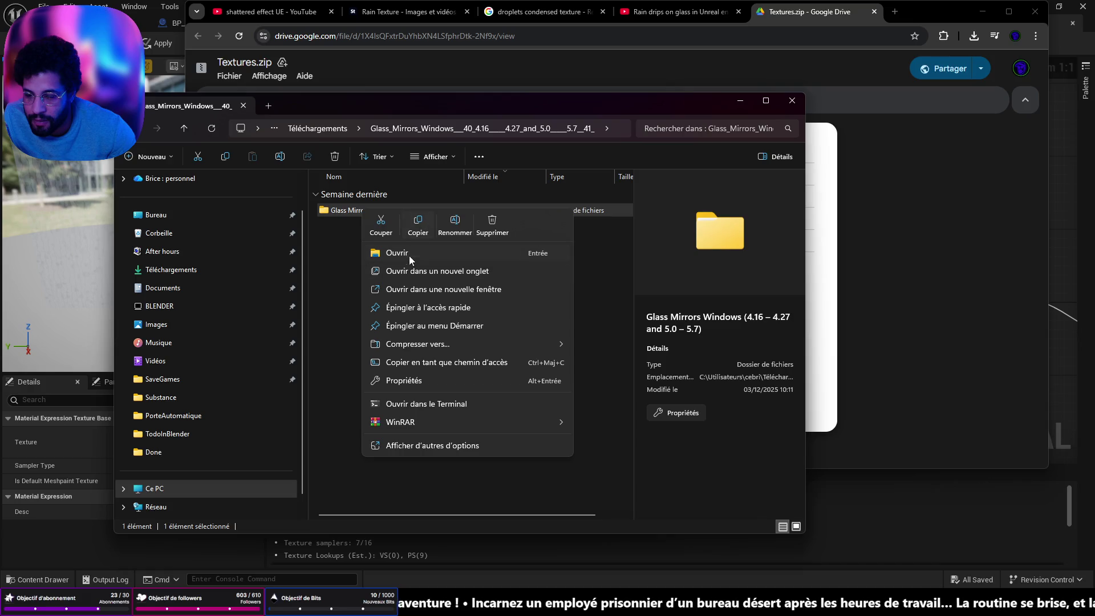
{"action": "left_click", "coordinate": [427, 235]}
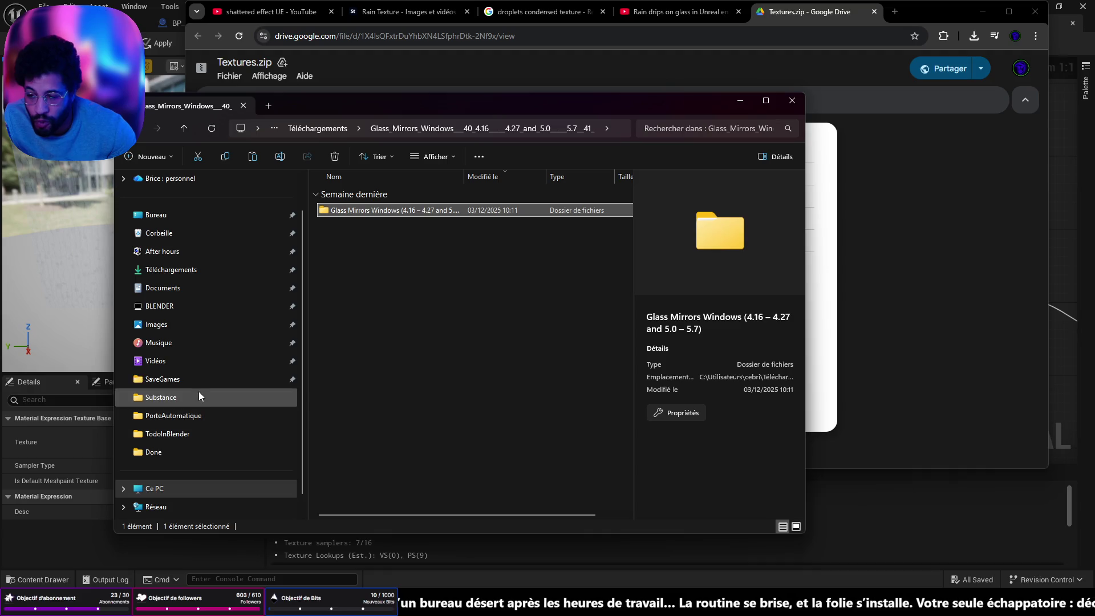
{"action": "left_click", "coordinate": [189, 218]}
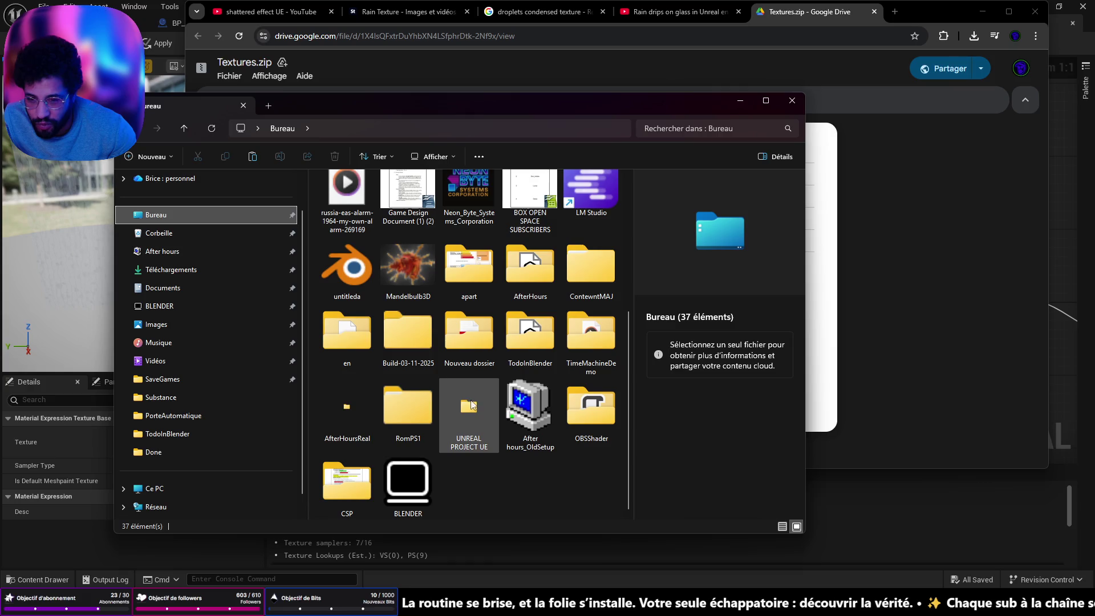
Paste Glass Mirrors Windows into AfterHoursReal > AFTER_HOURS_REAL > Content, then minimize Explorer and Chrome.
{"action": "double_click", "coordinate": [333, 407]}
{"action": "double_click", "coordinate": [377, 199]}
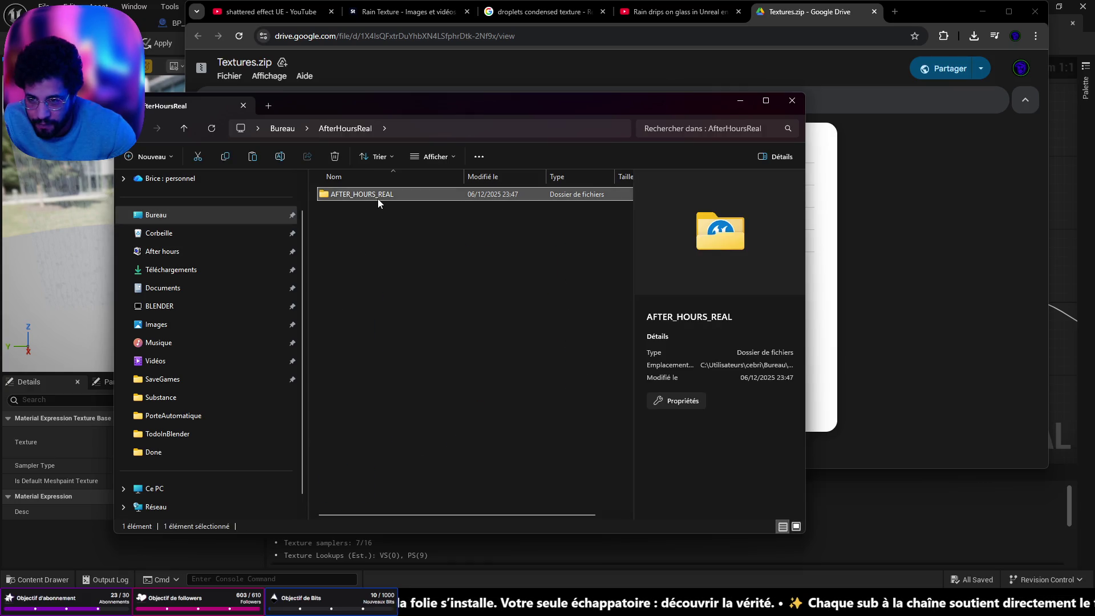
{"action": "double_click", "coordinate": [359, 257]}
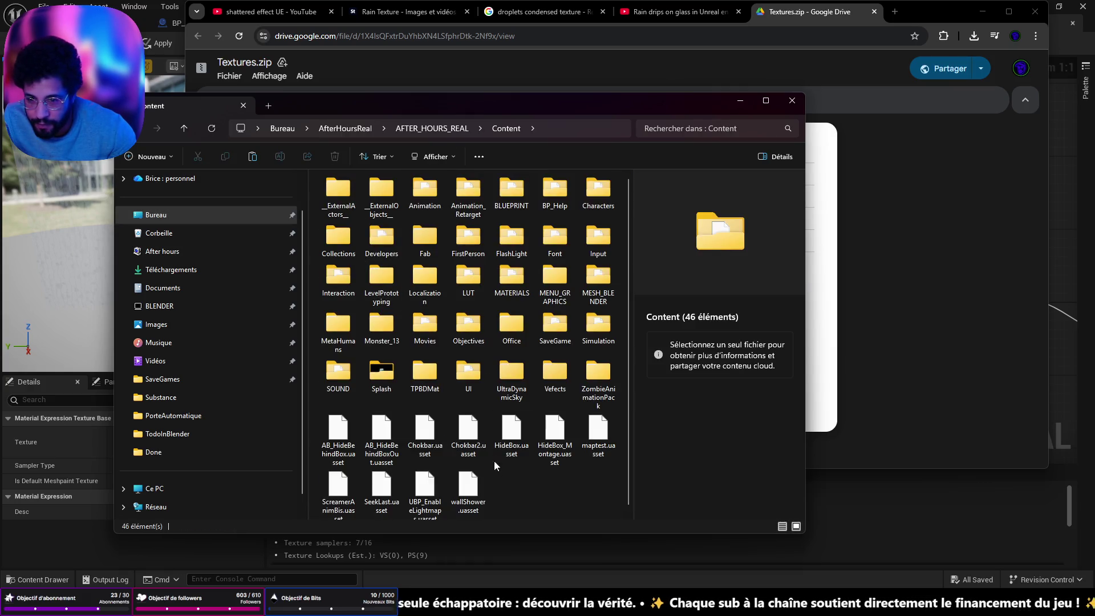
{"action": "right_click", "coordinate": [554, 501]}
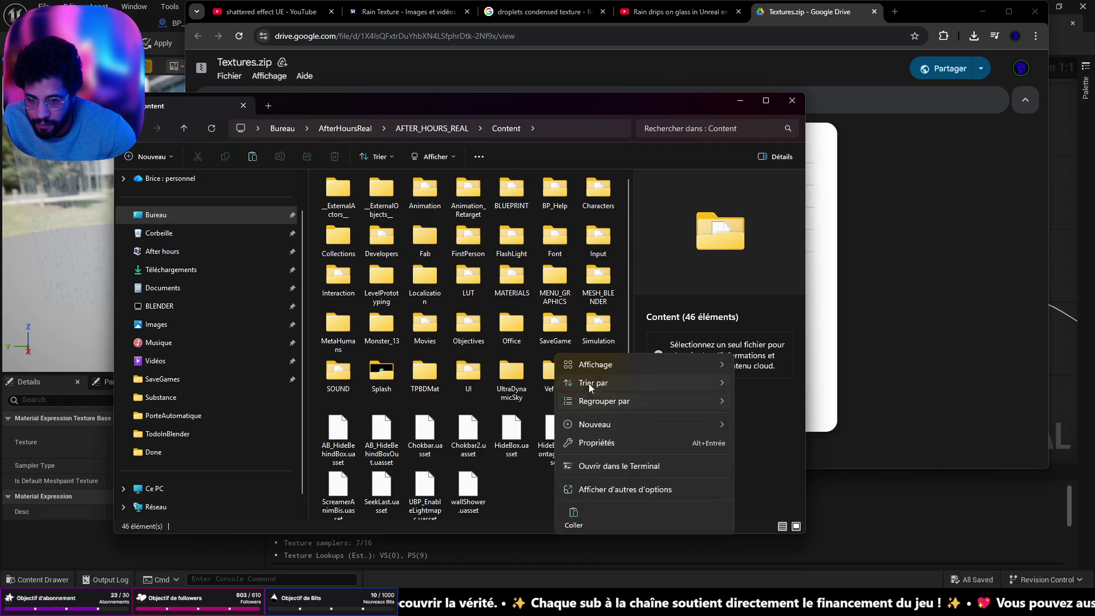
{"action": "left_click", "coordinate": [573, 509]}
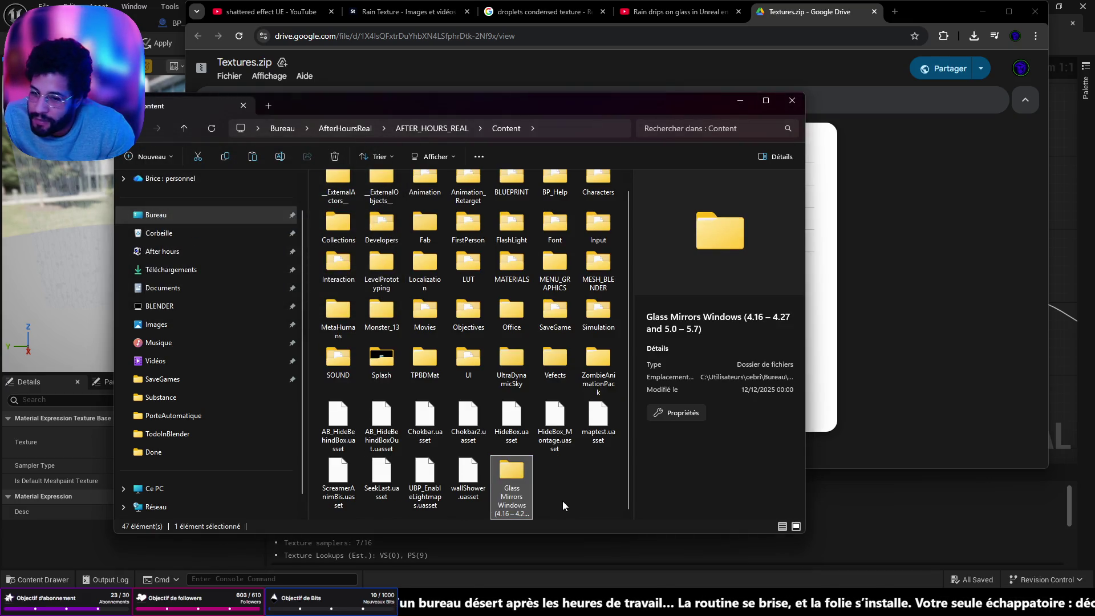
{"action": "left_click", "coordinate": [569, 493]}
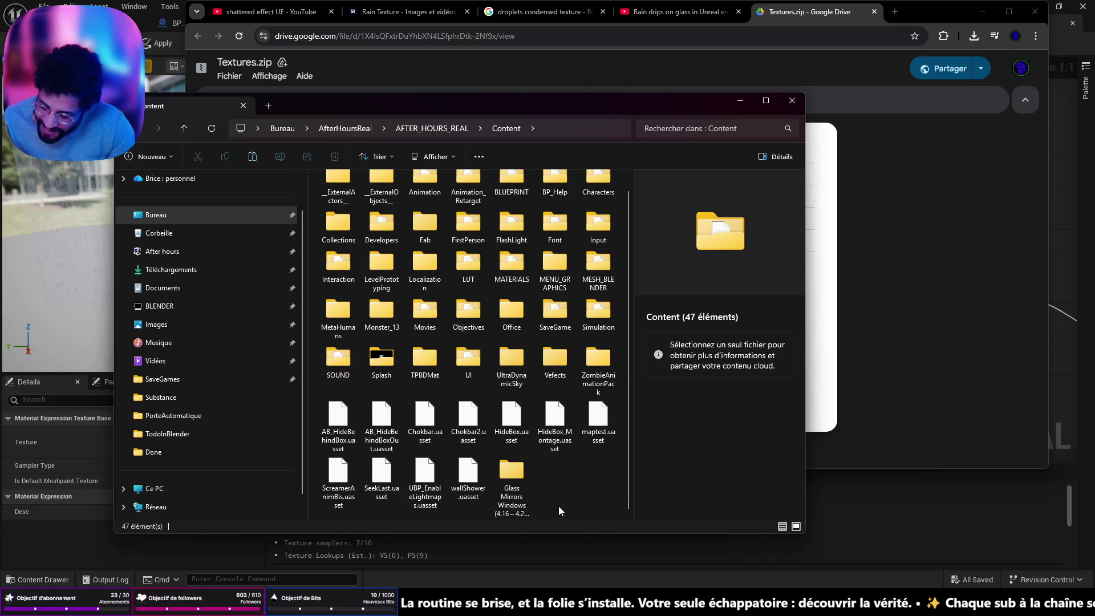
{"action": "left_click", "coordinate": [736, 102]}
{"action": "left_click", "coordinate": [982, 12]}
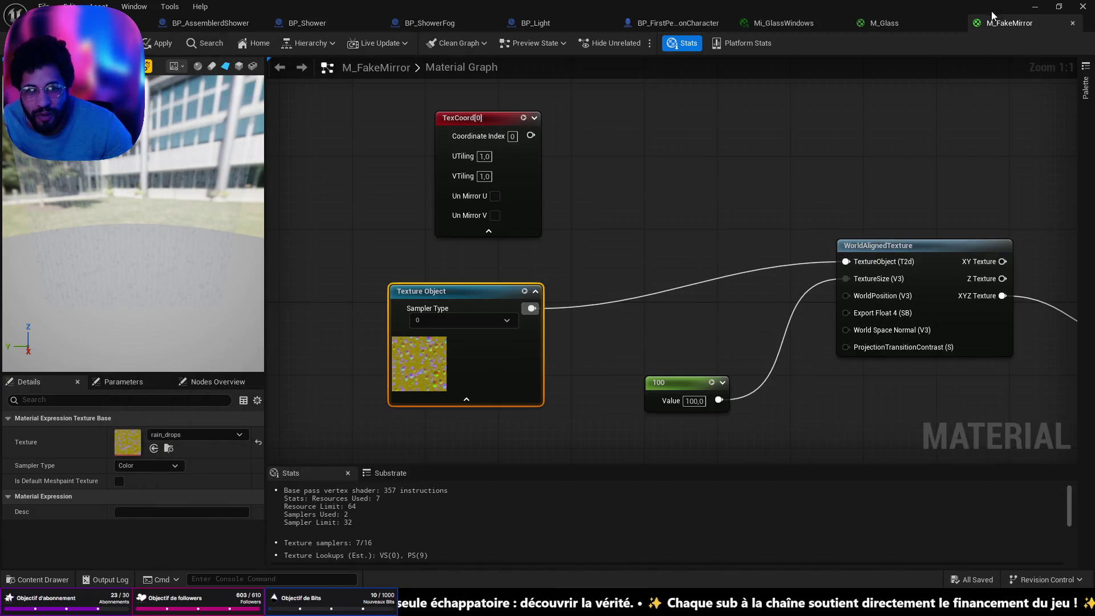
Open the Content Drawer with Ctrl+Space and select the top-level Content folder.
{"action": "left_click", "coordinate": [790, 182]}
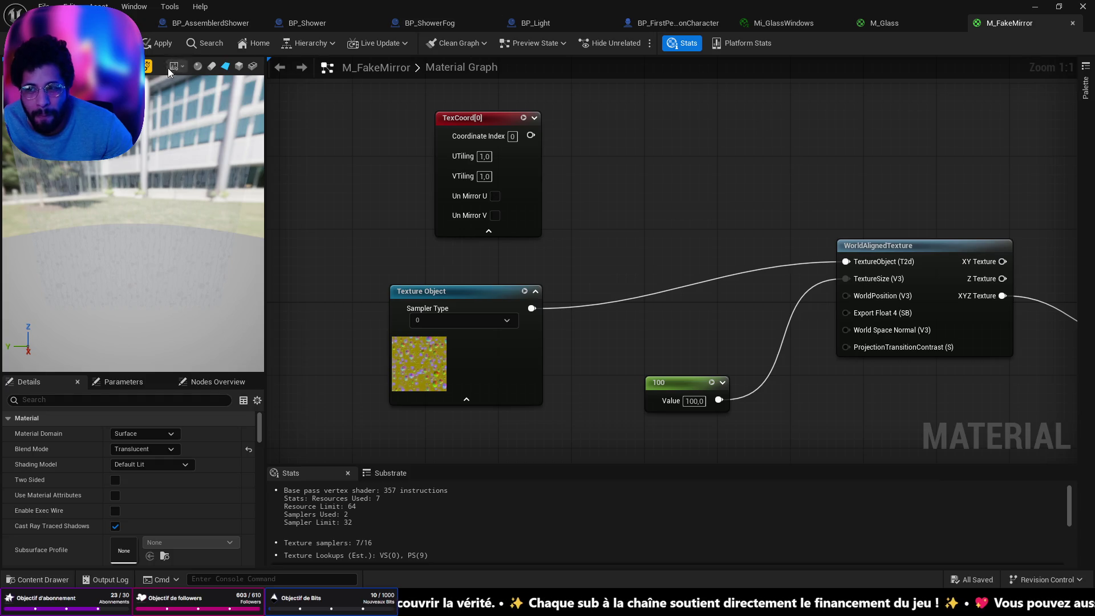
{"action": "key", "text": "ctrl+space"}
{"action": "scroll", "coordinate": [57, 505], "scroll_direction": "up", "scroll_amount": 5}
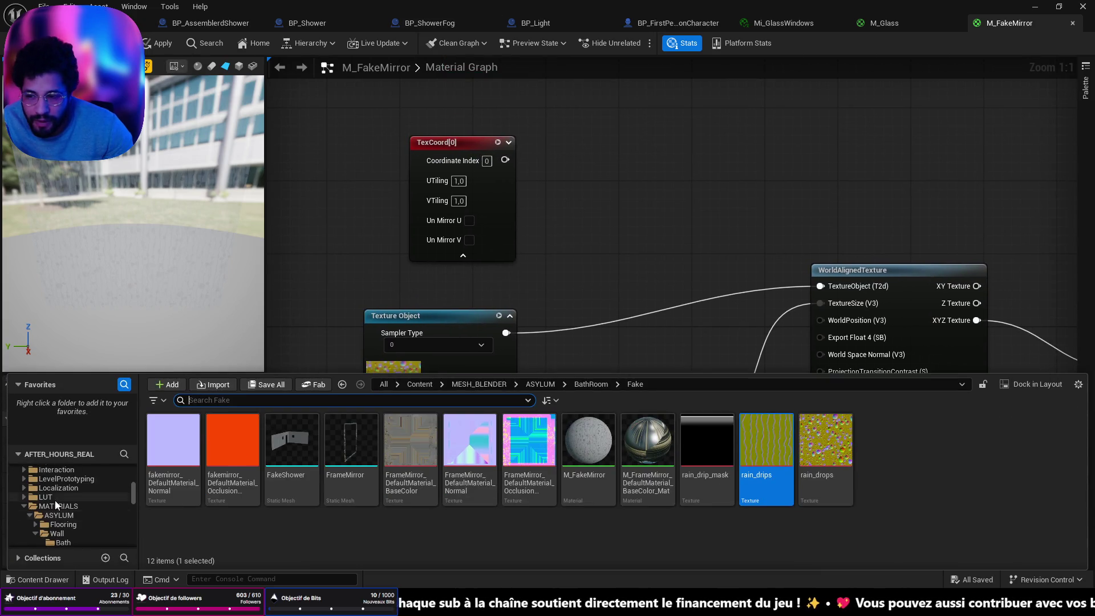
{"action": "scroll", "coordinate": [63, 502], "scroll_direction": "up", "scroll_amount": 10}
{"action": "left_click", "coordinate": [45, 479]}
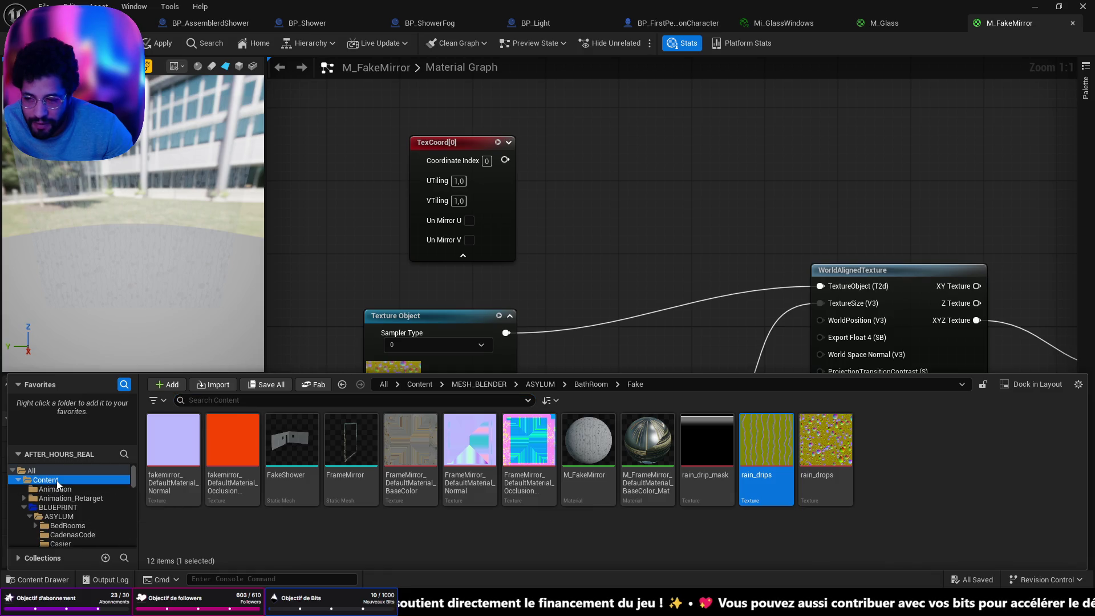
Scroll through the Content folder's assets, then bring back the Explorer window showing Content.
{"action": "scroll", "coordinate": [479, 485], "scroll_direction": "down", "scroll_amount": 5}
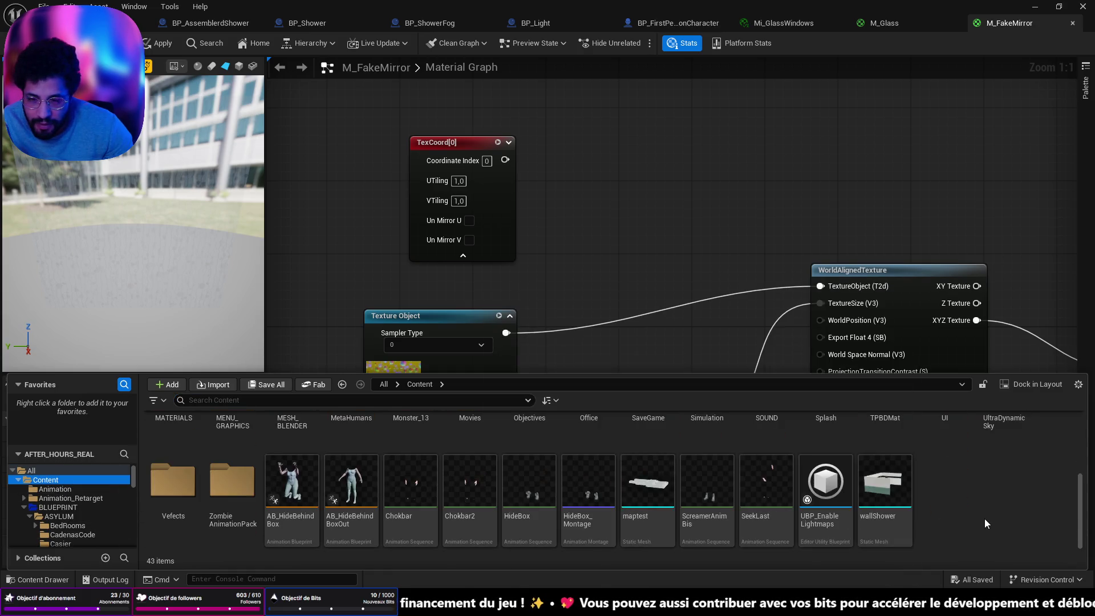
{"action": "scroll", "coordinate": [966, 517], "scroll_direction": "up", "scroll_amount": 1}
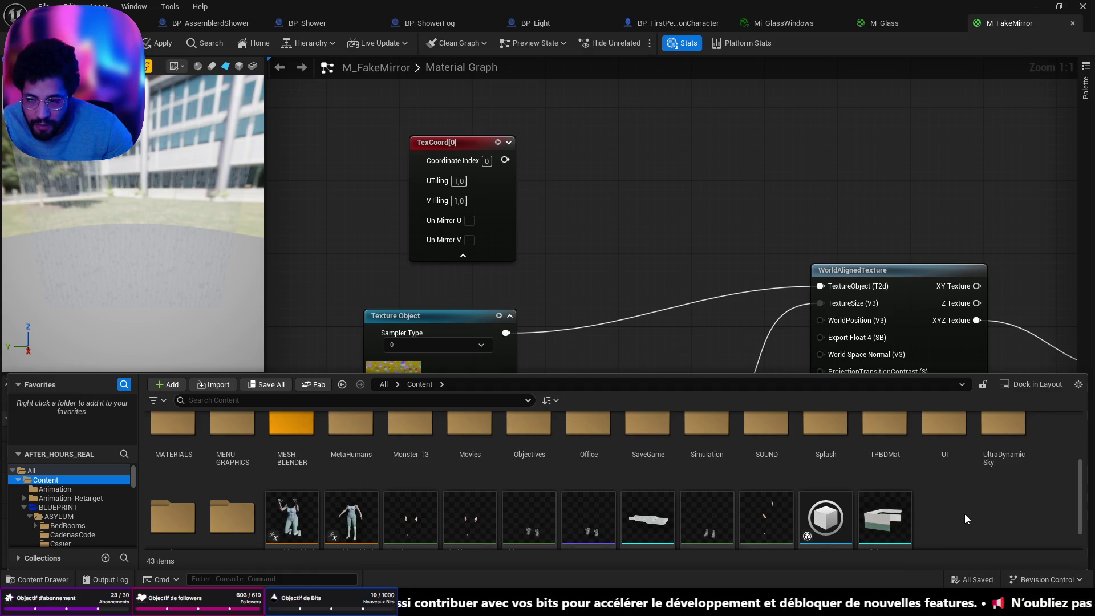
{"action": "scroll", "coordinate": [962, 516], "scroll_direction": "down", "scroll_amount": 1}
{"action": "scroll", "coordinate": [962, 515], "scroll_direction": "up", "scroll_amount": 2}
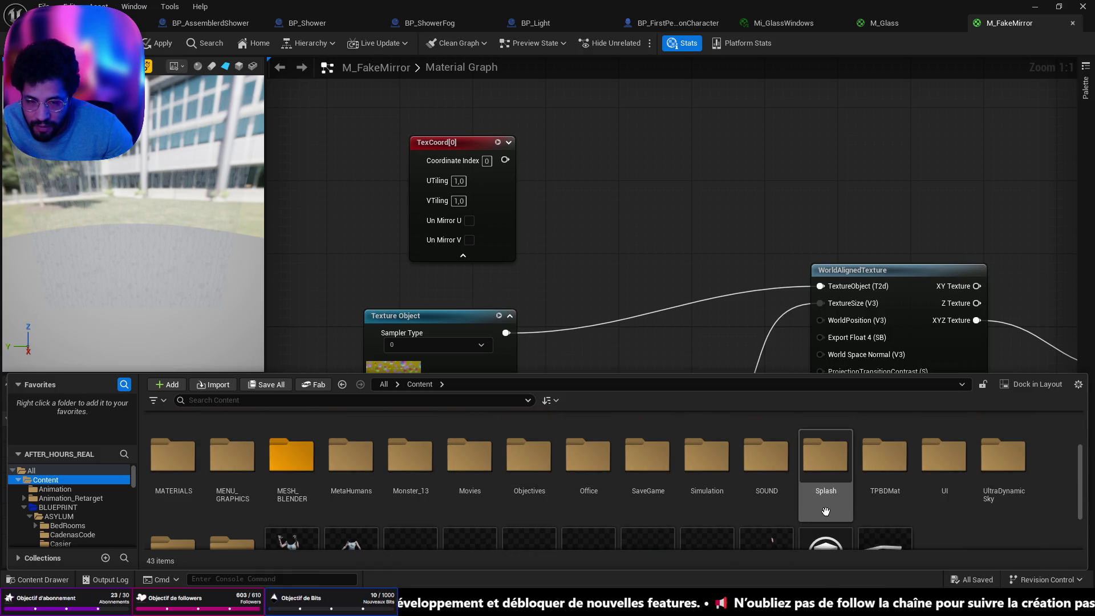
{"action": "scroll", "coordinate": [913, 516], "scroll_direction": "up", "scroll_amount": 3}
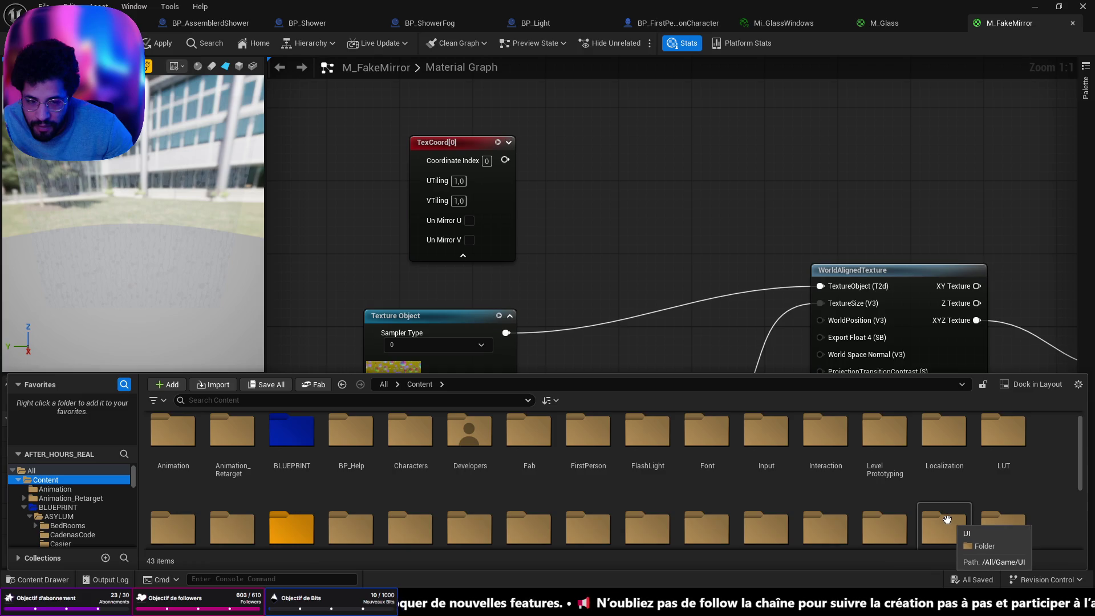
{"action": "scroll", "coordinate": [875, 510], "scroll_direction": "down", "scroll_amount": 3}
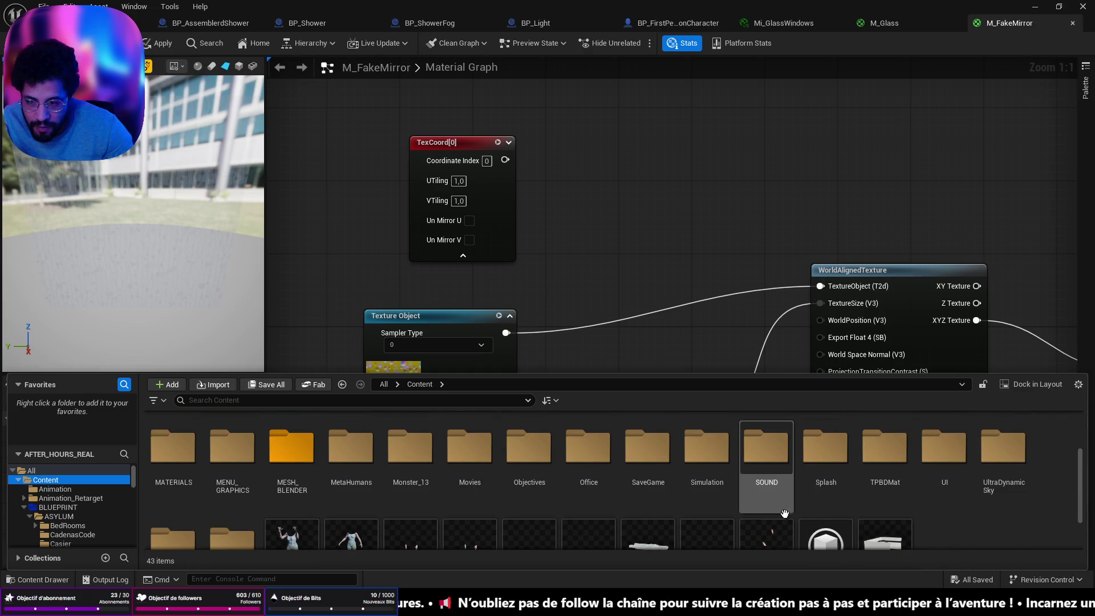
{"action": "mouse_move", "coordinate": [345, 605]}
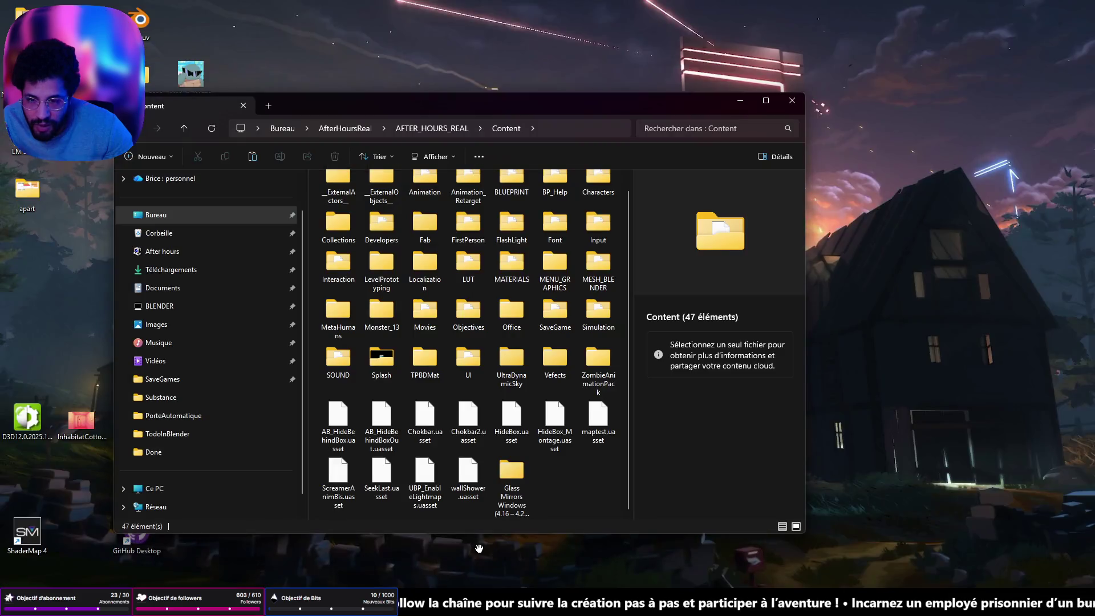
{"action": "left_click", "coordinate": [479, 551]}
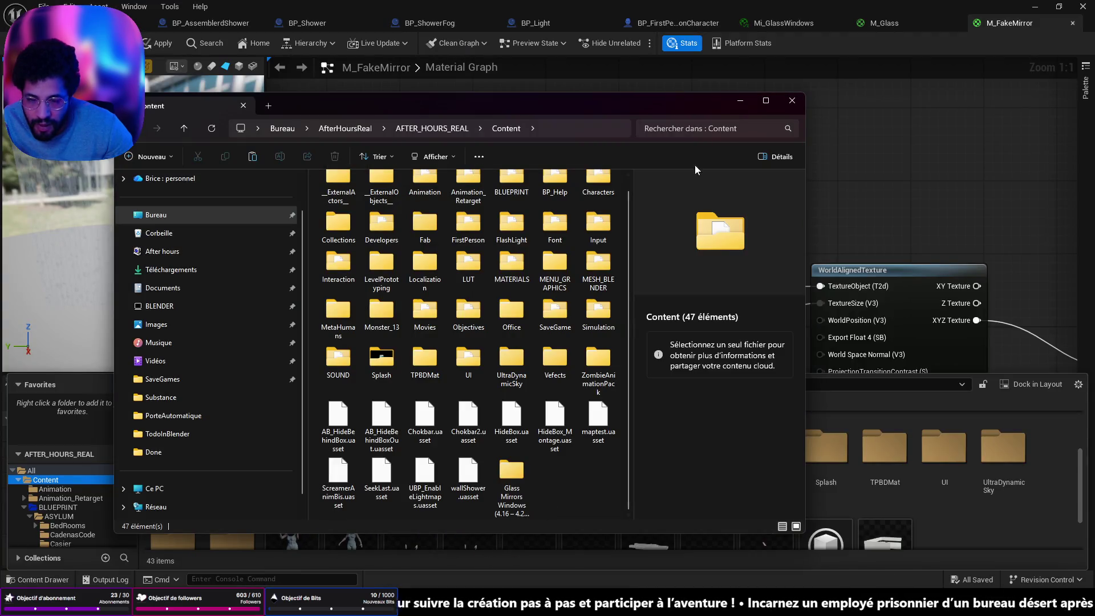
{"action": "left_click", "coordinate": [747, 100]}
{"action": "scroll", "coordinate": [903, 510], "scroll_direction": "up", "scroll_amount": 3}
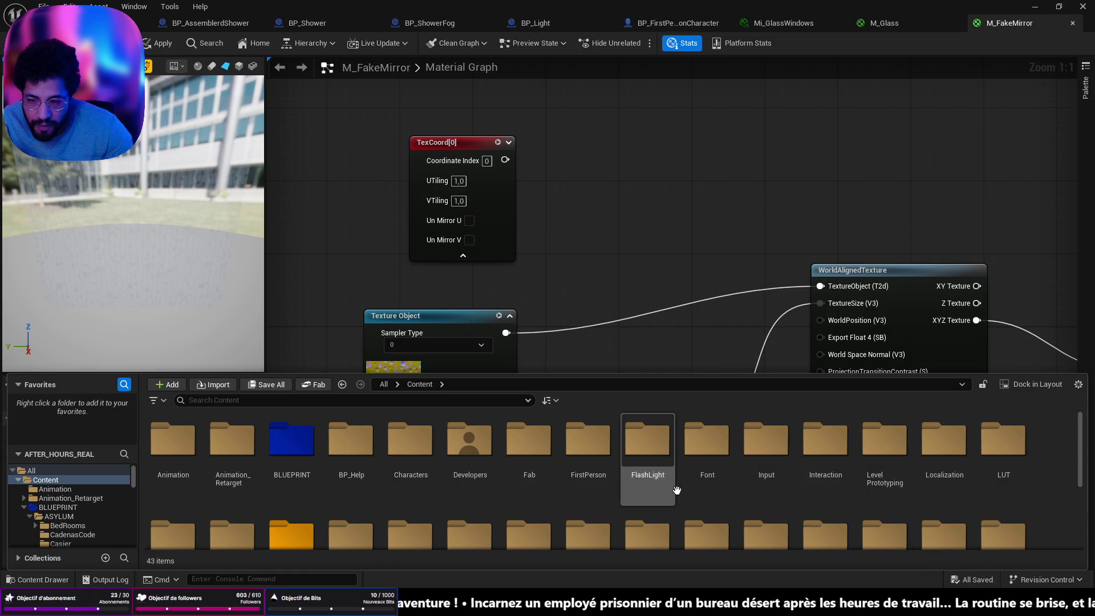
{"action": "scroll", "coordinate": [674, 492], "scroll_direction": "down", "scroll_amount": 3}
{"action": "scroll", "coordinate": [661, 493], "scroll_direction": "down", "scroll_amount": 1}
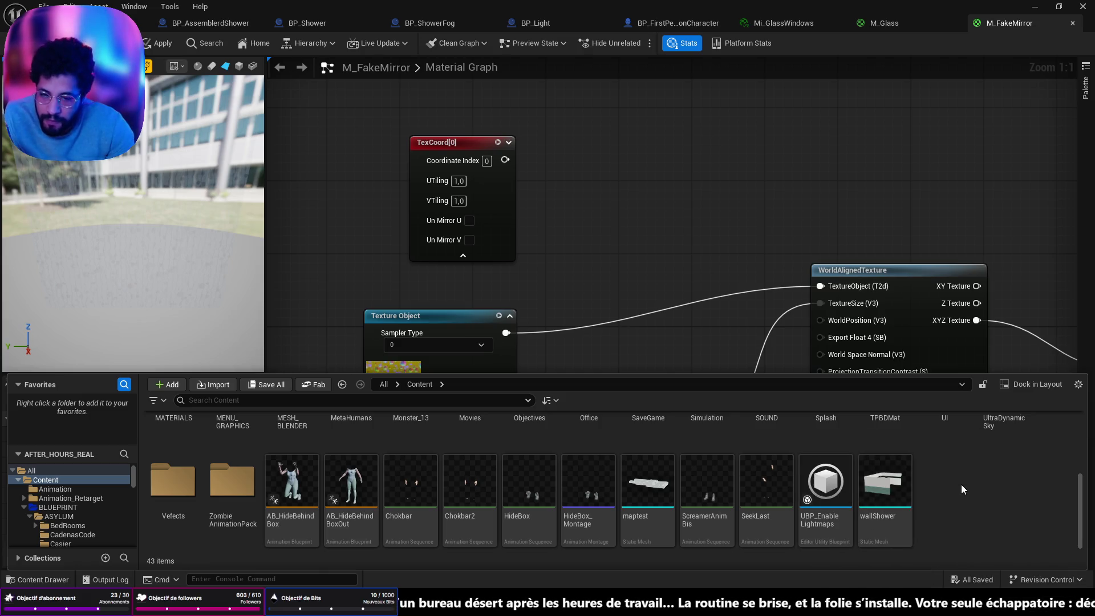
{"action": "scroll", "coordinate": [960, 485], "scroll_direction": "up", "scroll_amount": 1}
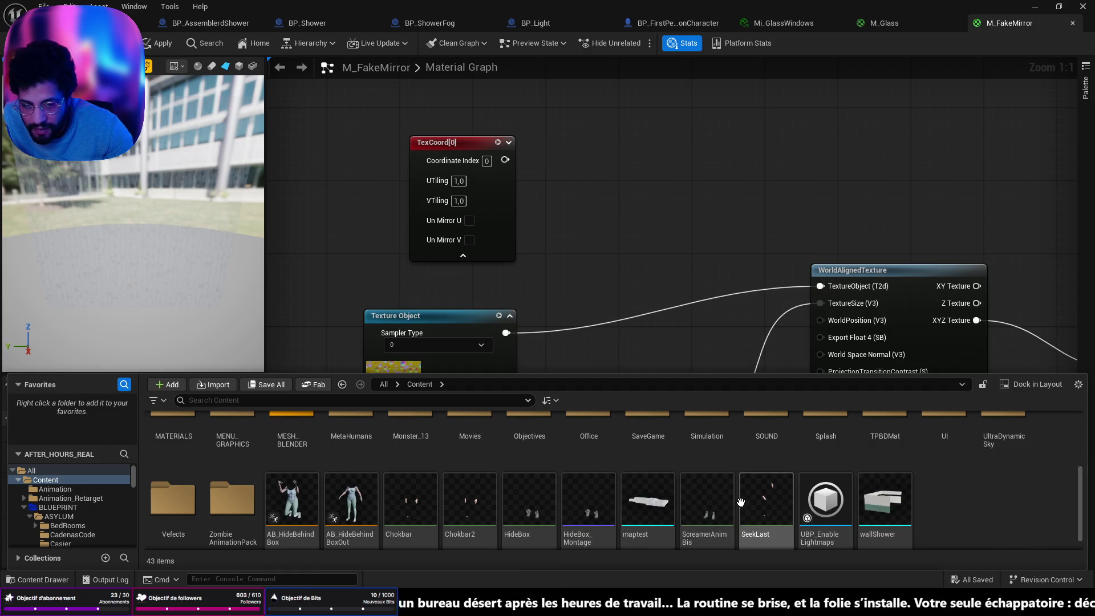
{"action": "scroll", "coordinate": [733, 501], "scroll_direction": "up", "scroll_amount": 2}
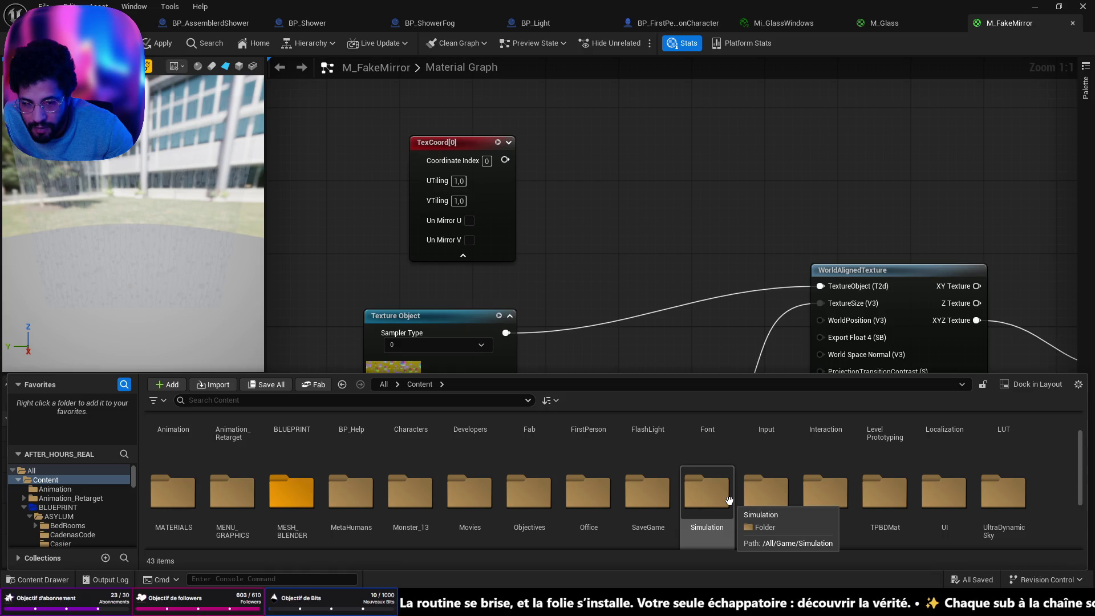
{"action": "scroll", "coordinate": [728, 501], "scroll_direction": "up", "scroll_amount": 1}
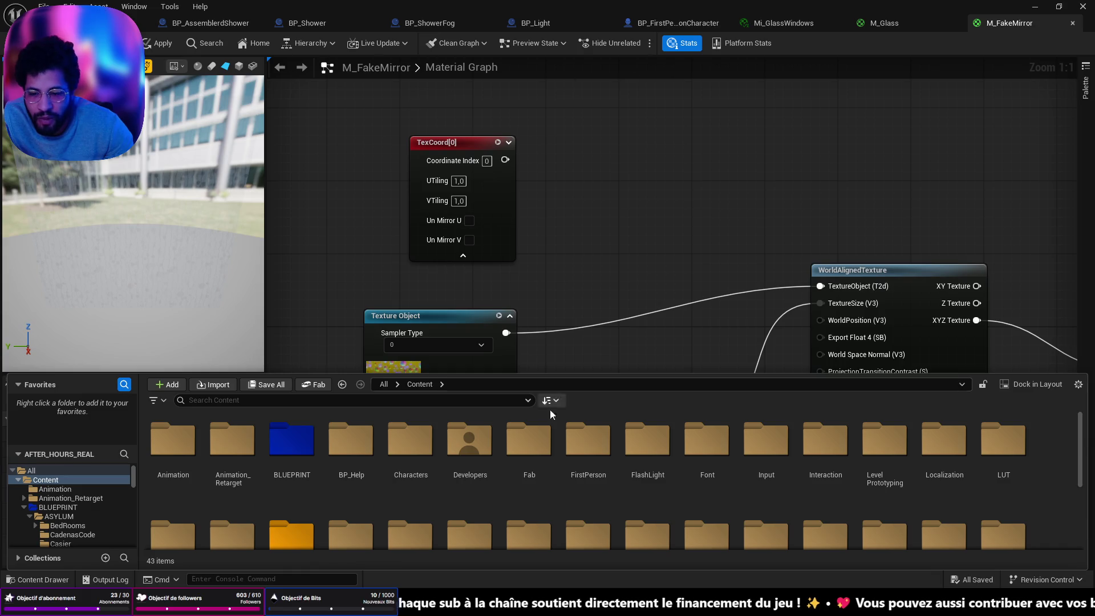
{"action": "left_click", "coordinate": [44, 470]}
{"action": "left_click", "coordinate": [46, 480]}
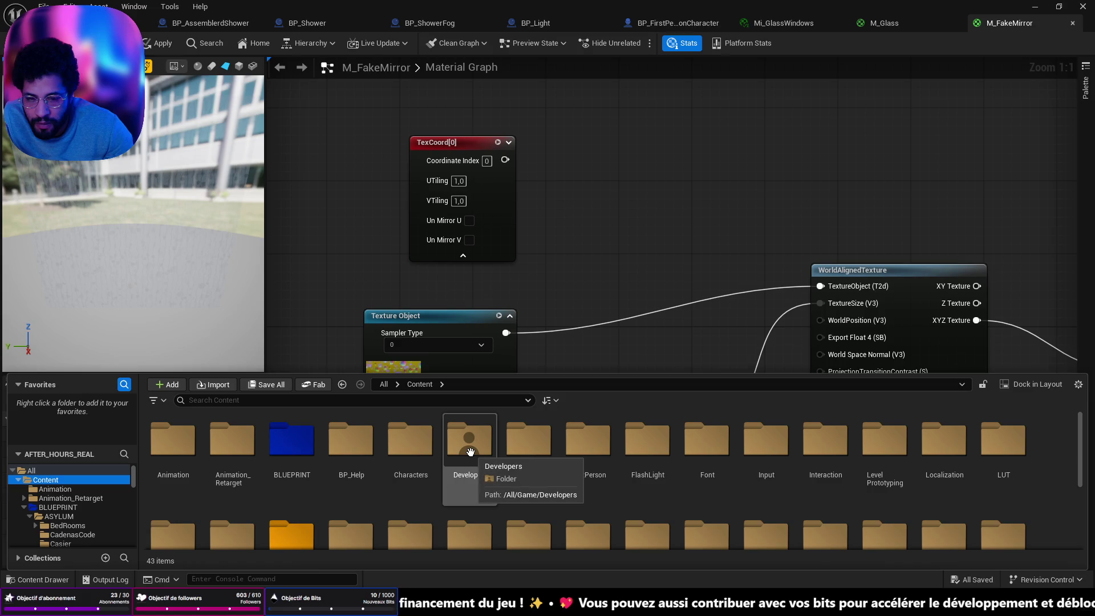
{"action": "scroll", "coordinate": [512, 452], "scroll_direction": "down", "scroll_amount": 2}
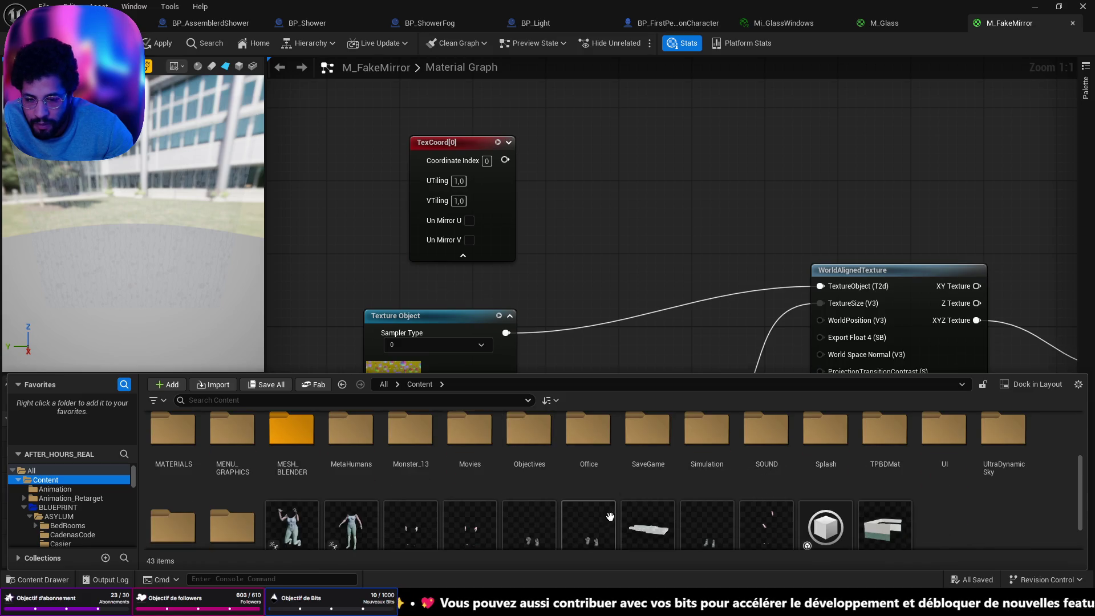
{"action": "mouse_move", "coordinate": [345, 605]}
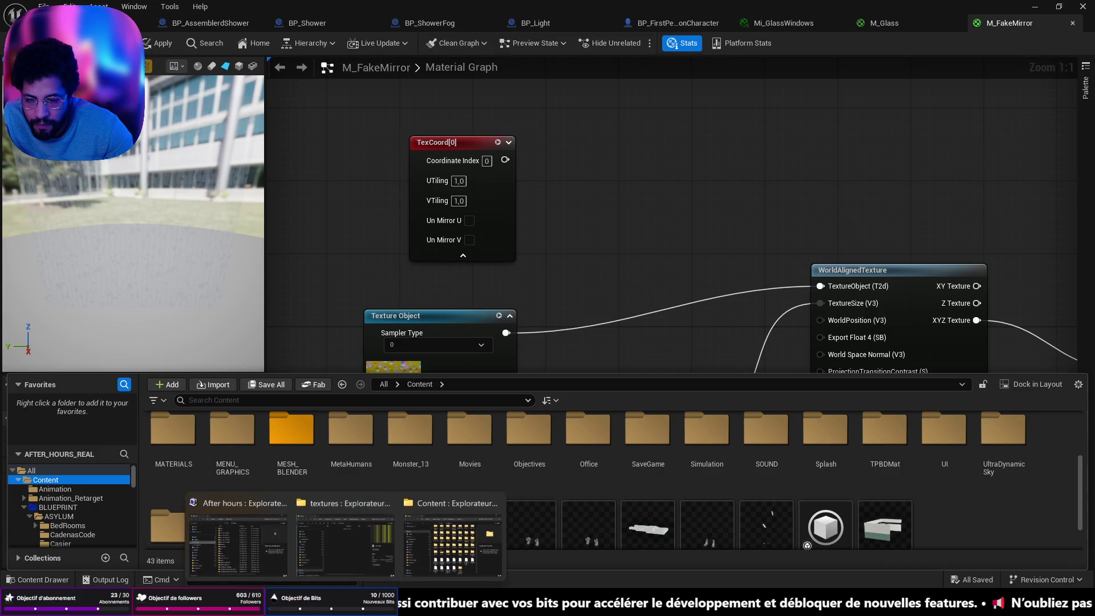
{"action": "left_click", "coordinate": [455, 563]}
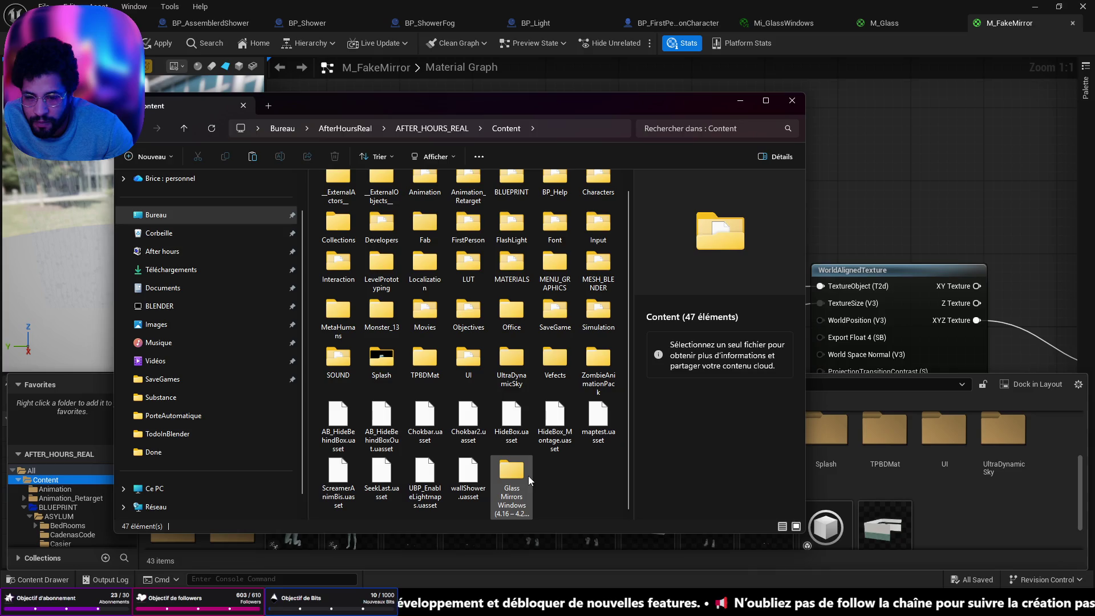
{"action": "mouse_move", "coordinate": [528, 477]}
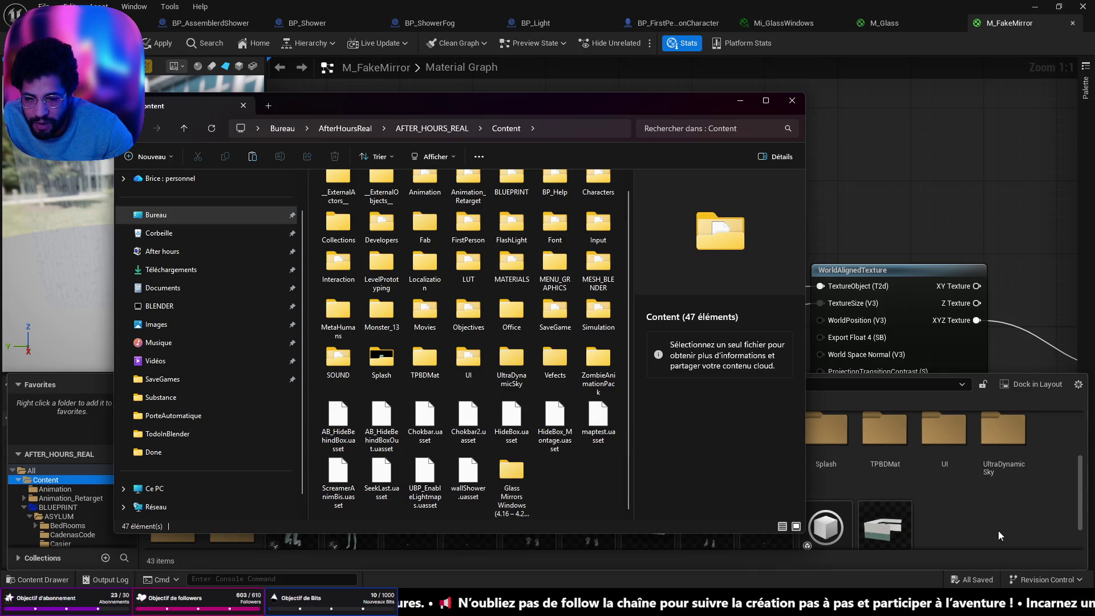
{"action": "left_click", "coordinate": [876, 500]}
{"action": "scroll", "coordinate": [969, 519], "scroll_direction": "down", "scroll_amount": 1}
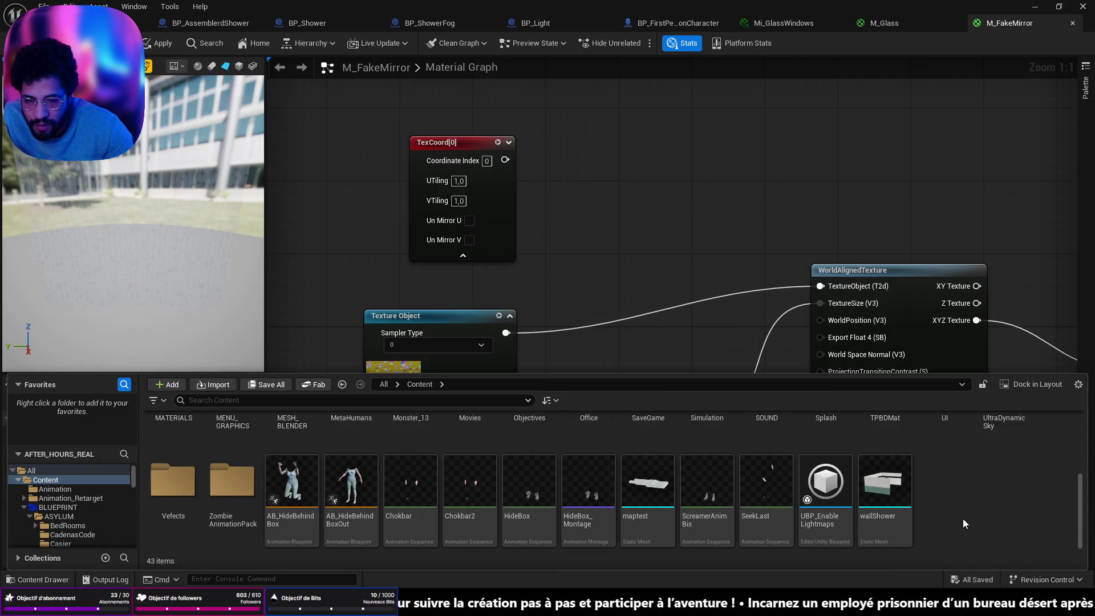
{"action": "scroll", "coordinate": [940, 516], "scroll_direction": "up", "scroll_amount": 1}
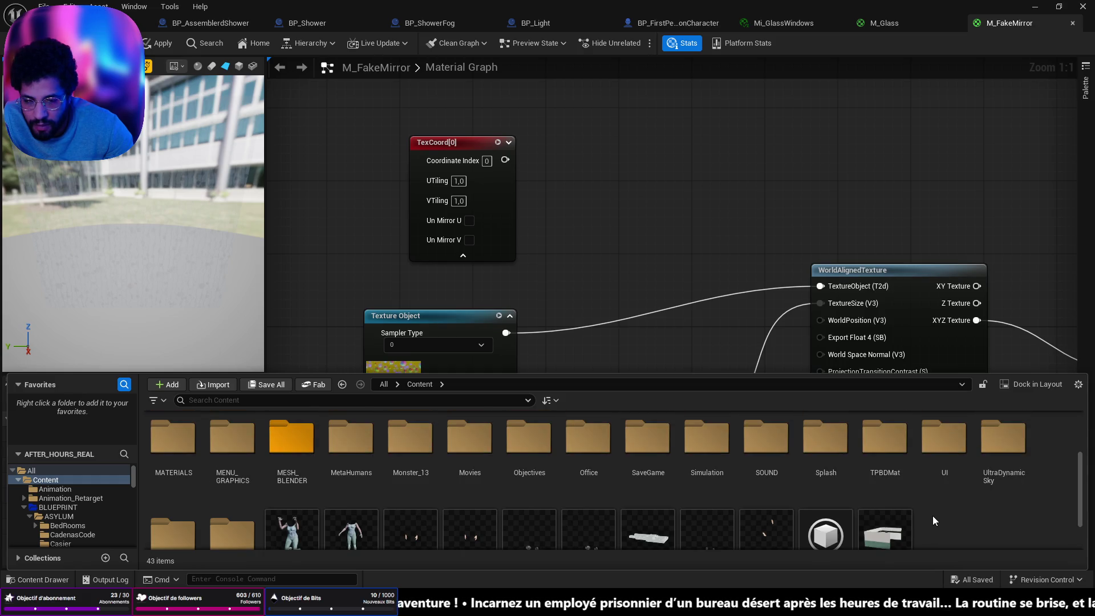
{"action": "scroll", "coordinate": [927, 516], "scroll_direction": "up", "scroll_amount": 1}
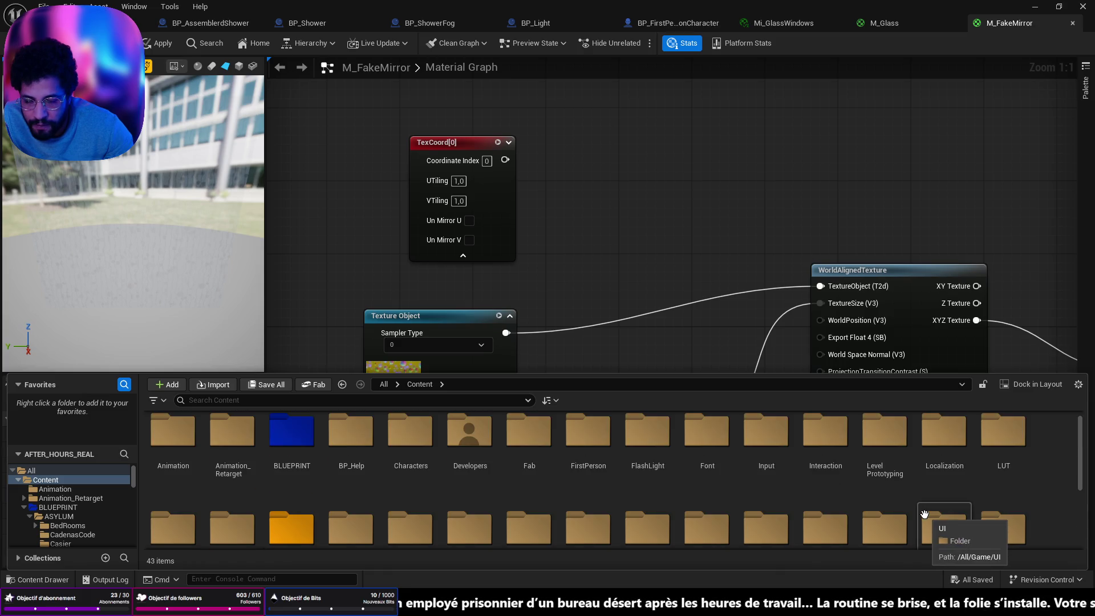
{"action": "scroll", "coordinate": [927, 515], "scroll_direction": "up", "scroll_amount": 1}
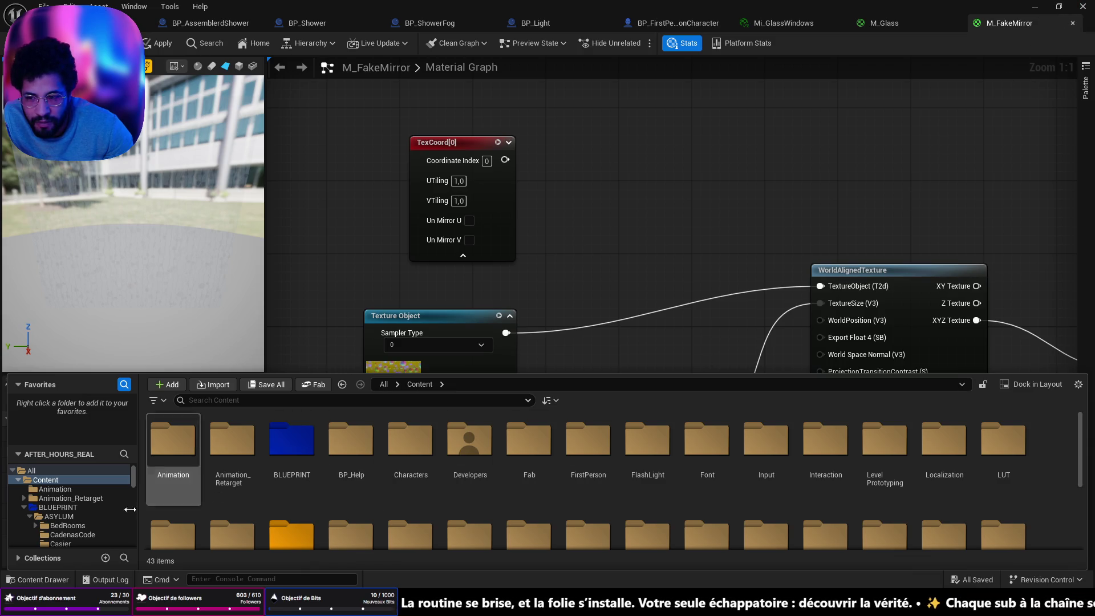
{"action": "right_click", "coordinate": [50, 480]}
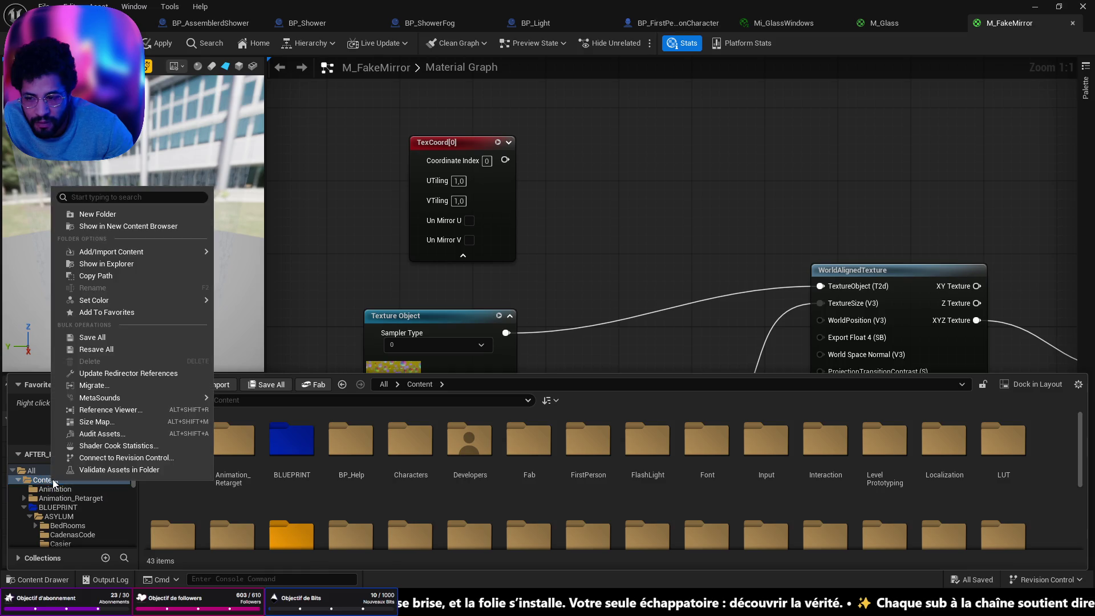
Update redirector references on Content, choose Keep Redirectors, and bring up the Import dialog.
{"action": "left_click", "coordinate": [118, 374]}
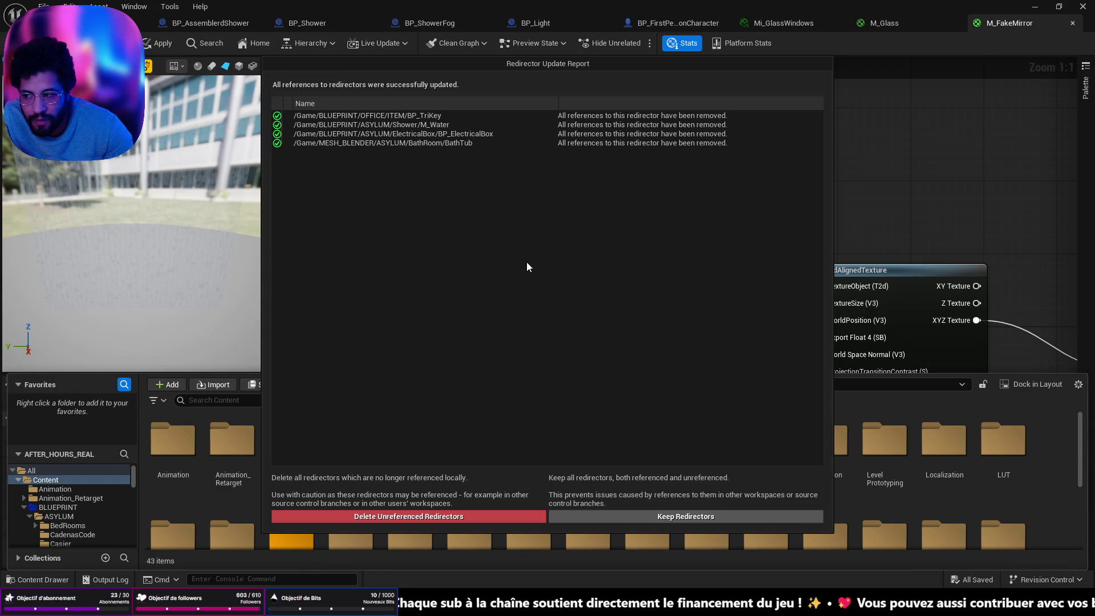
{"action": "left_click", "coordinate": [579, 512]}
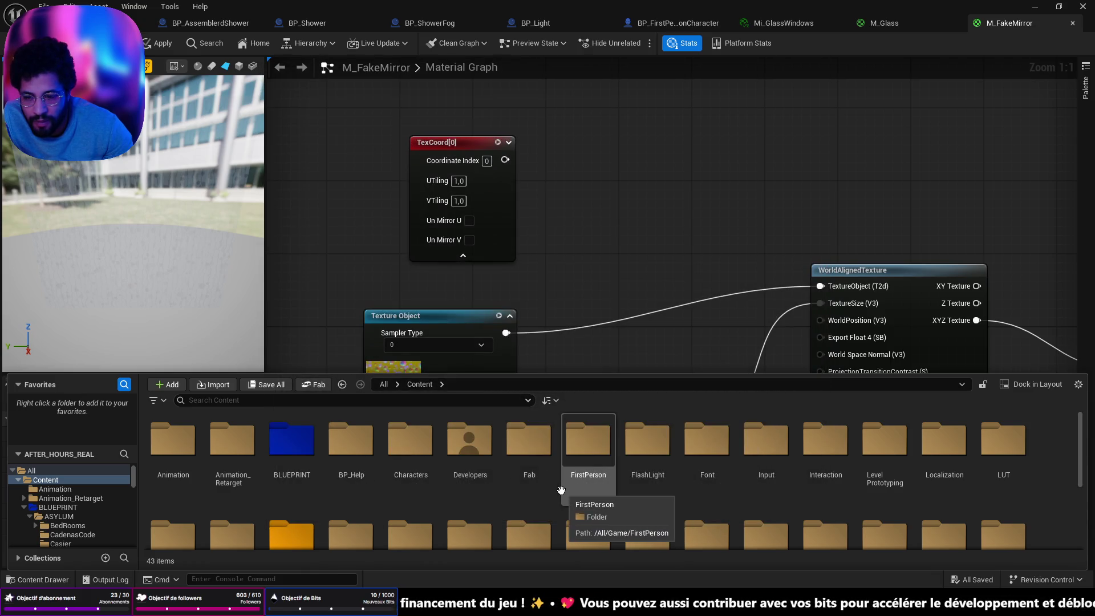
{"action": "scroll", "coordinate": [538, 490], "scroll_direction": "down", "scroll_amount": 5}
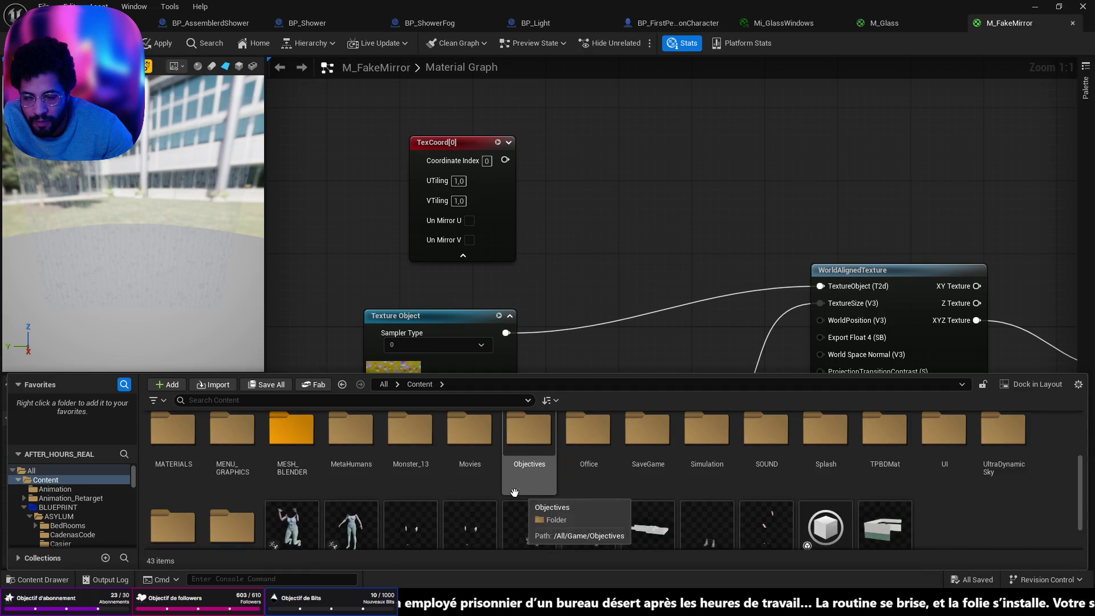
{"action": "left_click", "coordinate": [203, 387]}
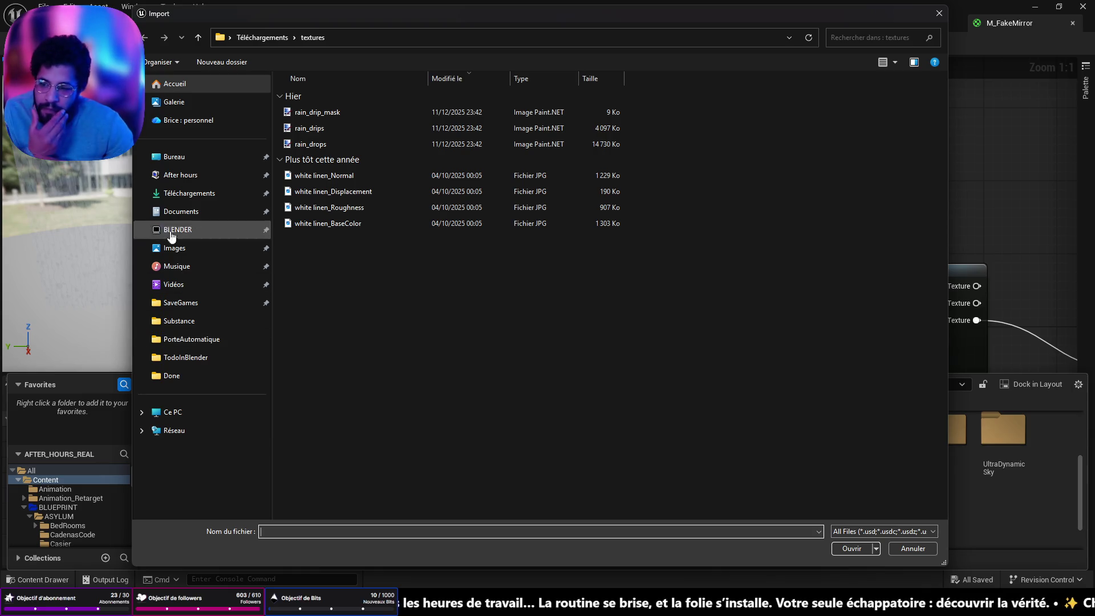
Browse Téléchargements > Glass_Mirrors > Glass Mirrors Windows > Materials, then close Import without importing.
{"action": "left_click", "coordinate": [189, 194]}
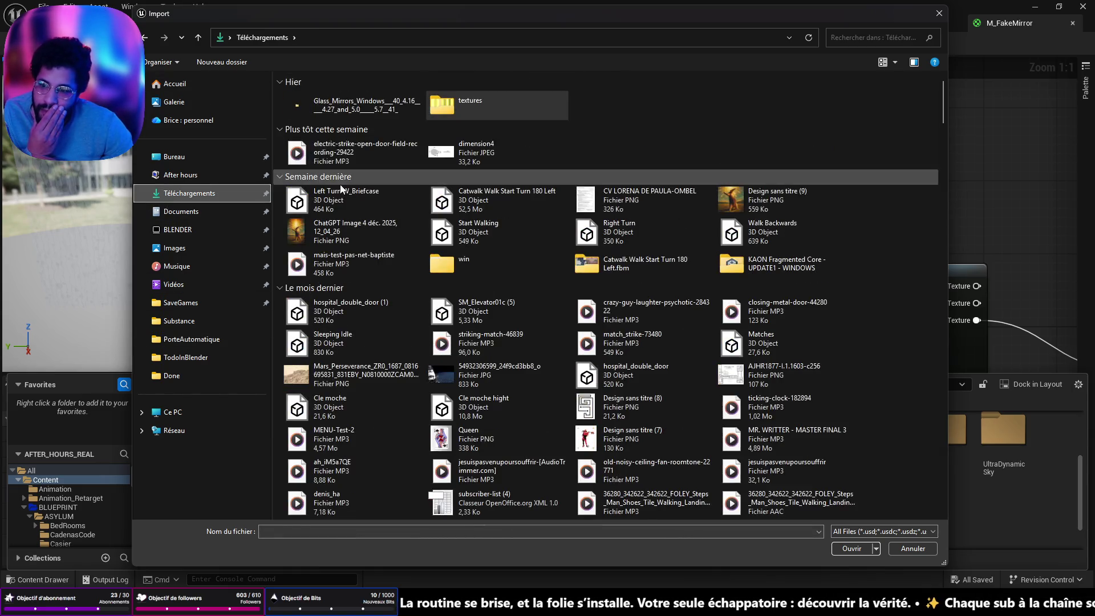
{"action": "left_click", "coordinate": [388, 103]}
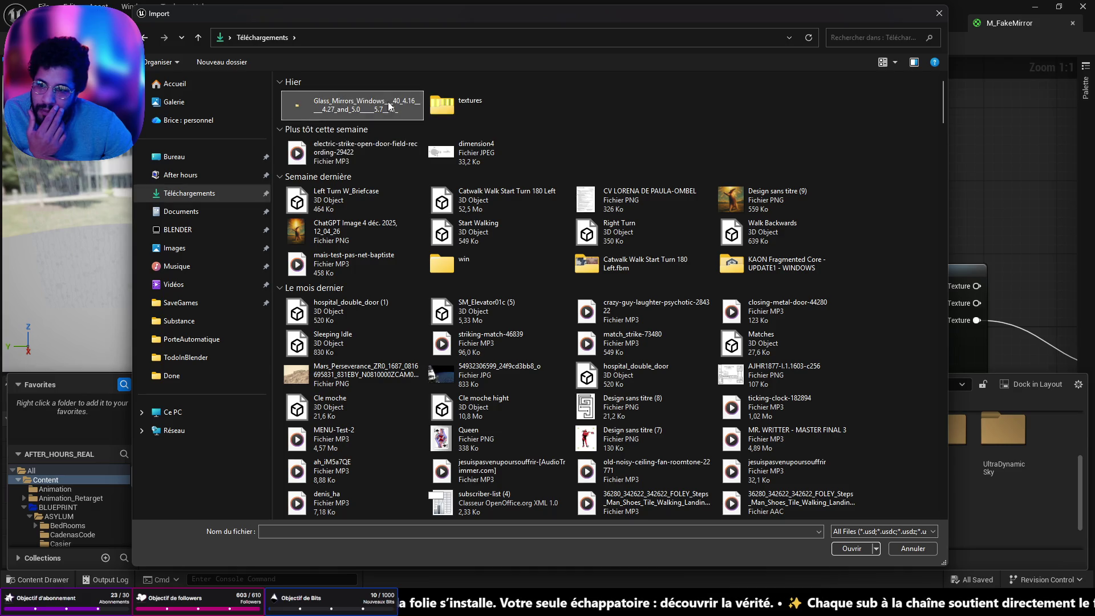
{"action": "left_click", "coordinate": [849, 552]}
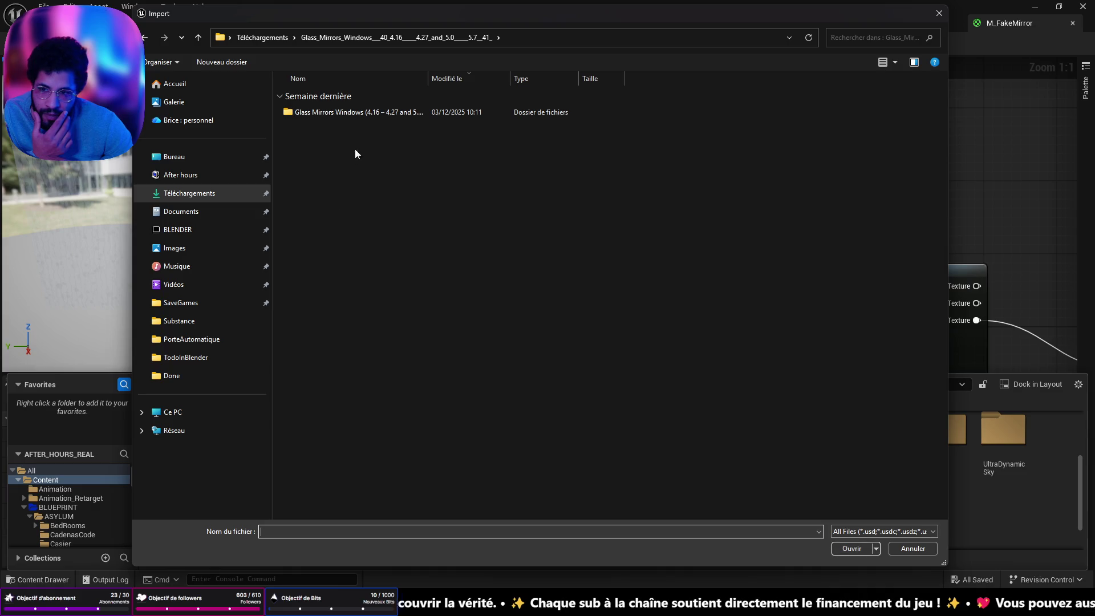
{"action": "left_click", "coordinate": [353, 111]}
{"action": "left_click", "coordinate": [836, 550]}
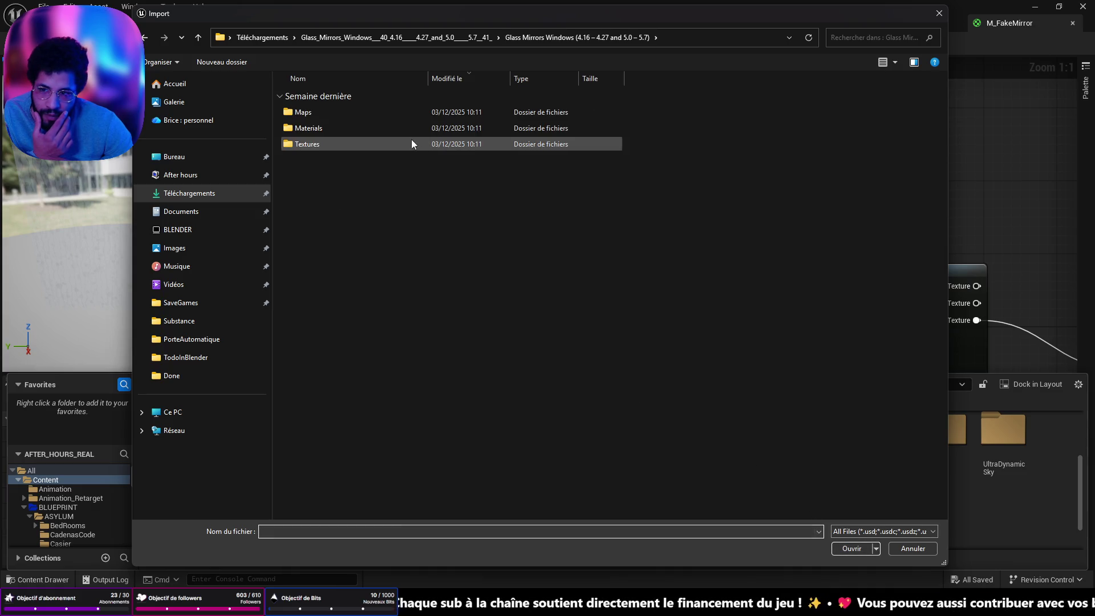
{"action": "double_click", "coordinate": [381, 128]}
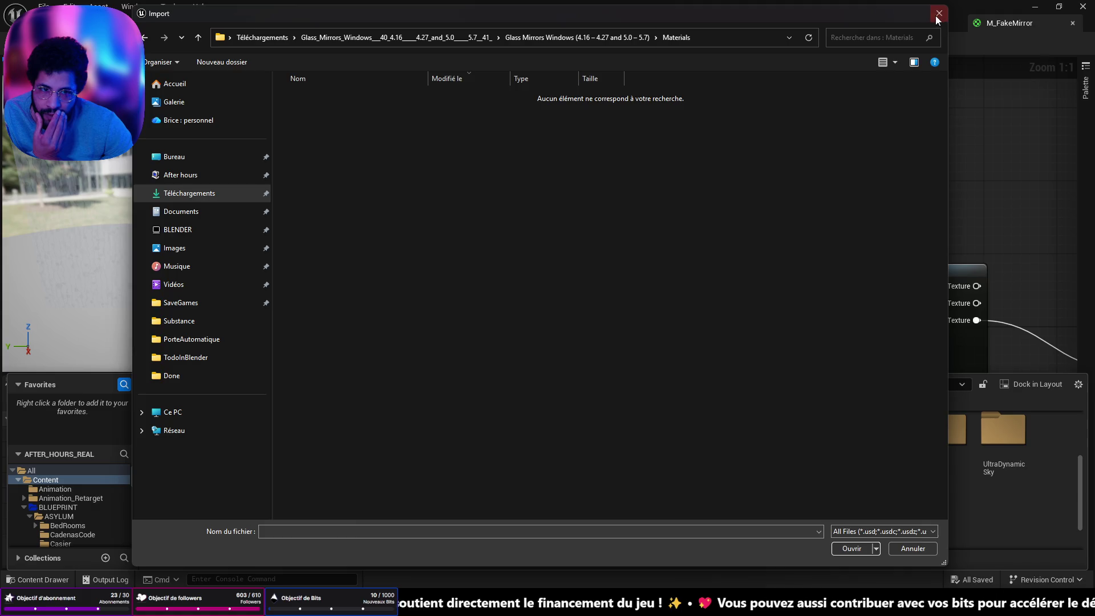
{"action": "left_click", "coordinate": [938, 13]}
{"action": "scroll", "coordinate": [875, 486], "scroll_direction": "down", "scroll_amount": 2}
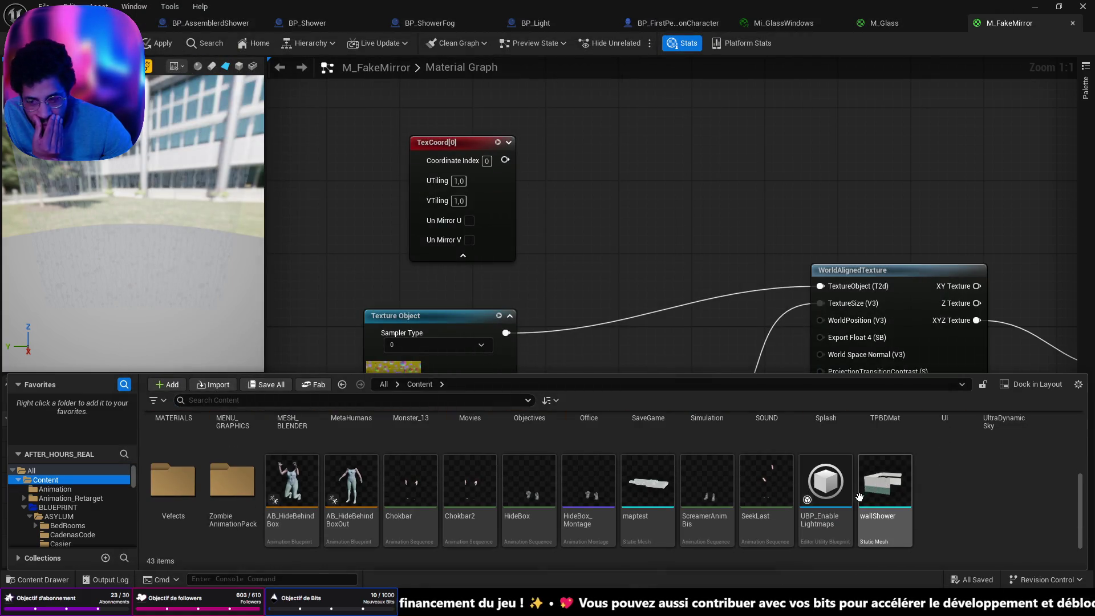
{"action": "scroll", "coordinate": [855, 499], "scroll_direction": "up", "scroll_amount": 3}
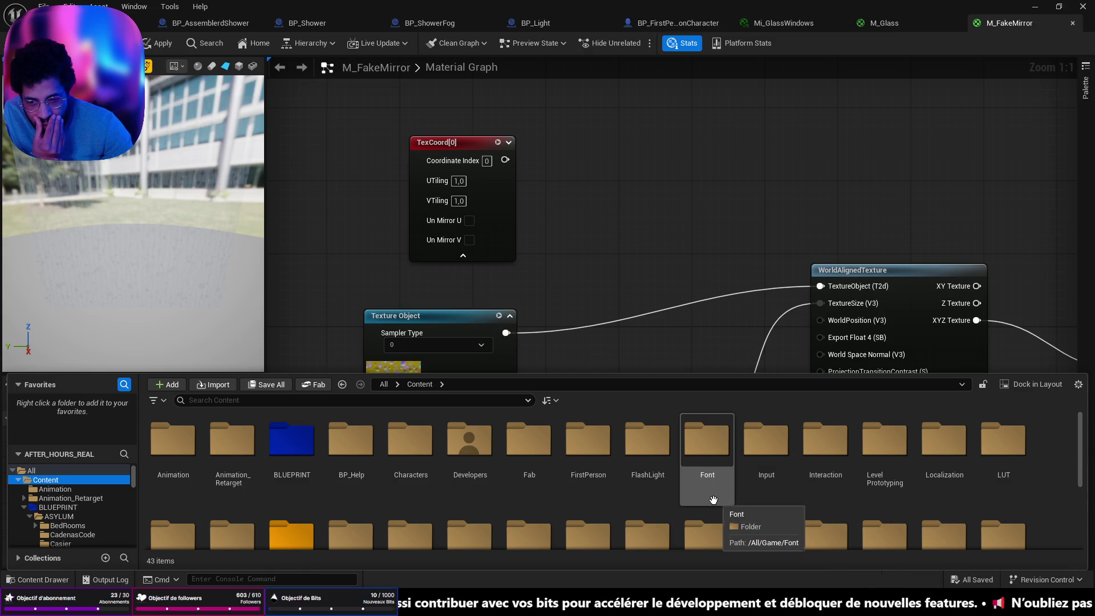
{"action": "scroll", "coordinate": [713, 499], "scroll_direction": "down", "scroll_amount": 3}
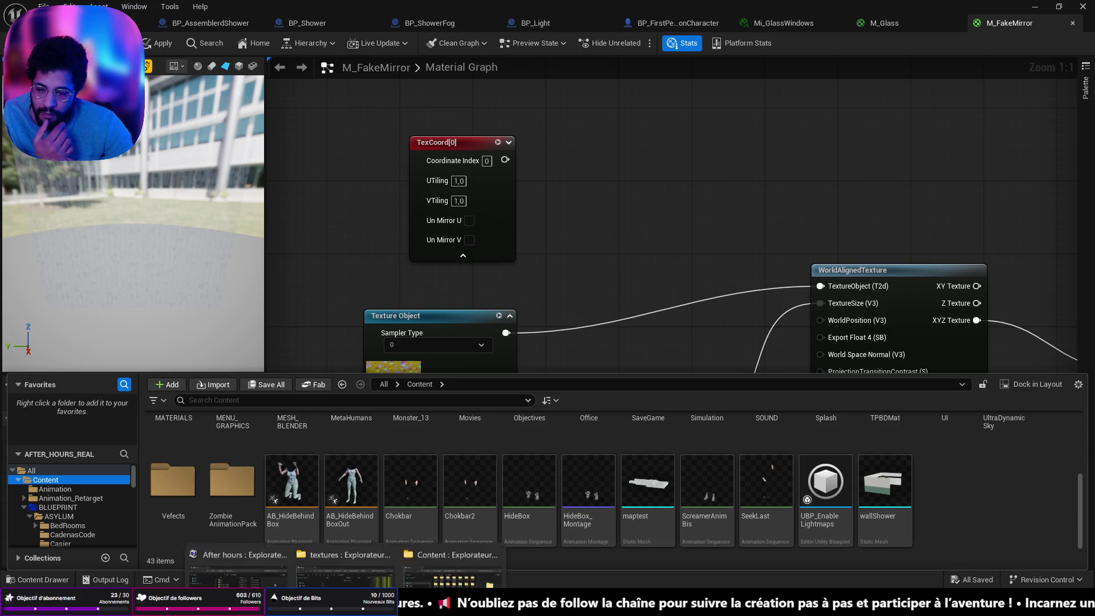
{"action": "left_click", "coordinate": [440, 559]}
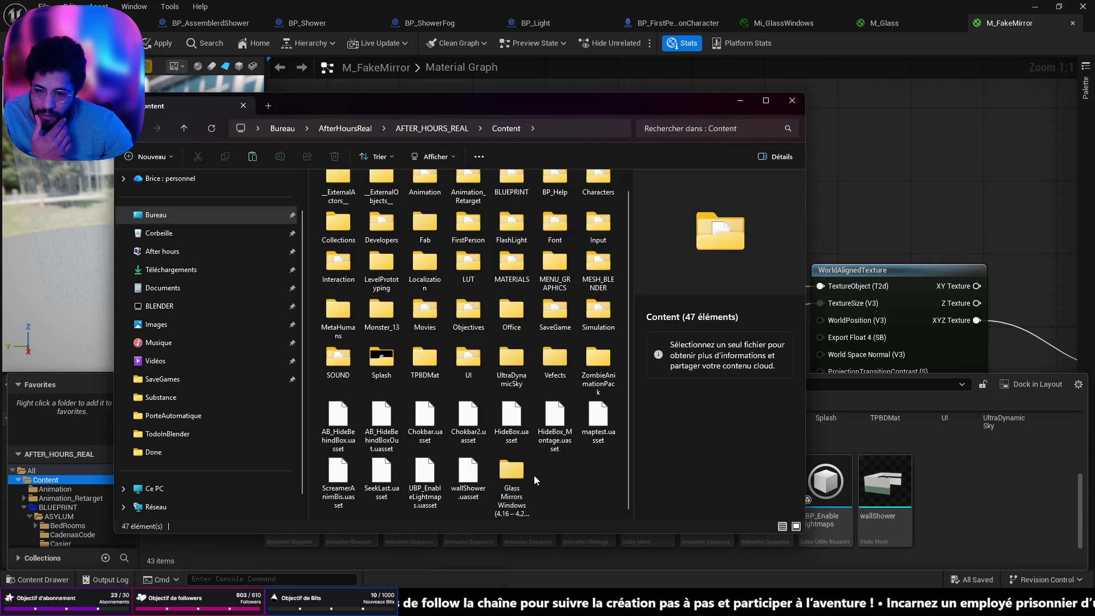
{"action": "double_click", "coordinate": [513, 473]}
{"action": "double_click", "coordinate": [359, 224]}
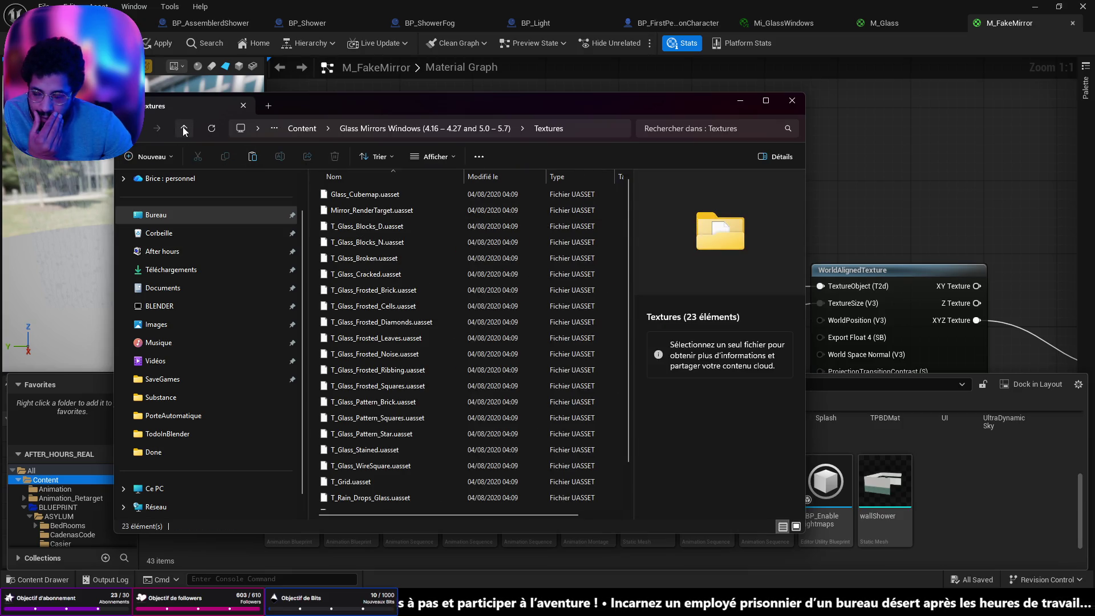
{"action": "scroll", "coordinate": [449, 358], "scroll_direction": "down", "scroll_amount": 1}
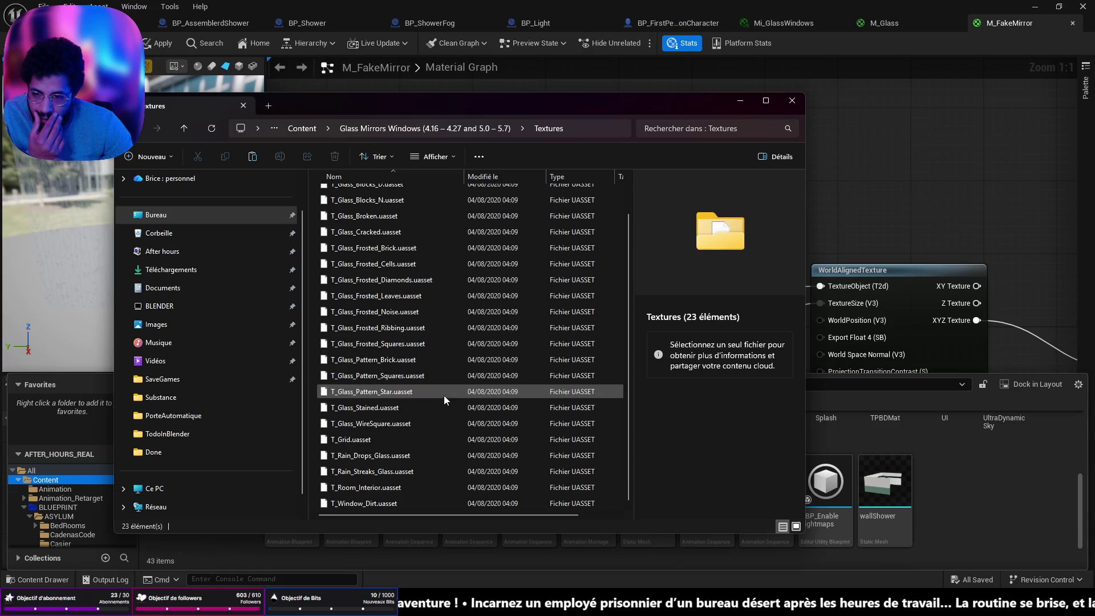
{"action": "scroll", "coordinate": [444, 395], "scroll_direction": "up", "scroll_amount": 1}
{"action": "left_click", "coordinate": [184, 129]}
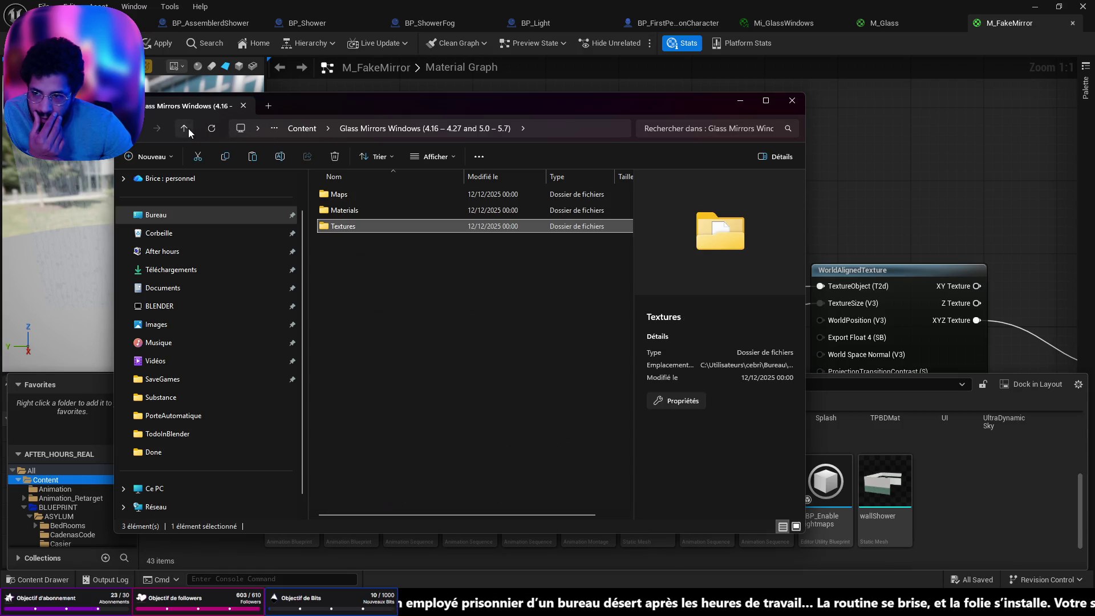
{"action": "double_click", "coordinate": [323, 199]}
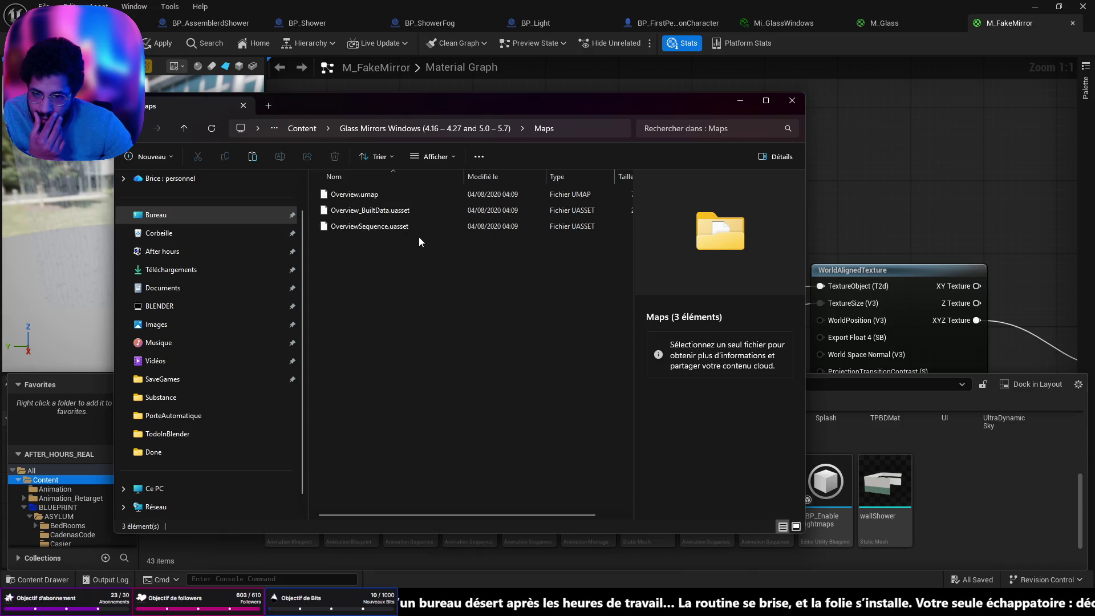
{"action": "left_click", "coordinate": [791, 101]}
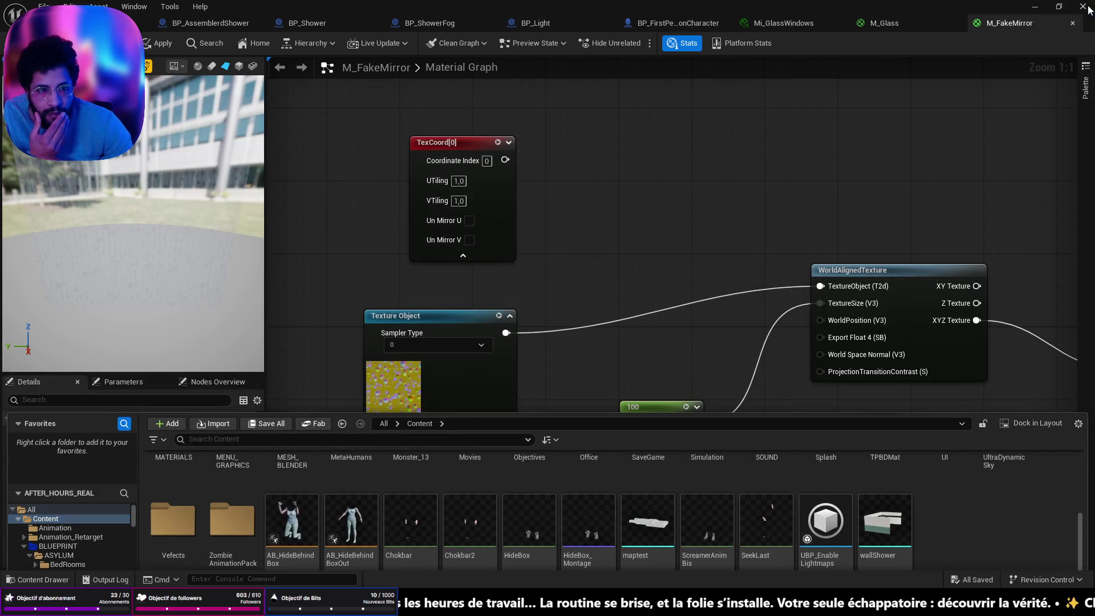
Apply the changes to M_FakeMirror and use Save Selected to save M_FakeMirror and M_Glass.
{"action": "left_click", "coordinate": [590, 329]}
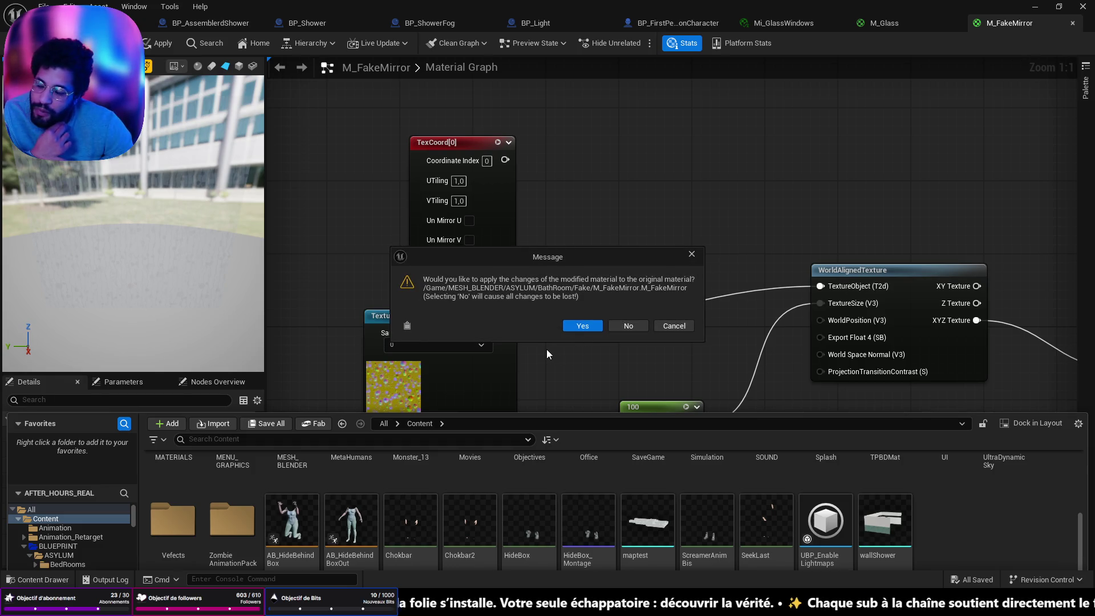
{"action": "left_click", "coordinate": [595, 323]}
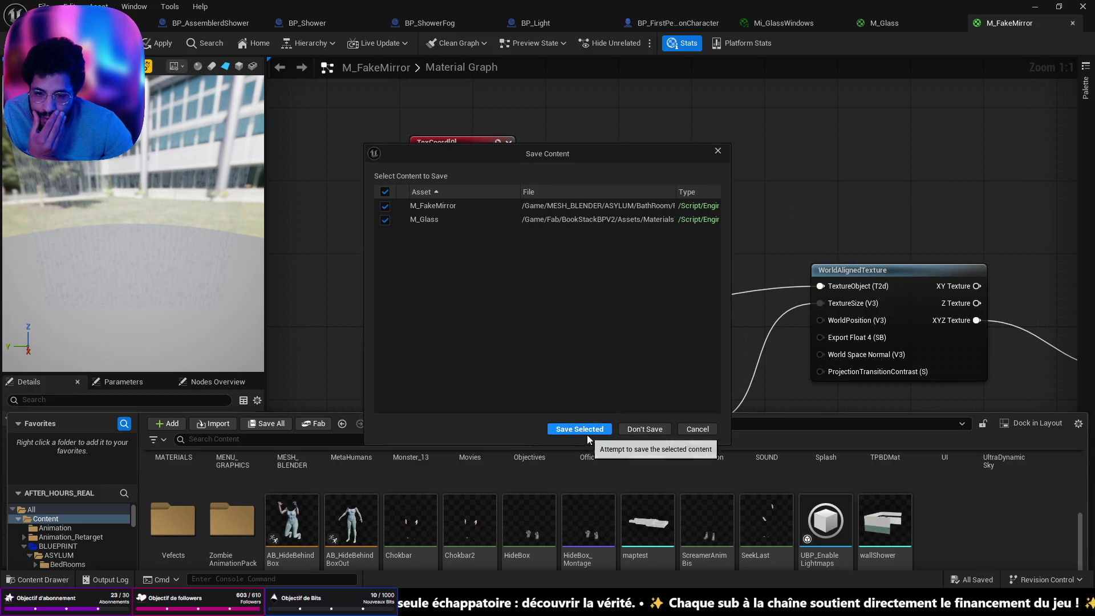
{"action": "left_click", "coordinate": [587, 431]}
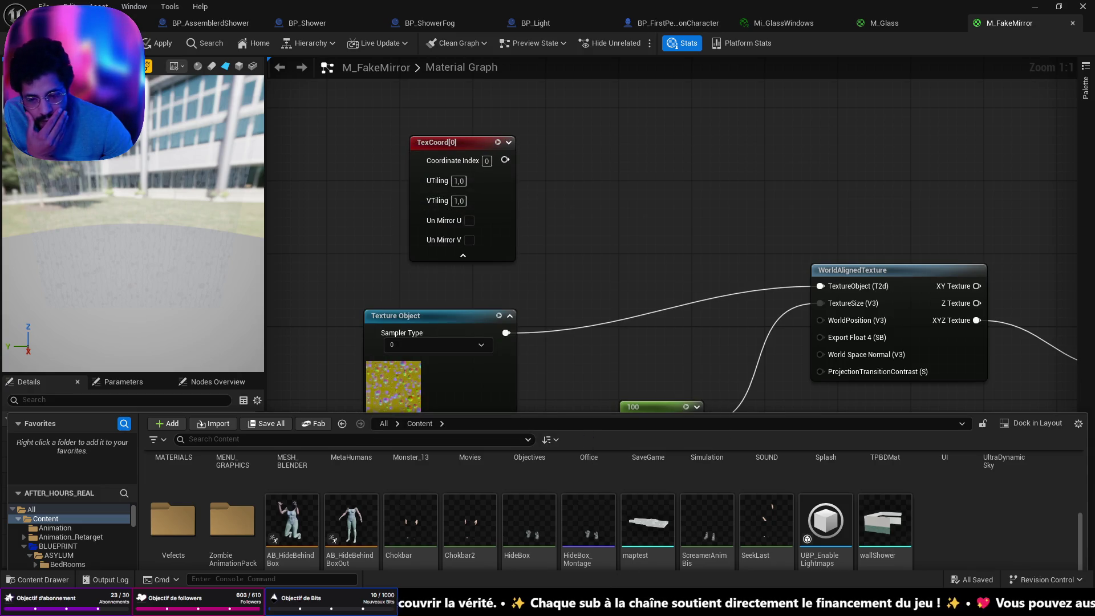
{"action": "left_click", "coordinate": [545, 604]}
Bring the music player forward, then switch to the Epic Games Launcher's Library tab.
{"action": "mouse_move", "coordinate": [571, 605]}
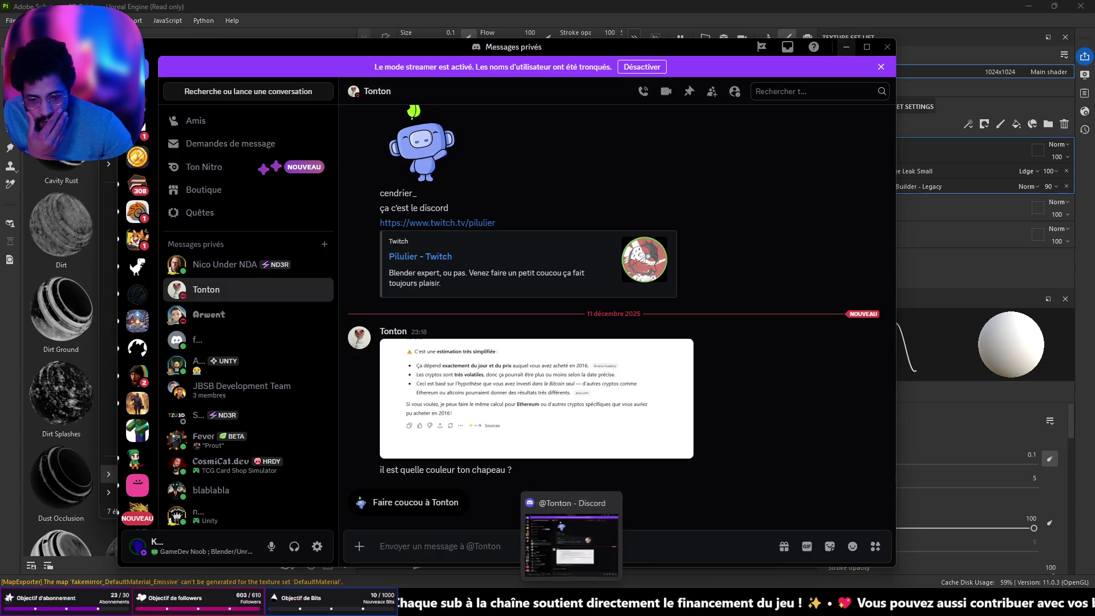
{"action": "left_click", "coordinate": [570, 541]}
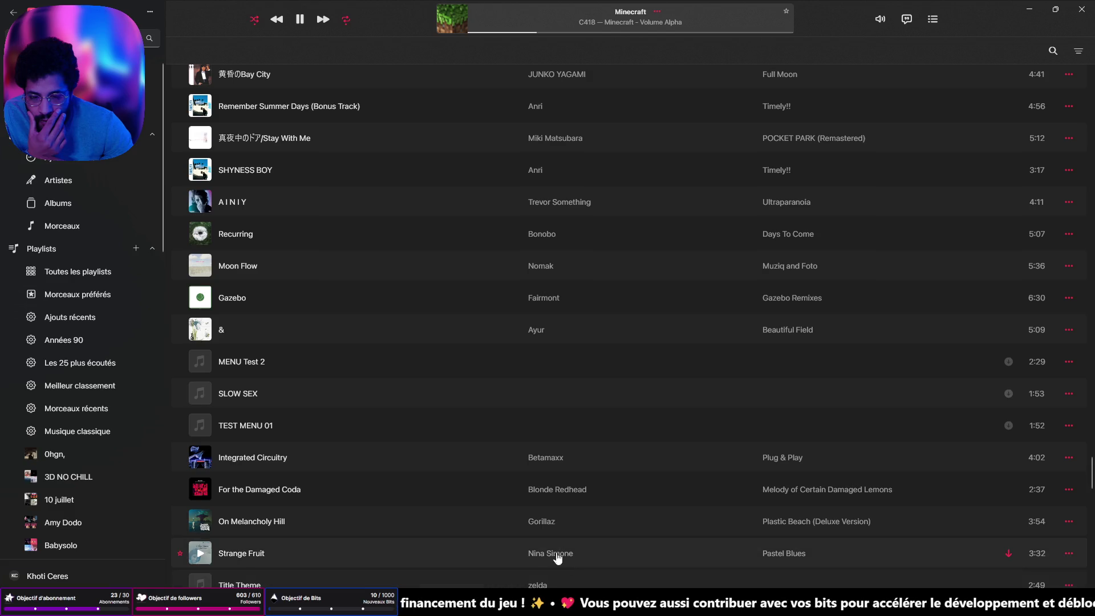
{"action": "right_click", "coordinate": [774, 605]}
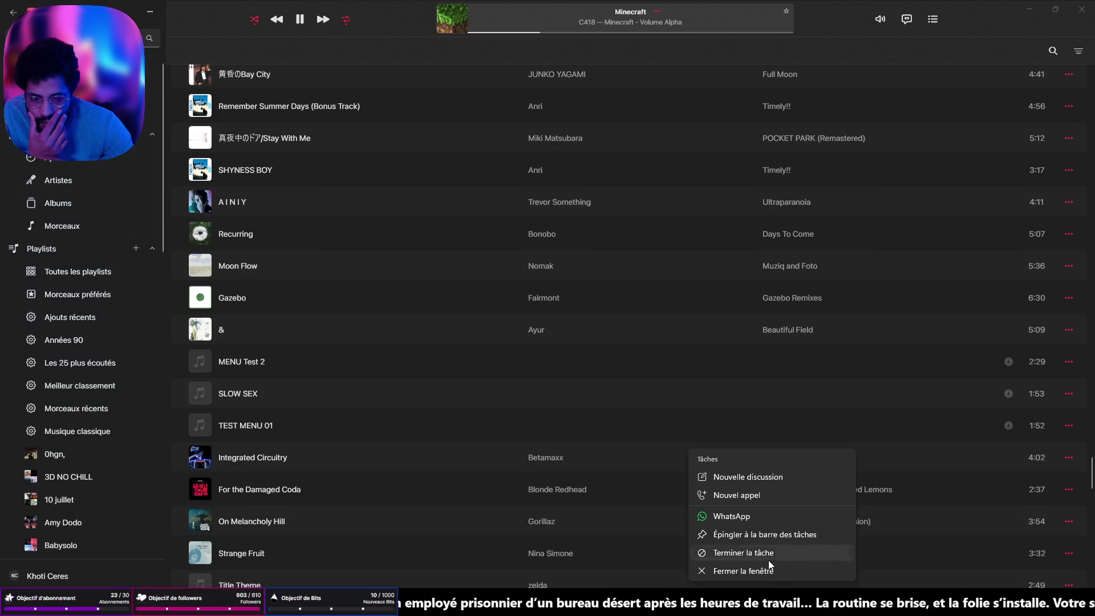
{"action": "left_click", "coordinate": [736, 552]}
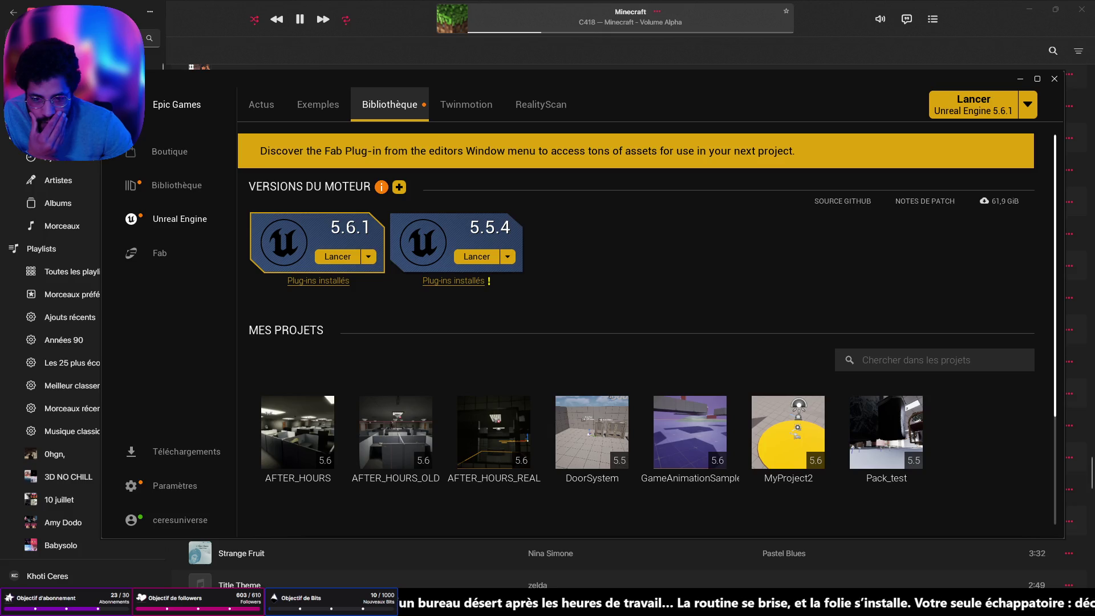
Launch the AFTER_HOURS_REAL project from Mes Projets, then bring the Textures.zip Drive preview back up.
{"action": "double_click", "coordinate": [494, 431]}
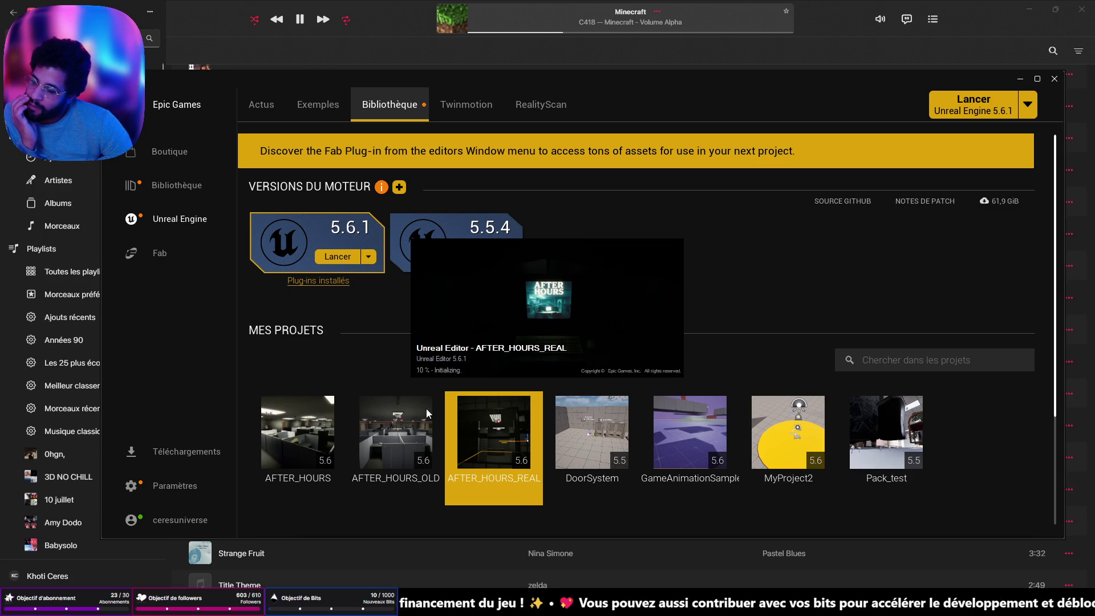
{"action": "mouse_move", "coordinate": [362, 424]}
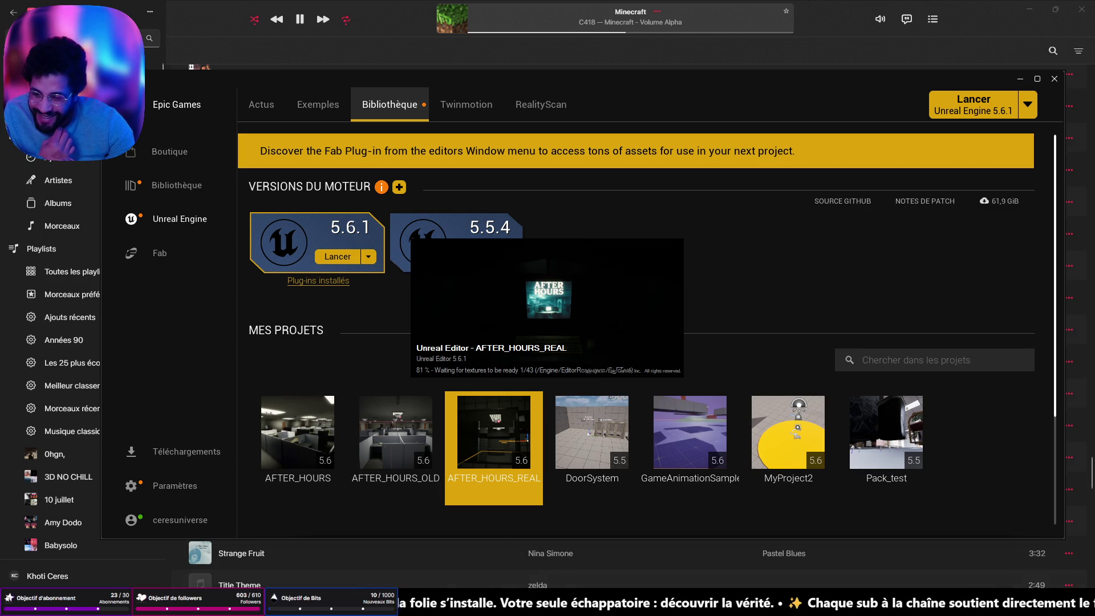
{"action": "left_click", "coordinate": [497, 605]}
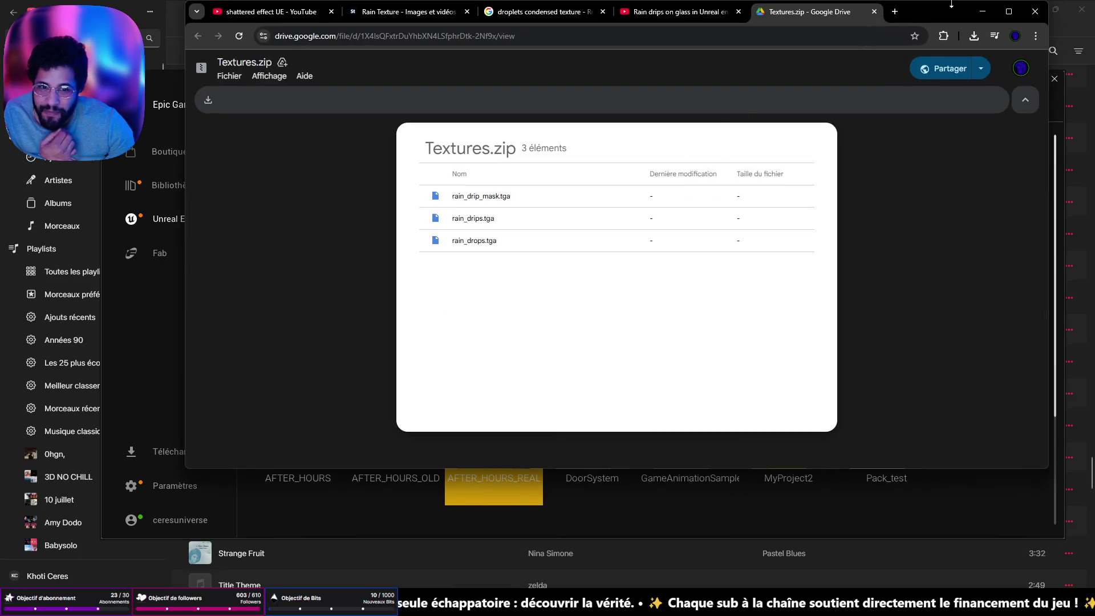
Minimize the Chrome window showing Textures.zip so the AFTER_HOURS_REAL editor can be seen loading.
{"action": "left_click", "coordinate": [982, 12]}
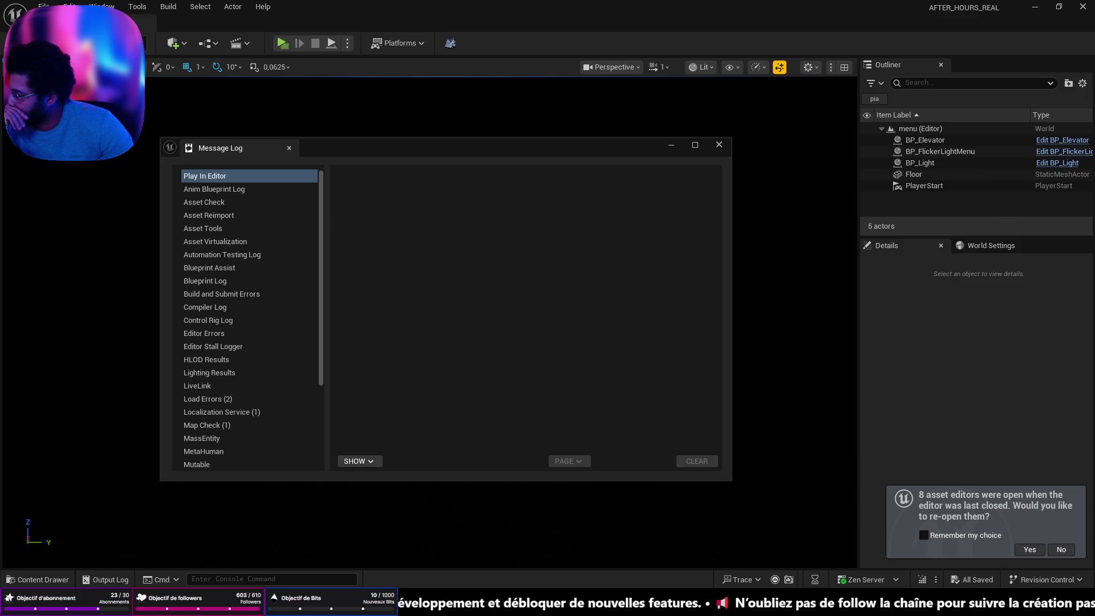
{"action": "key", "text": "alt+Tab"}
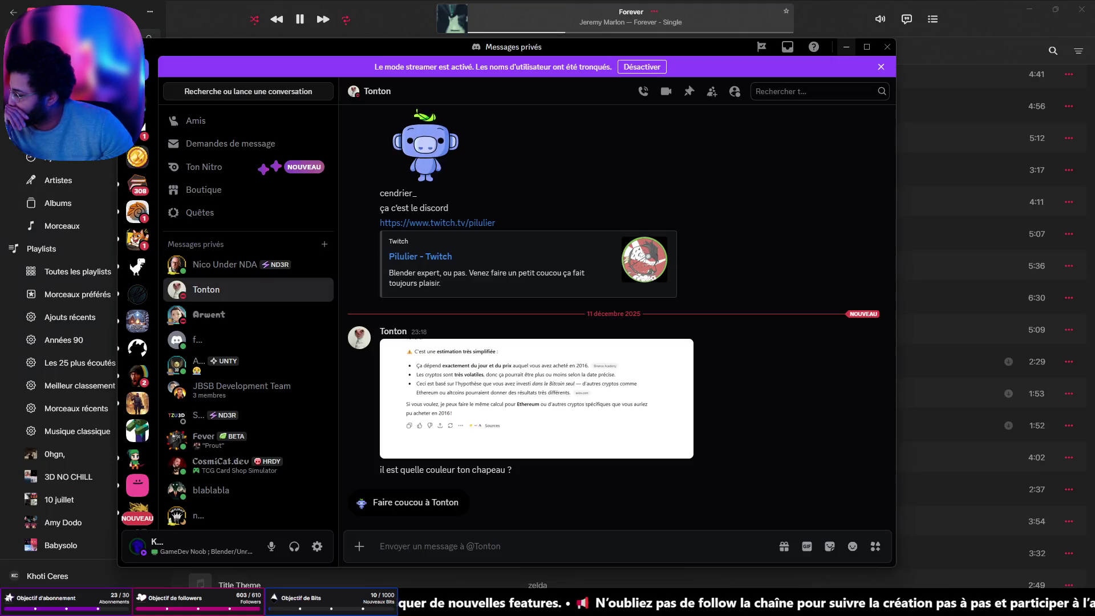
{"action": "key", "text": "alt+Tab"}
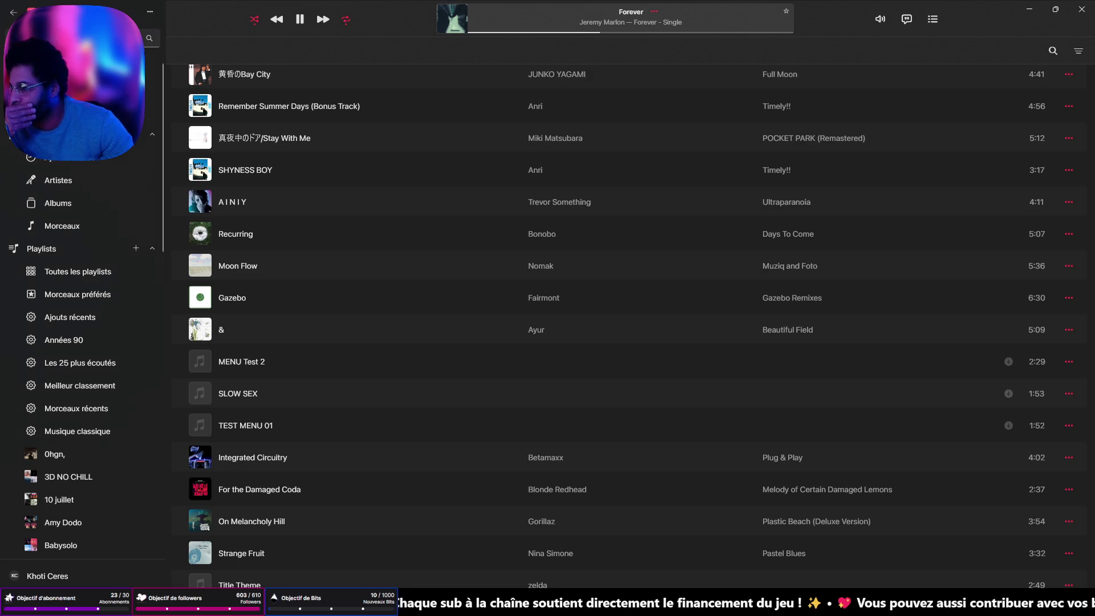
{"action": "left_click", "coordinate": [1041, 13]}
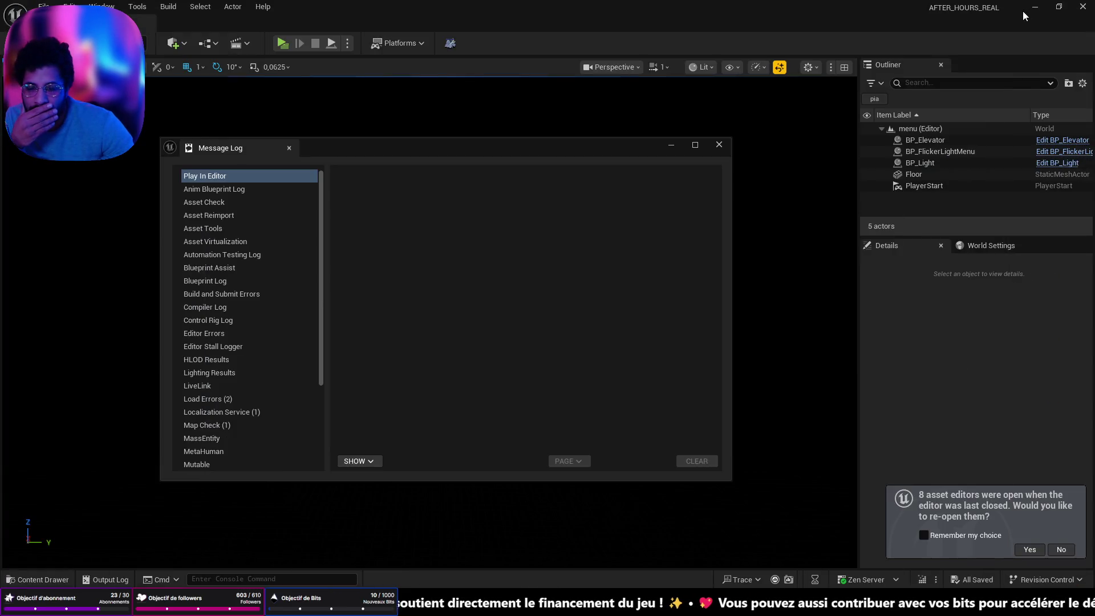
Close the Message Log and look through the project's Content folder in the Content Drawer.
{"action": "left_click", "coordinate": [706, 152]}
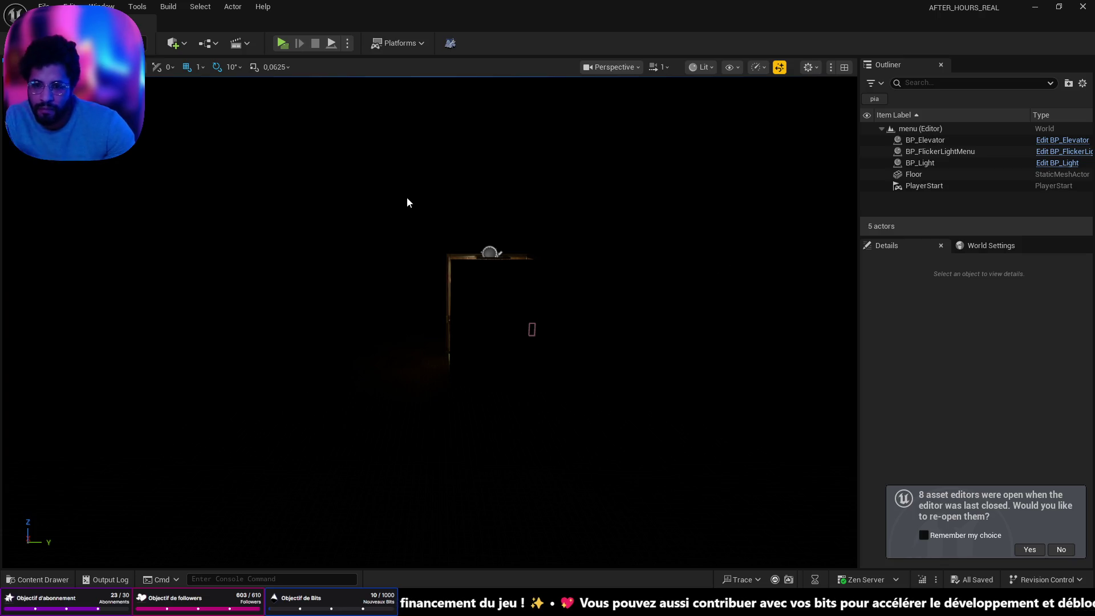
{"action": "key", "text": "ctrl+space"}
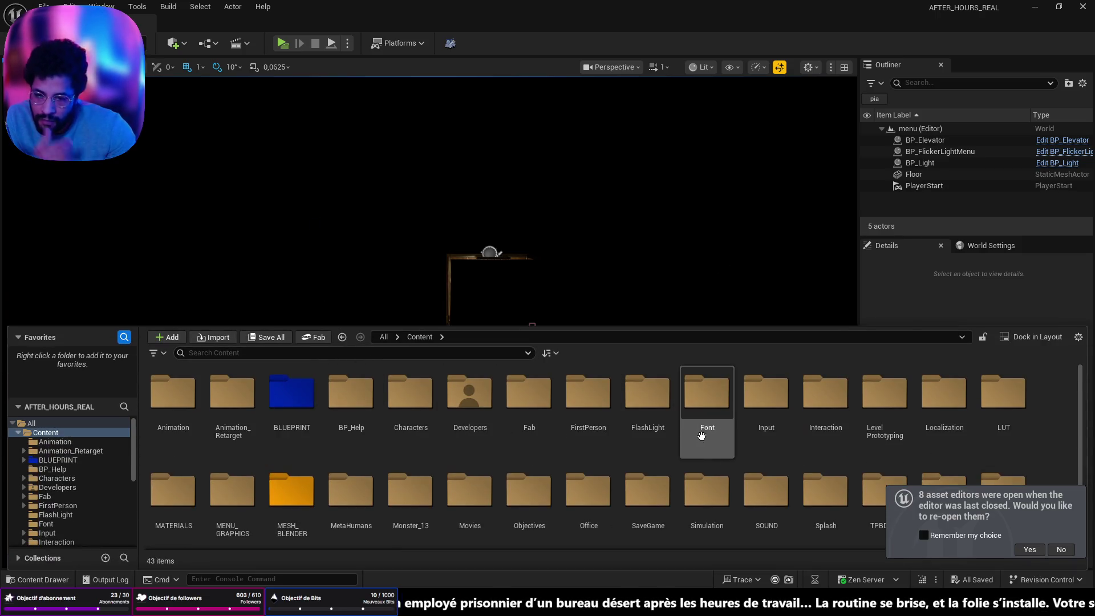
{"action": "scroll", "coordinate": [708, 429], "scroll_direction": "down", "scroll_amount": 2}
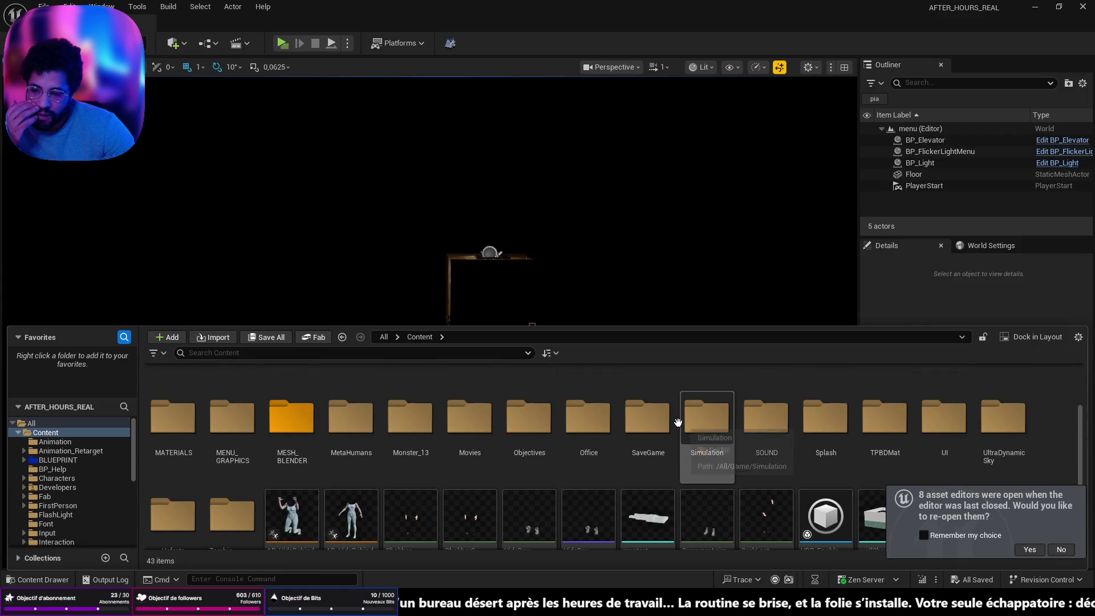
{"action": "scroll", "coordinate": [708, 429], "scroll_direction": "down", "scroll_amount": 1}
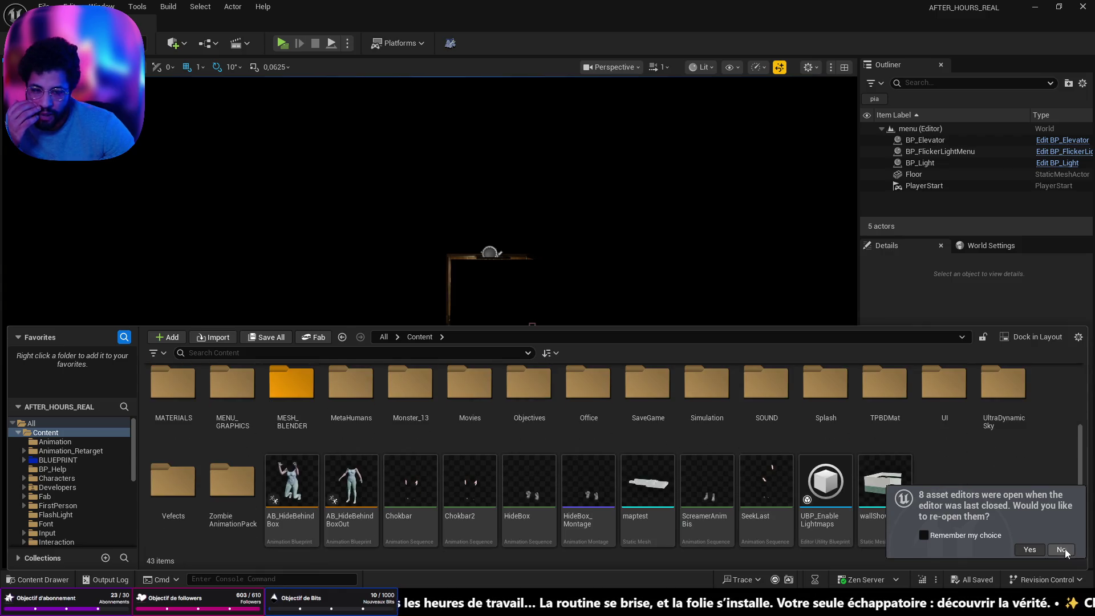
{"action": "key", "text": "ctrl+space"}
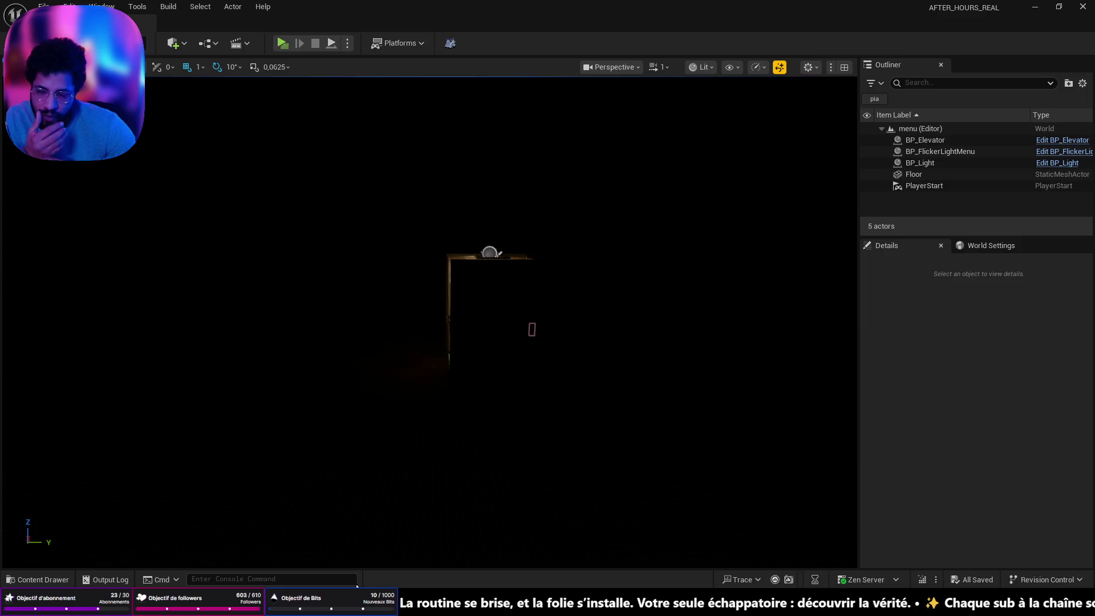
Show the Bureau desktop folder's 37 items in File Explorer.
{"action": "mouse_move", "coordinate": [345, 604]}
{"action": "left_click", "coordinate": [402, 556]}
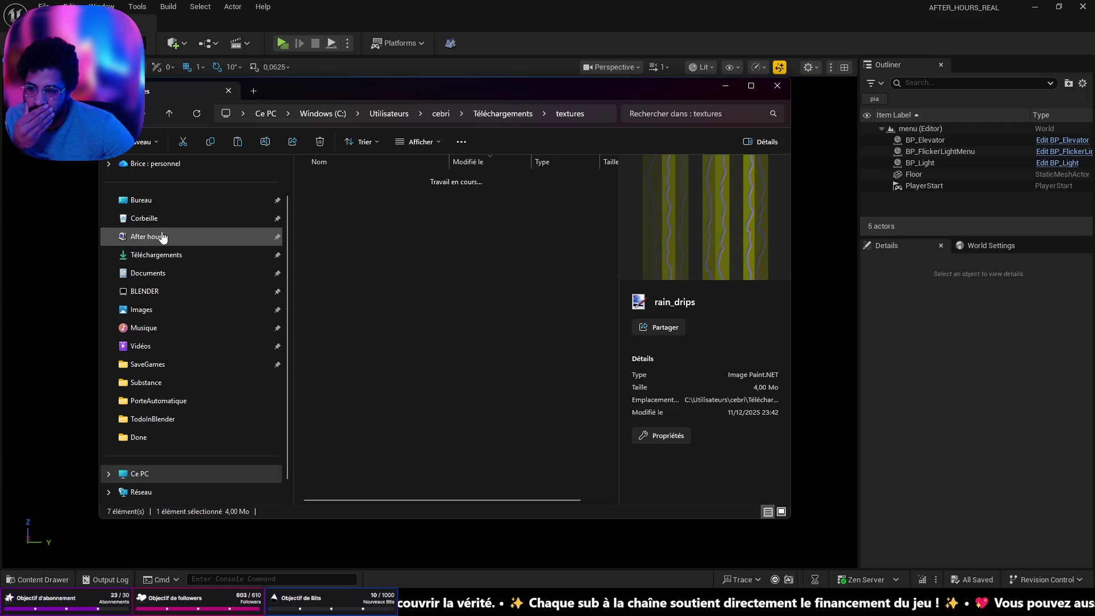
{"action": "left_click", "coordinate": [136, 200]}
{"action": "scroll", "coordinate": [371, 406], "scroll_direction": "down", "scroll_amount": 3}
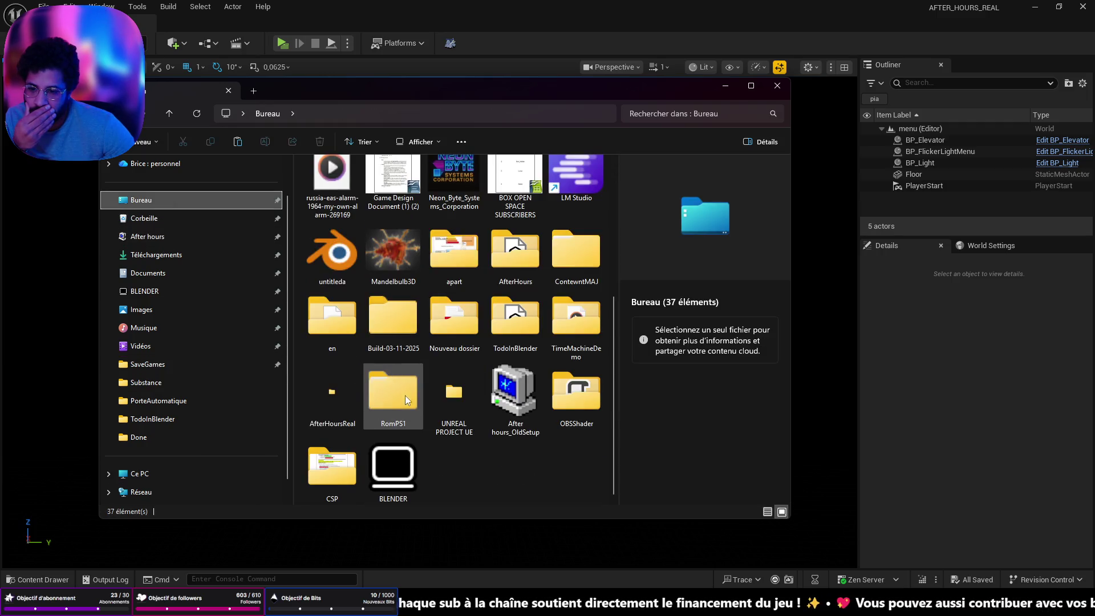
Browse to AfterHoursReal > AFTER_HOURS_REAL > Content in Explorer, then return to Unreal's Content Drawer.
{"action": "double_click", "coordinate": [333, 391]}
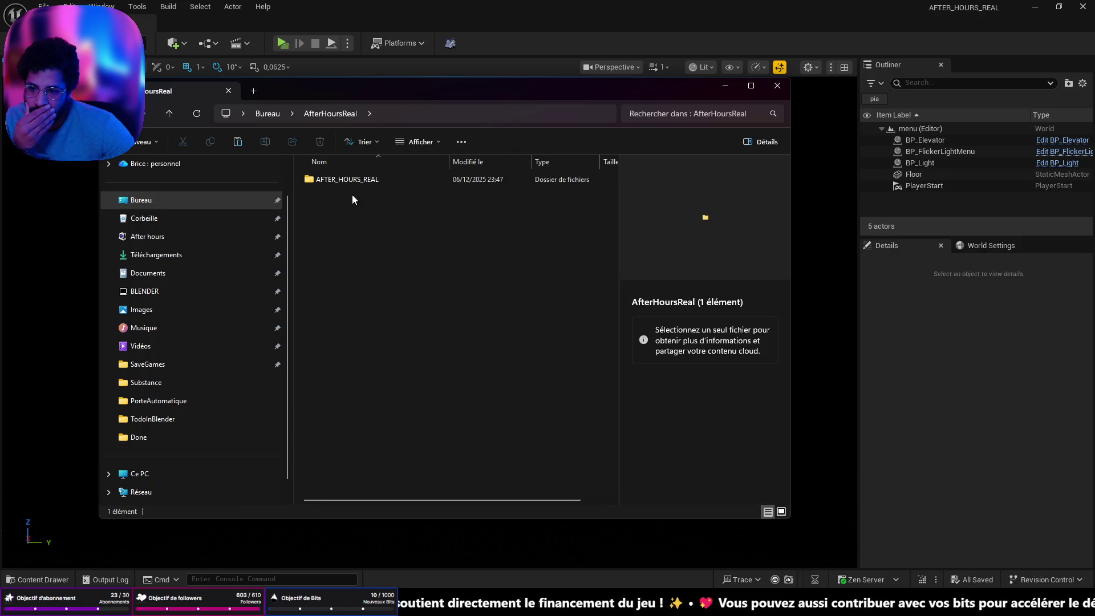
{"action": "double_click", "coordinate": [353, 180]}
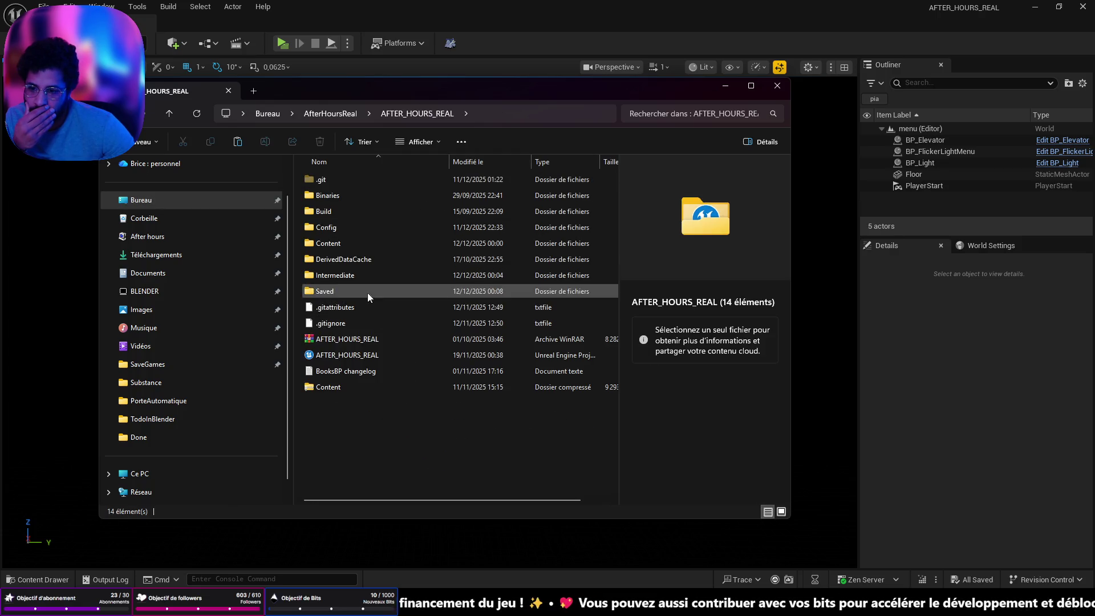
{"action": "double_click", "coordinate": [356, 243]}
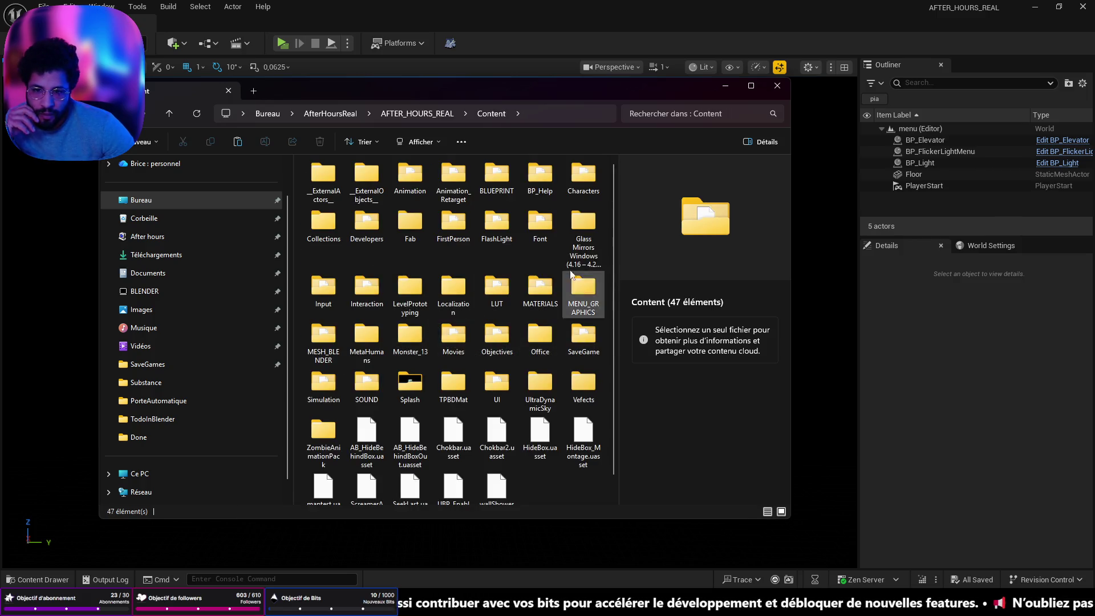
{"action": "left_click", "coordinate": [725, 86]}
{"action": "key", "text": "ctrl+space"}
Scroll through the 43 Content items, from Vefects and ZombieAnimationPack to the Chokbar animation sequences.
{"action": "scroll", "coordinate": [787, 478], "scroll_direction": "up", "scroll_amount": 2}
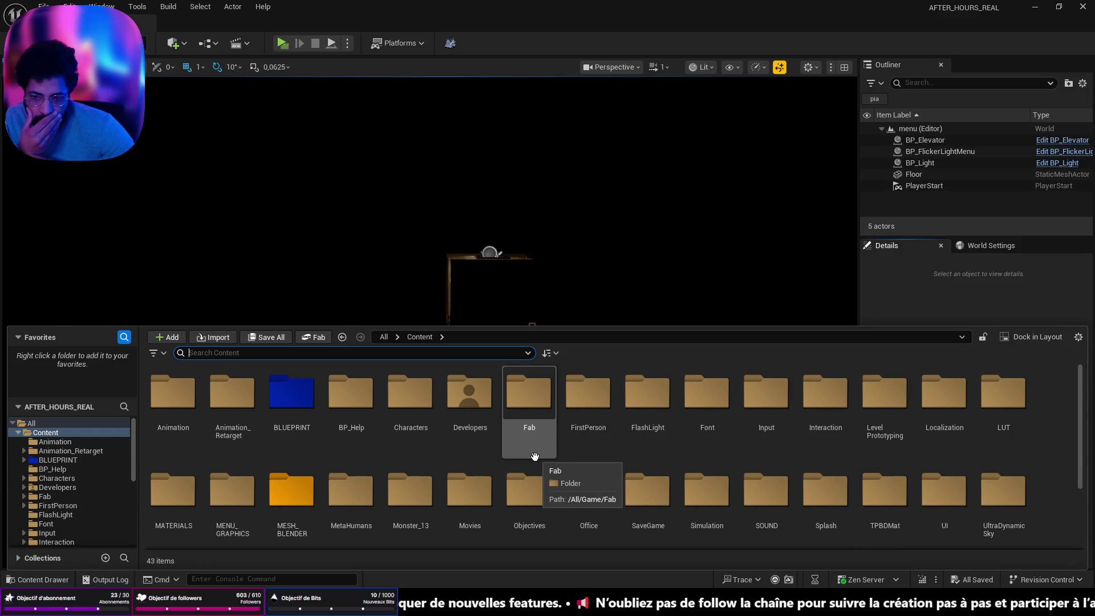
{"action": "scroll", "coordinate": [552, 474], "scroll_direction": "down", "scroll_amount": 2}
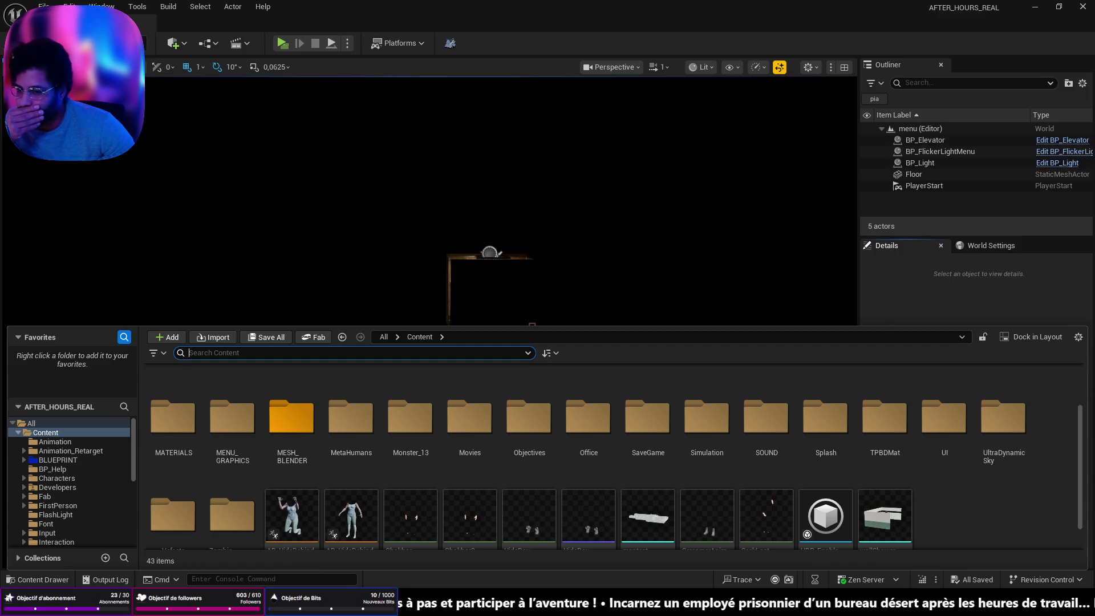
{"action": "scroll", "coordinate": [513, 471], "scroll_direction": "down", "scroll_amount": 1}
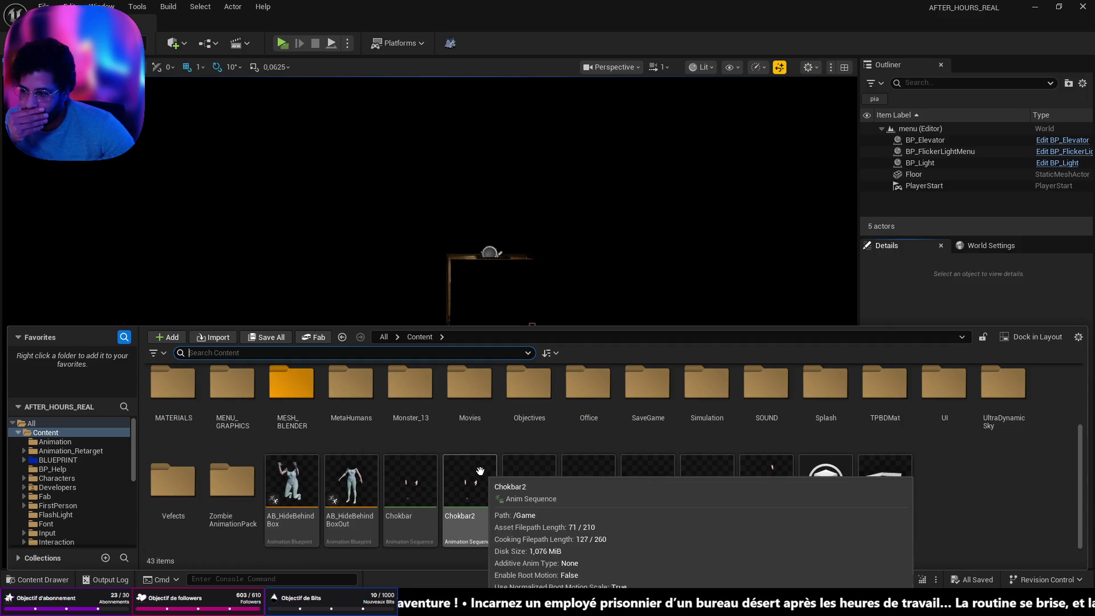